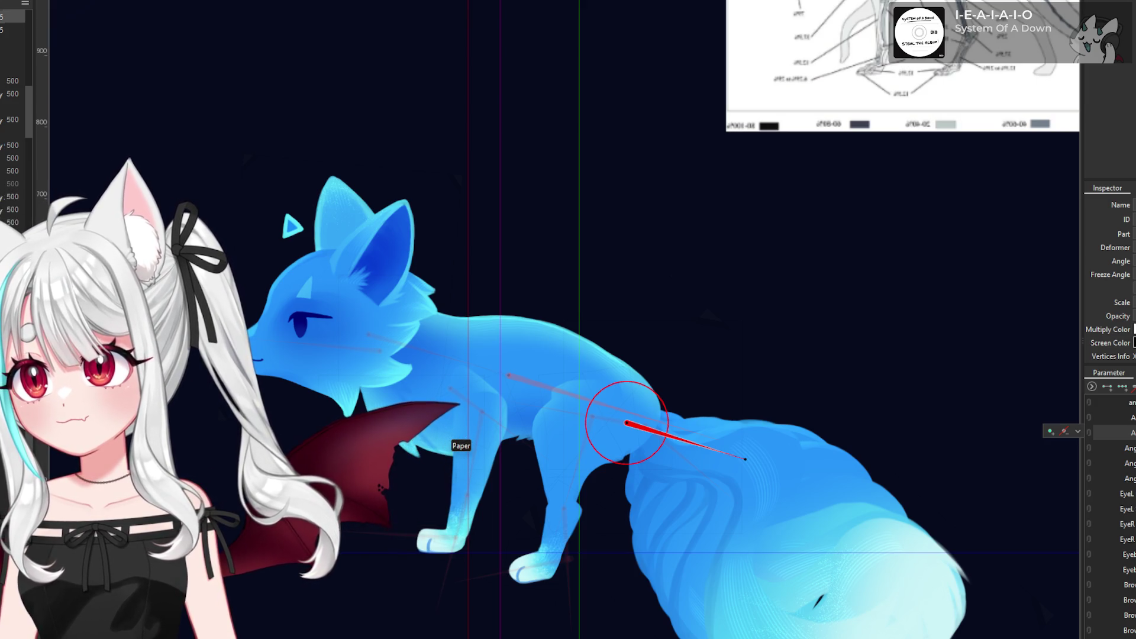
- Zoom in on the fox's hip and select its art mesh and then the hip rotation deformer
{"action": "scroll", "coordinate": [410, 346], "scroll_direction": "down", "scroll_amount": 3}
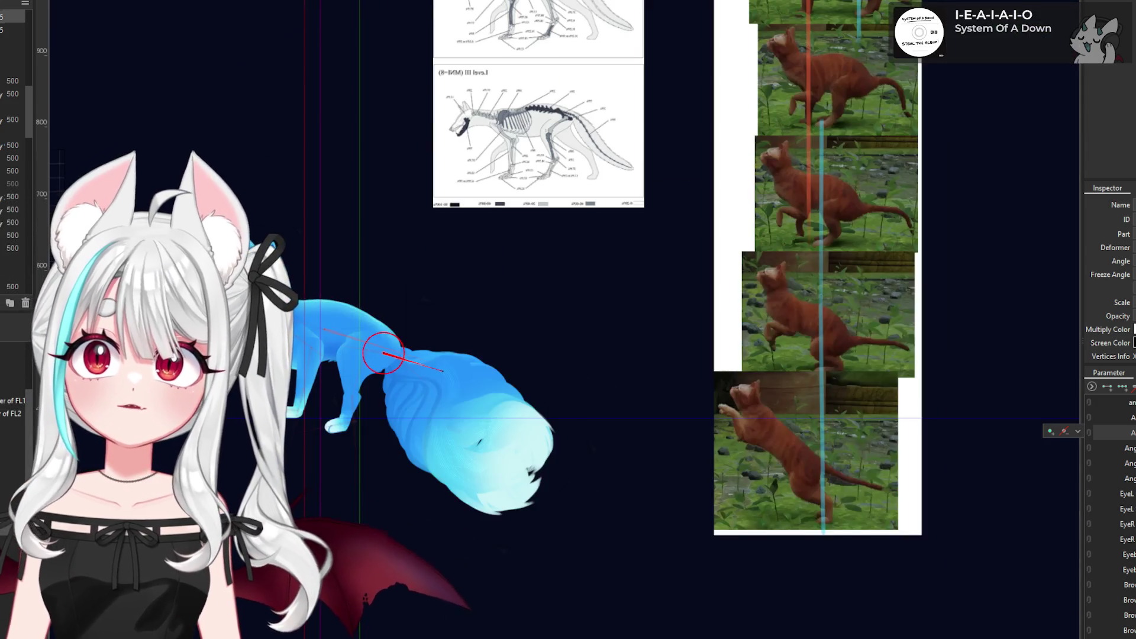
{"action": "scroll", "coordinate": [410, 346], "scroll_direction": "up", "scroll_amount": 2}
{"action": "scroll", "coordinate": [410, 348], "scroll_direction": "up", "scroll_amount": 2}
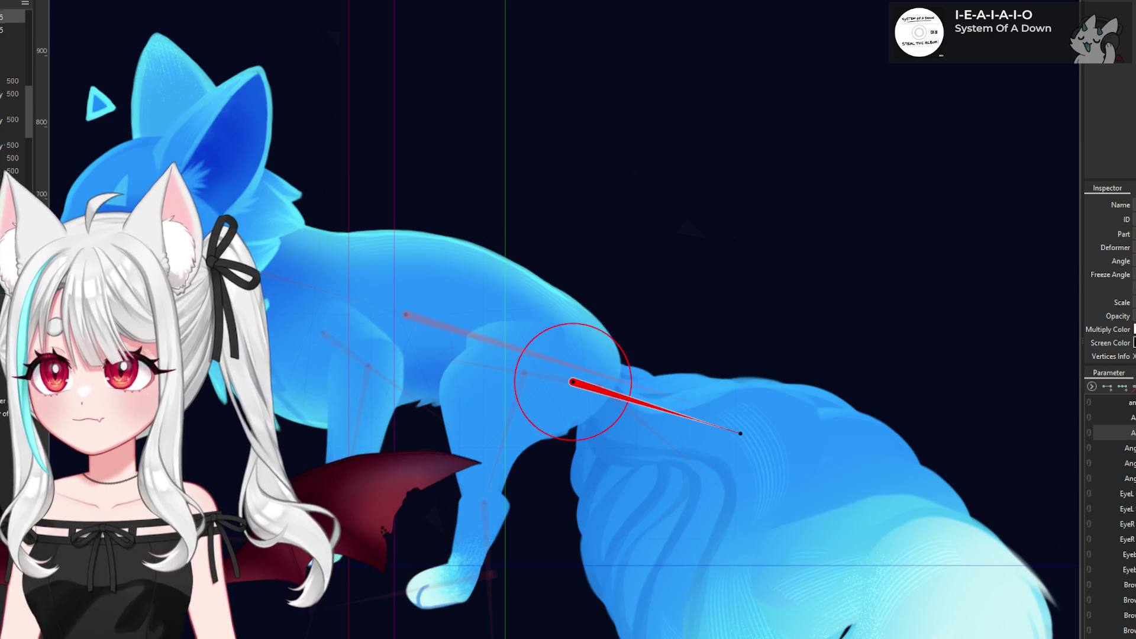
{"action": "scroll", "coordinate": [486, 247], "scroll_direction": "down", "scroll_amount": 3}
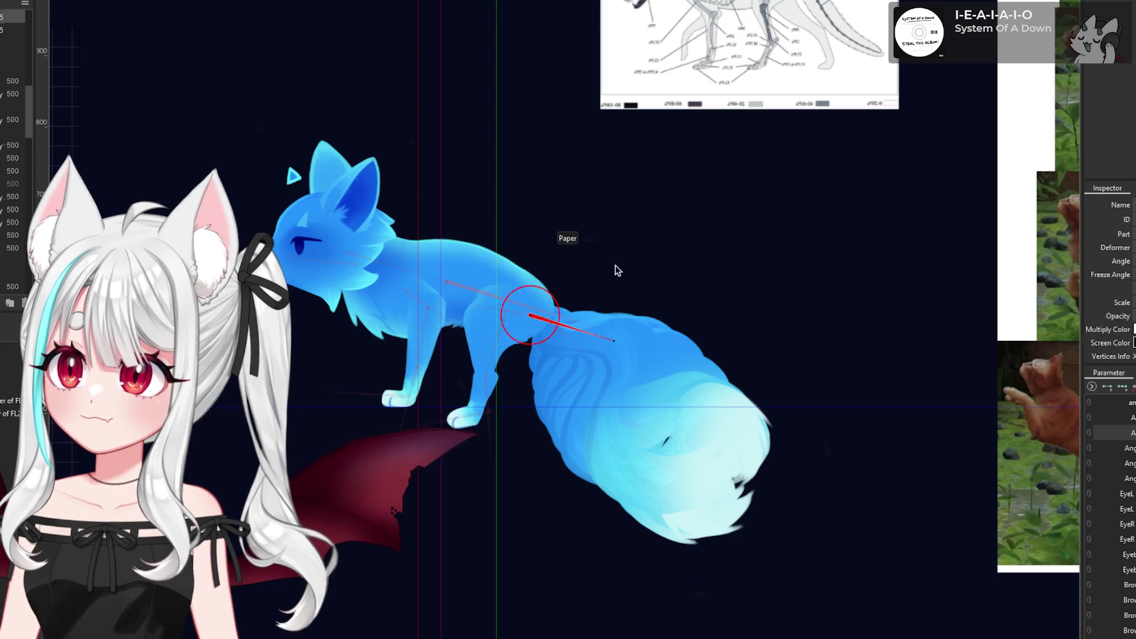
{"action": "scroll", "coordinate": [538, 294], "scroll_direction": "up", "scroll_amount": 2}
{"action": "scroll", "coordinate": [536, 296], "scroll_direction": "down", "scroll_amount": 5}
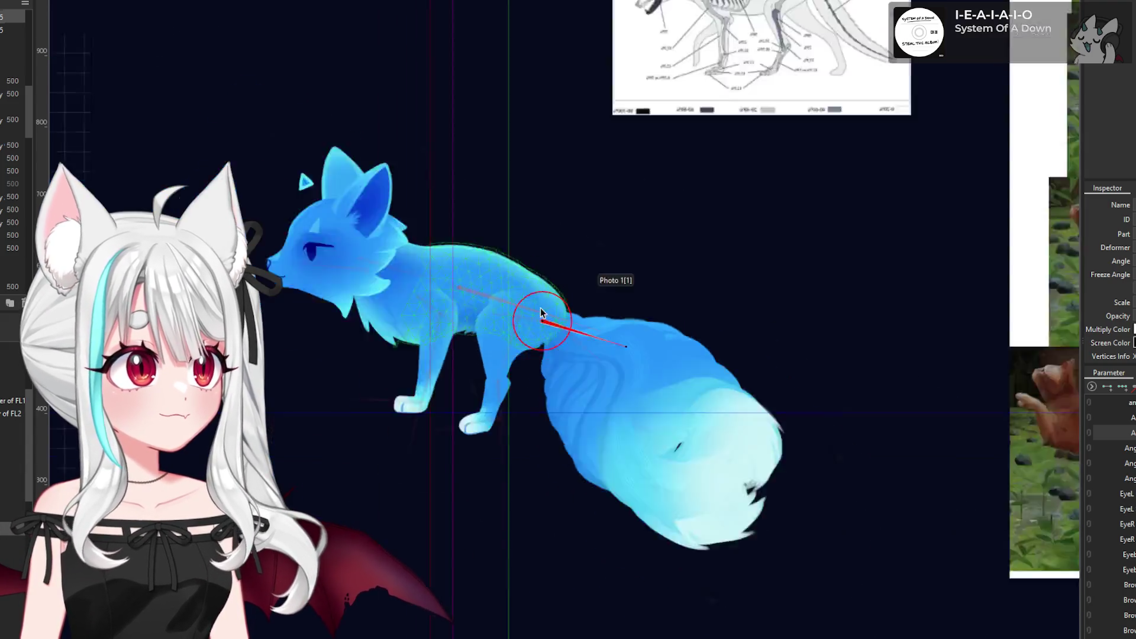
{"action": "scroll", "coordinate": [530, 328], "scroll_direction": "up", "scroll_amount": 3}
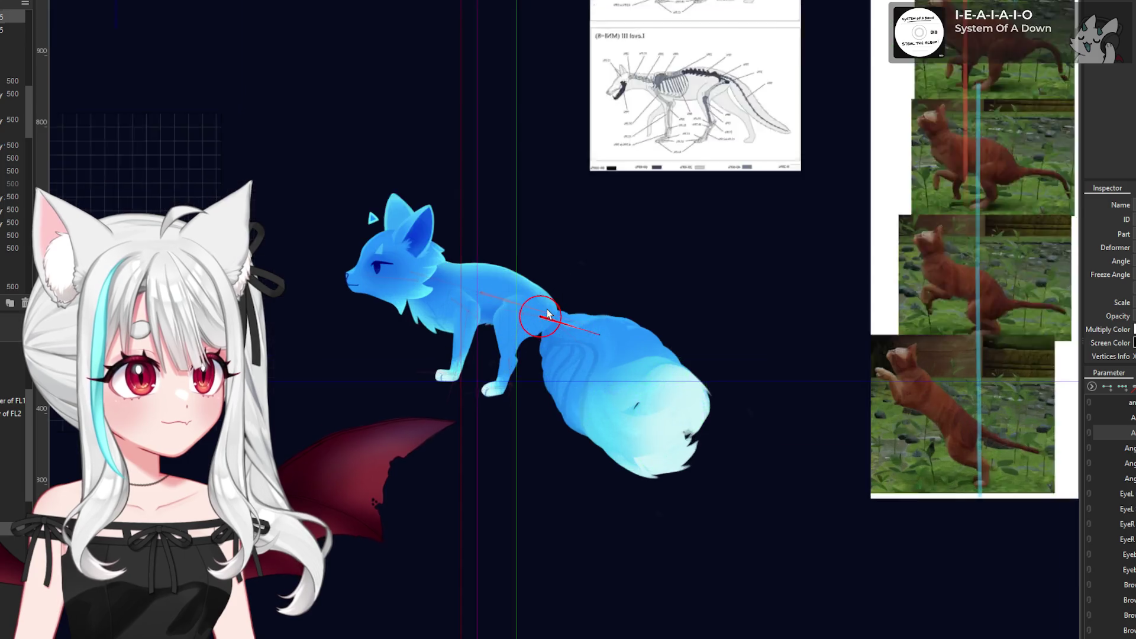
{"action": "scroll", "coordinate": [523, 337], "scroll_direction": "up", "scroll_amount": 3}
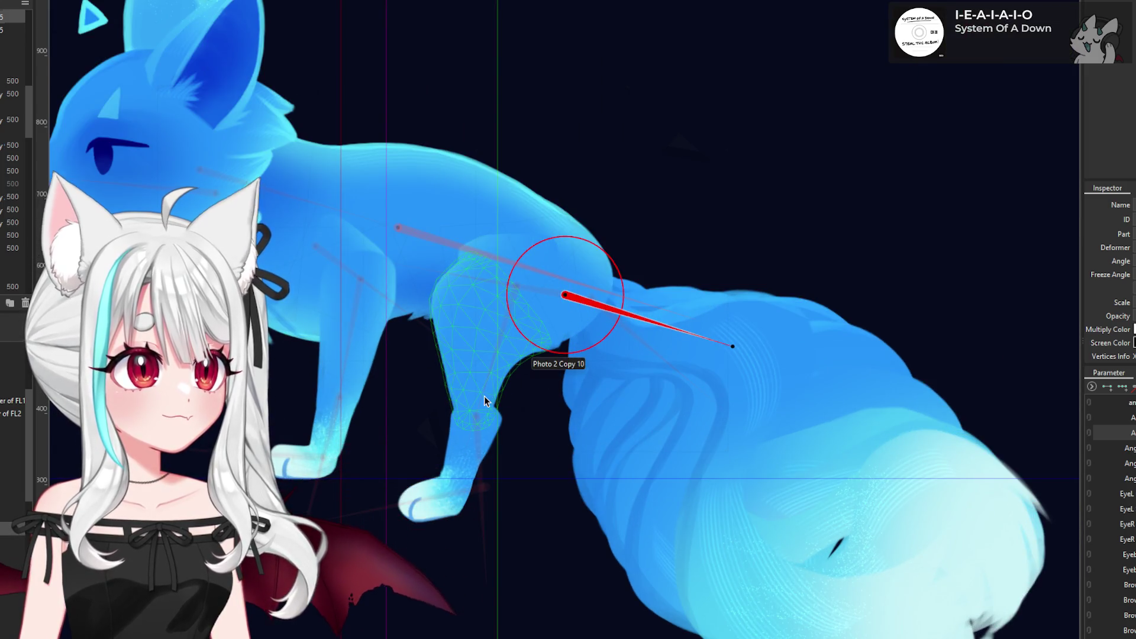
{"action": "left_click", "coordinate": [595, 280]}
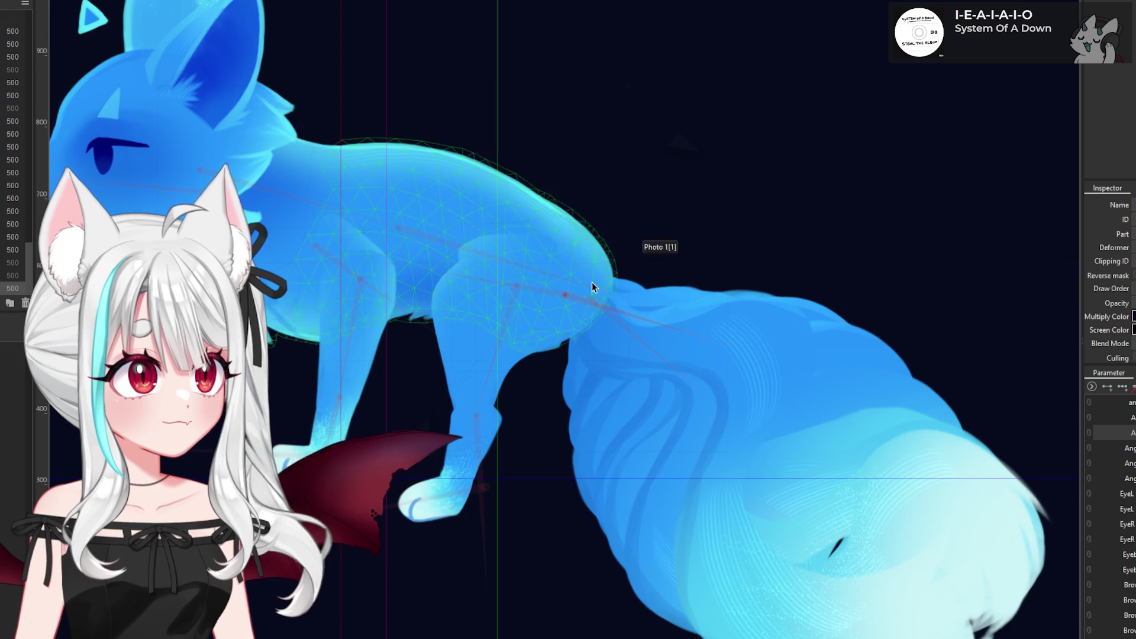
{"action": "left_click", "coordinate": [564, 297]}
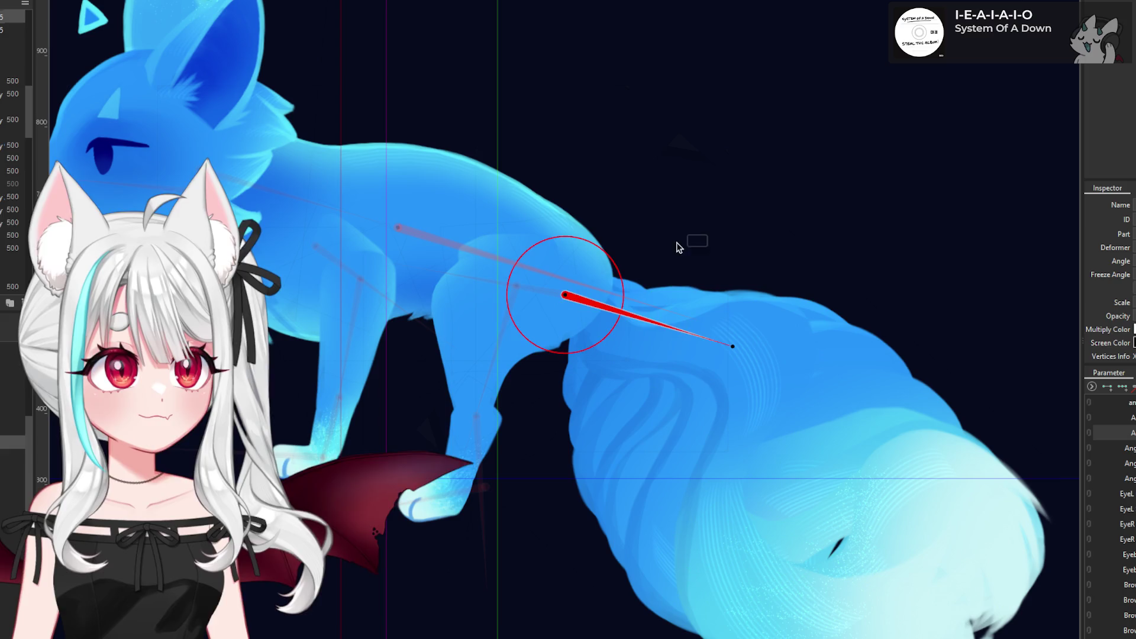
- Reselect the hip mesh and deformer, then undo to restore the deformer's earlier position
{"action": "left_click", "coordinate": [573, 296]}
{"action": "left_click", "coordinate": [552, 293]}
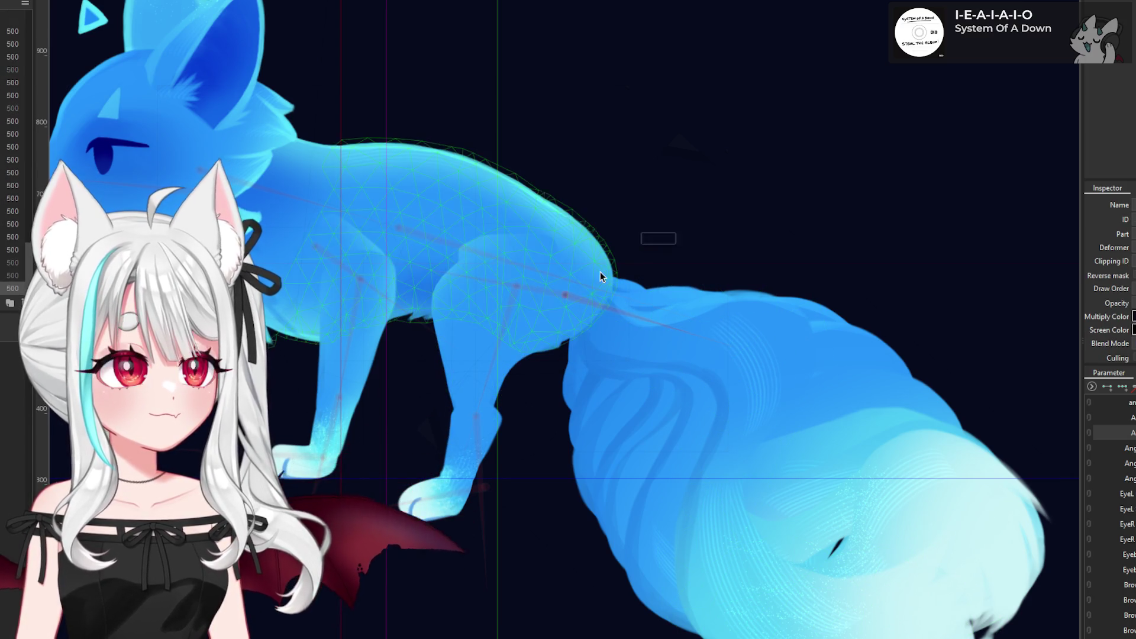
{"action": "left_click", "coordinate": [566, 296]}
{"action": "left_click", "coordinate": [1092, 387]}
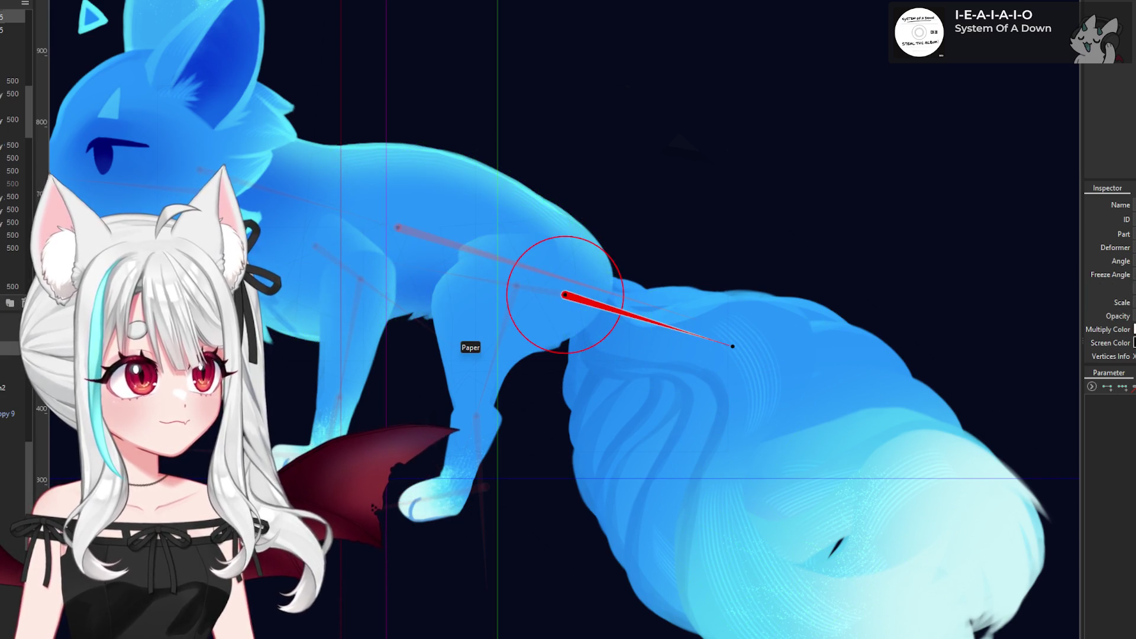
{"action": "key", "text": "ctrl+z"}
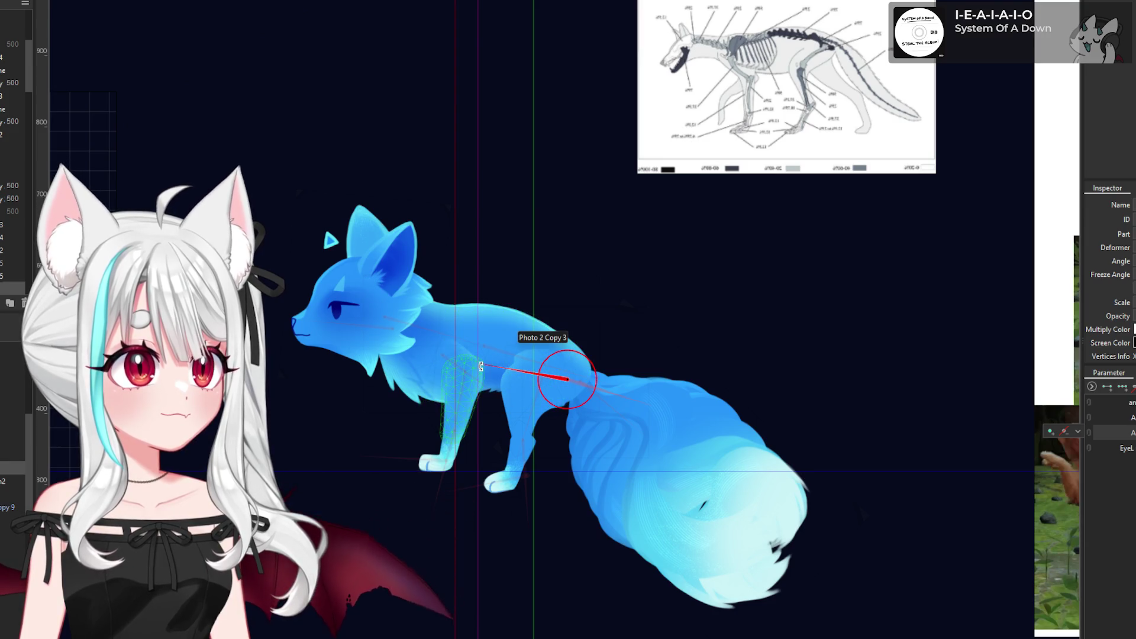
- Rotate the hip deformer to -181° along the spine and BL1 Rotation3 to -23.1° along the leg
{"action": "left_click_drag", "start_coordinate": [481, 366], "coordinate": [473, 338]}
{"action": "scroll", "coordinate": [508, 436], "scroll_direction": "up", "scroll_amount": 3}
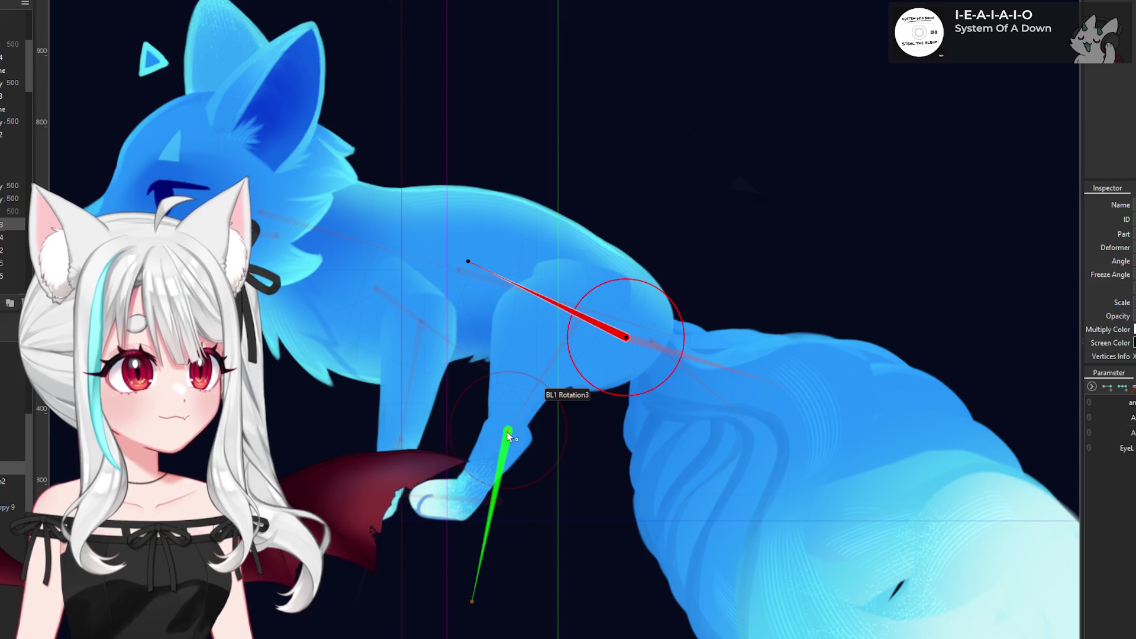
{"action": "left_click", "coordinate": [508, 436]}
{"action": "left_click_drag", "start_coordinate": [471, 602], "coordinate": [481, 601]}
- Select and then deselect the hind foot rotation deformer, and switch to the browser window
{"action": "left_click", "coordinate": [506, 504]}
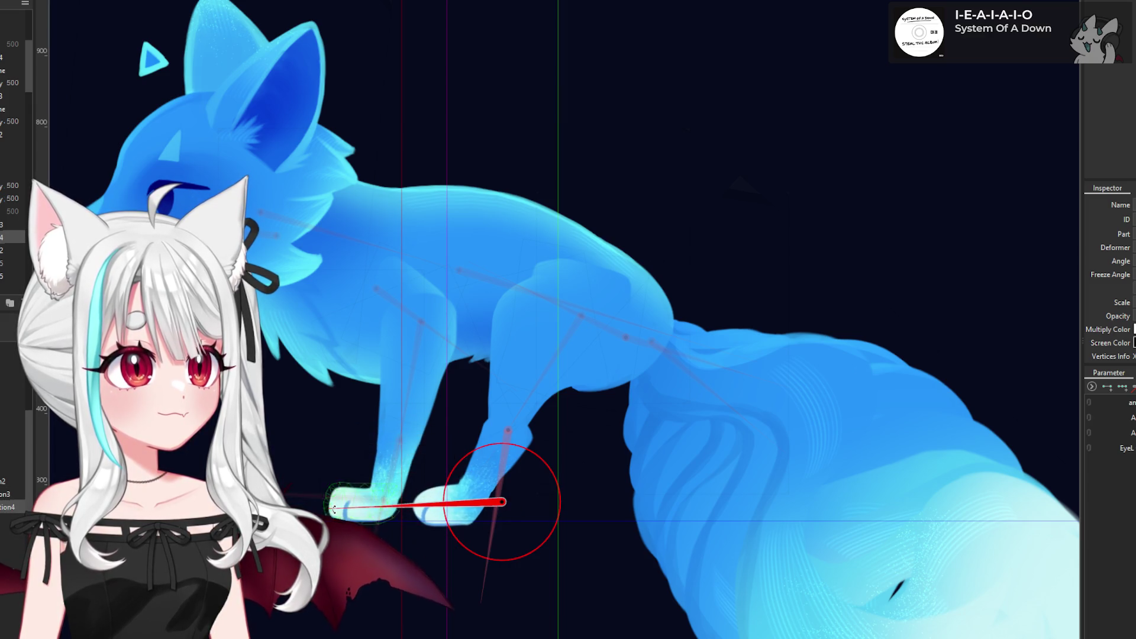
{"action": "scroll", "coordinate": [556, 361], "scroll_direction": "down", "scroll_amount": 3}
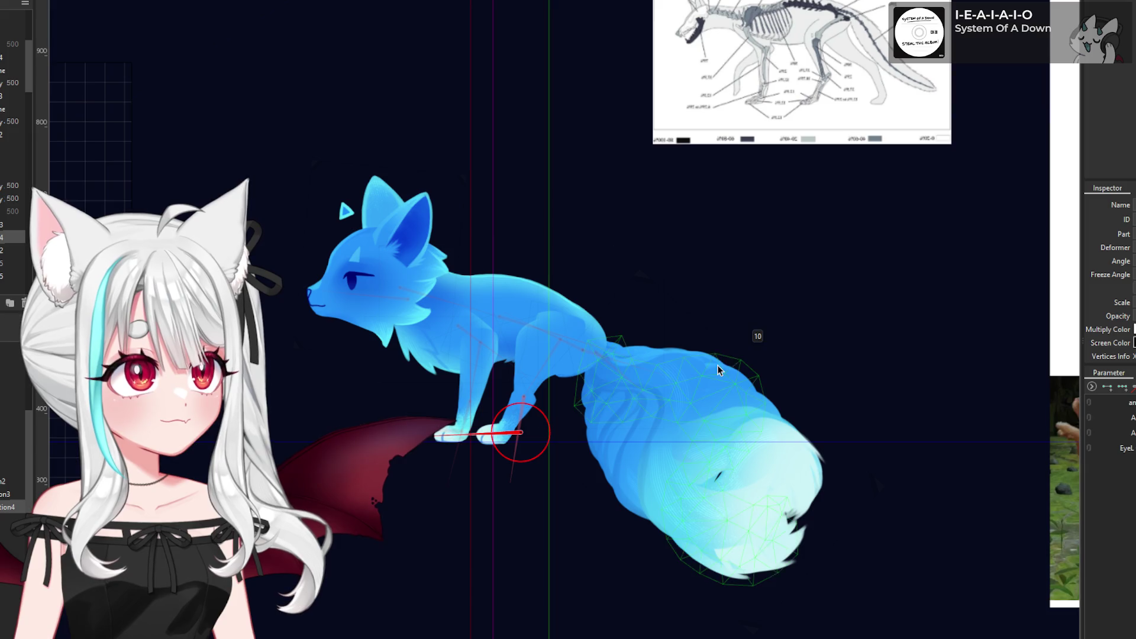
{"action": "left_click", "coordinate": [592, 360]}
{"action": "scroll", "coordinate": [591, 360], "scroll_direction": "down", "scroll_amount": 2}
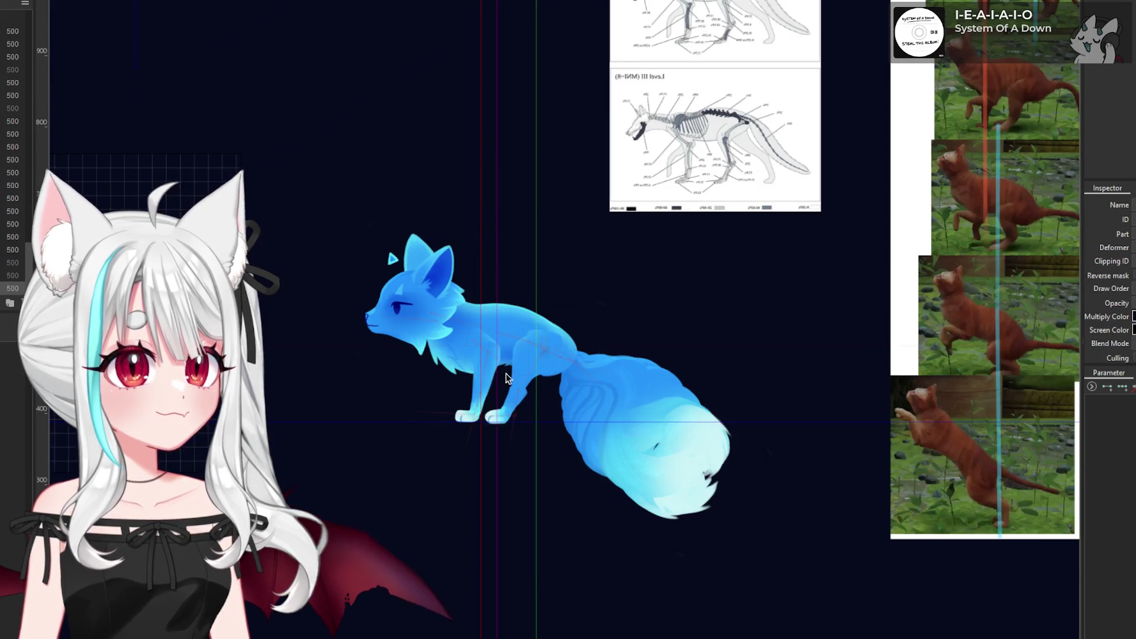
{"action": "scroll", "coordinate": [557, 326], "scroll_direction": "up", "scroll_amount": 2}
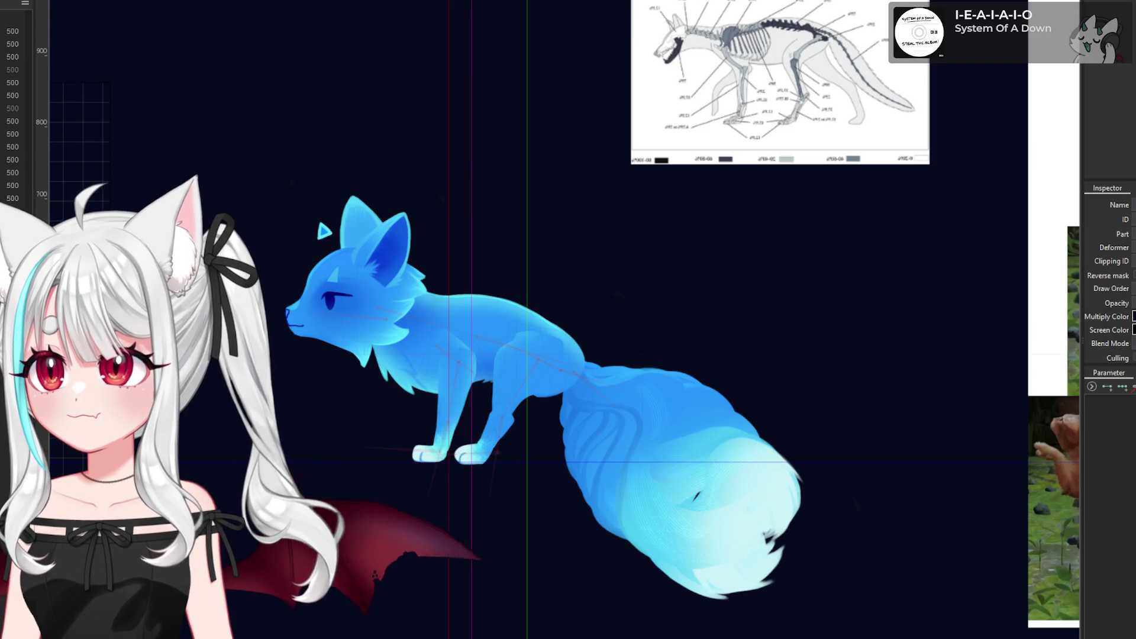
{"action": "key", "text": "alt+Tab"}
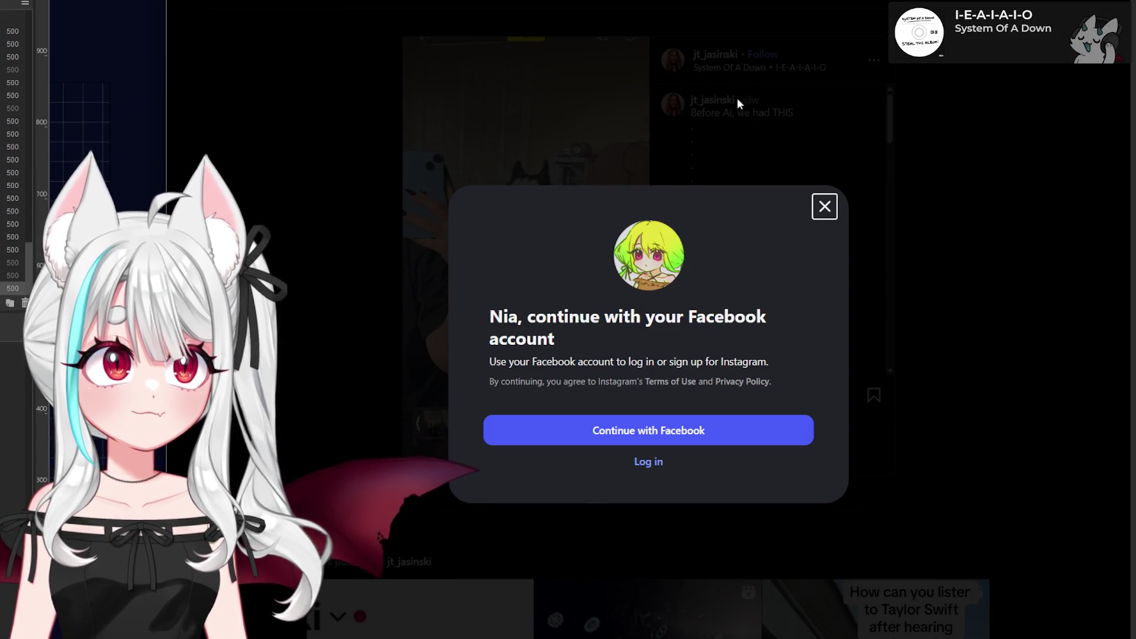
{"action": "key", "text": "alt+Tab"}
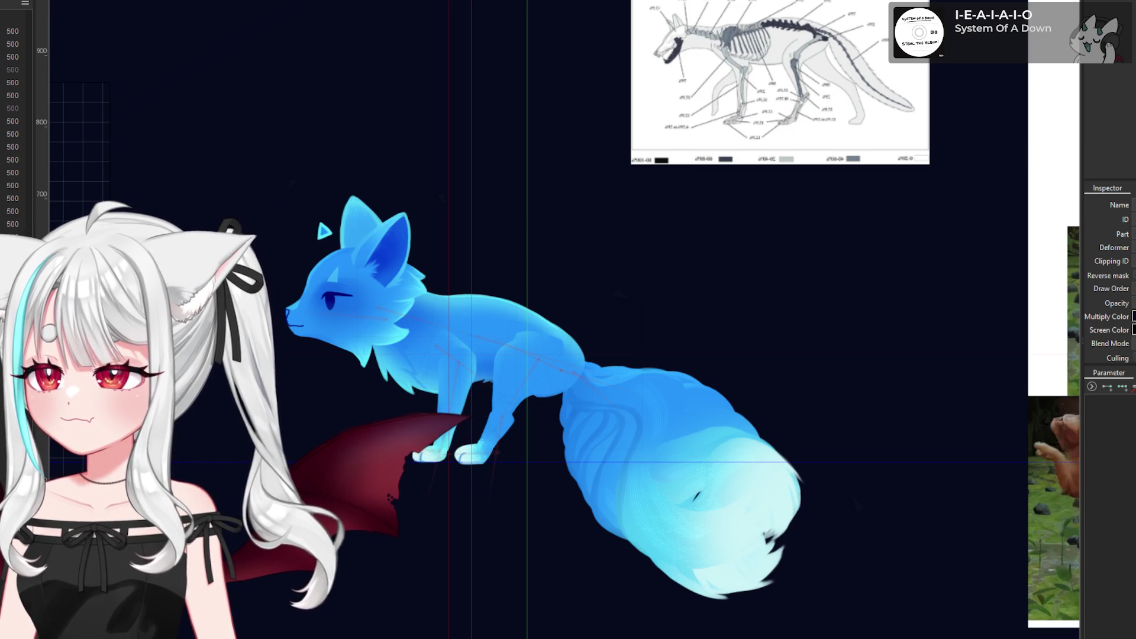
{"action": "key", "text": "alt+Tab"}
{"action": "left_click_drag", "start_coordinate": [654, 19], "coordinate": [750, 109]}
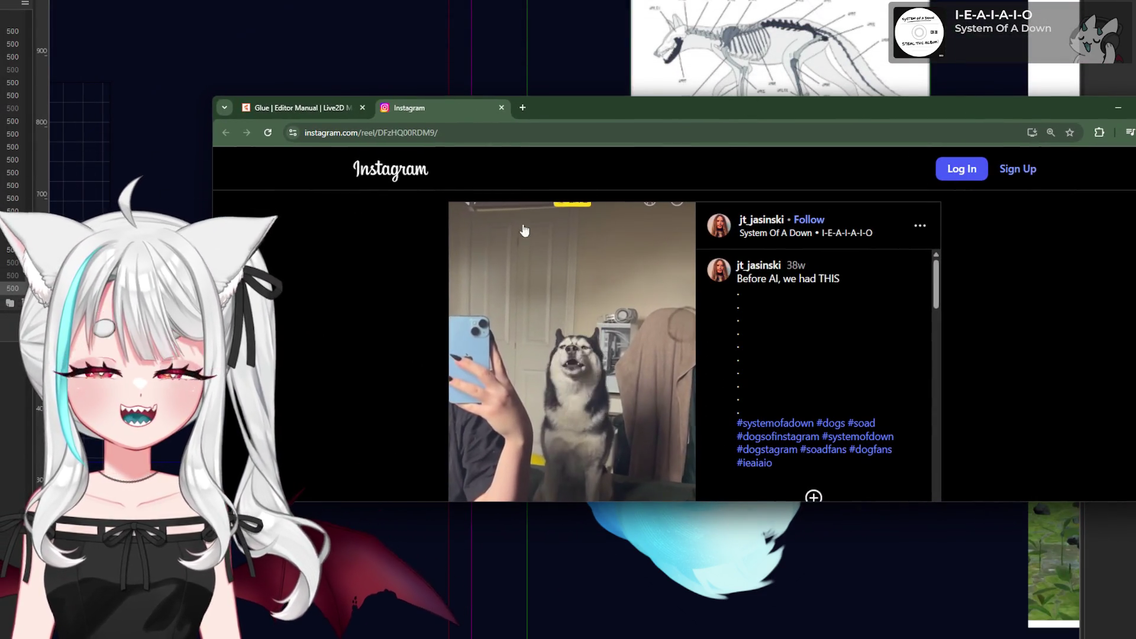
{"action": "left_click_drag", "start_coordinate": [214, 254], "coordinate": [582, 253]}
{"action": "mouse_move", "coordinate": [933, 110]}
{"action": "left_mouse_down"}
{"action": "mouse_move", "coordinate": [732, 185]}
{"action": "mouse_move", "coordinate": [735, 23]}
{"action": "mouse_move", "coordinate": [721, 31]}
{"action": "left_mouse_up"}
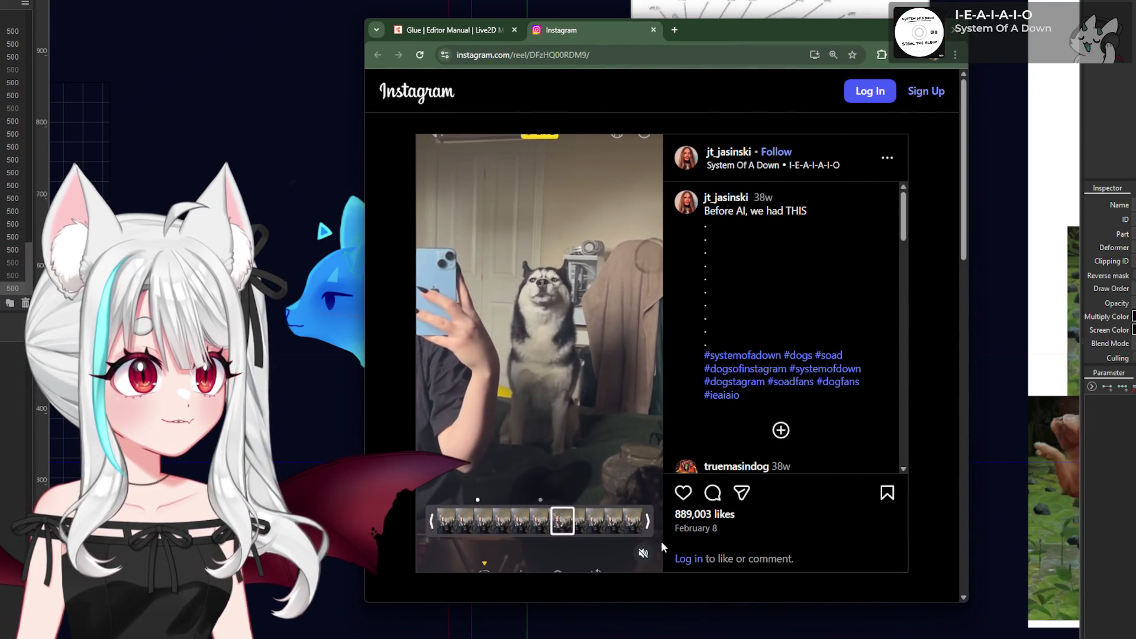
{"action": "left_click", "coordinate": [644, 554]}
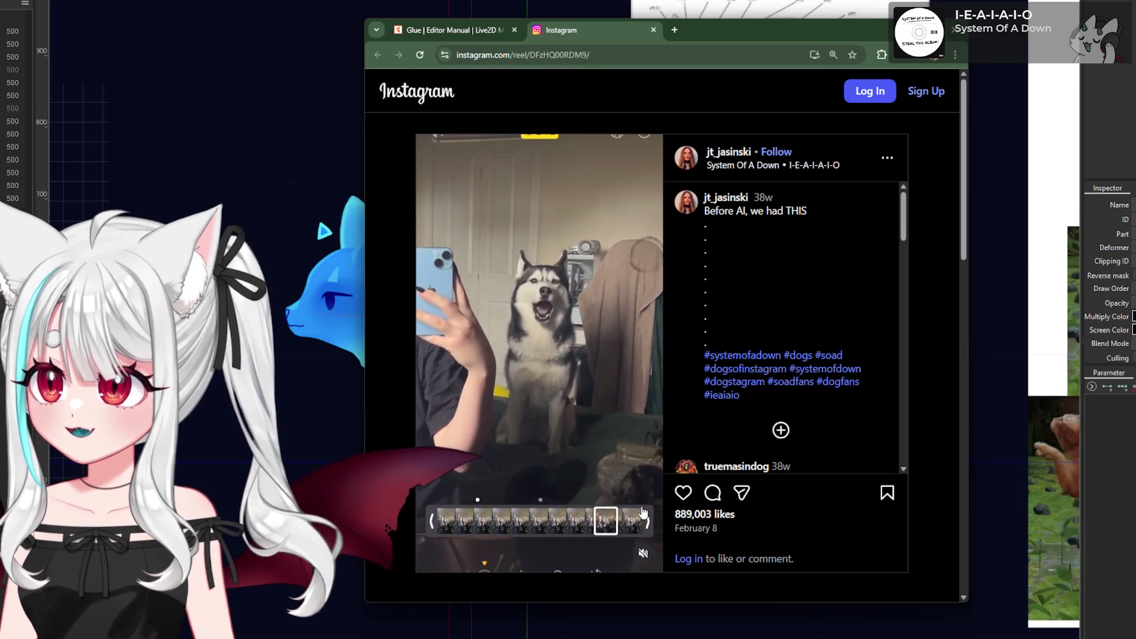
{"action": "left_click", "coordinate": [532, 521]}
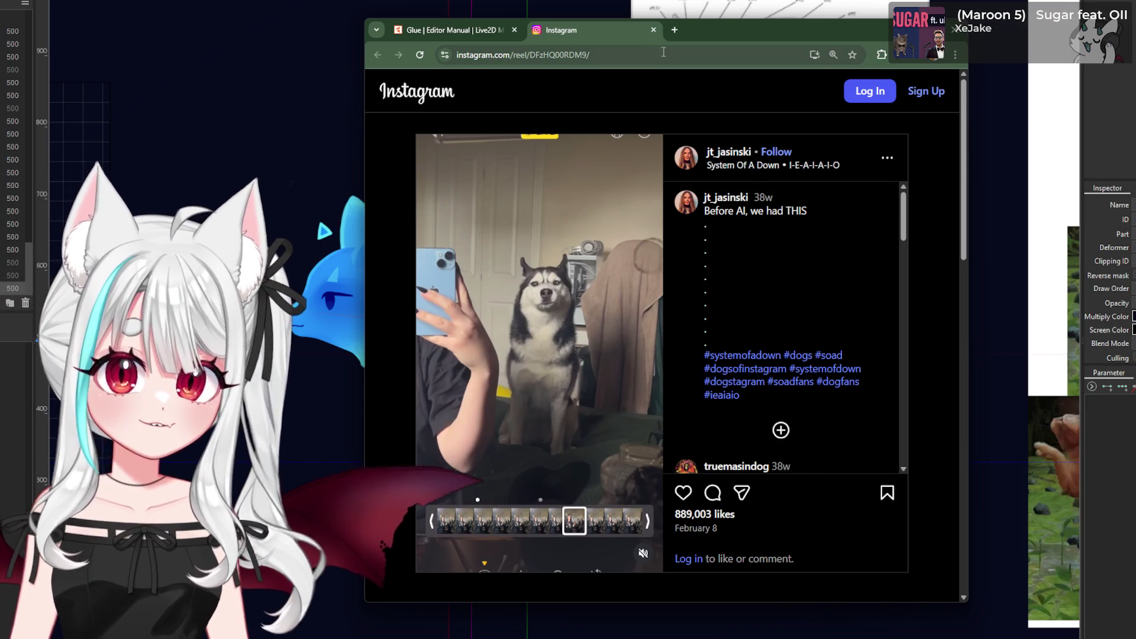
{"action": "mouse_move", "coordinate": [705, 39]}
{"action": "left_mouse_down"}
{"action": "mouse_move", "coordinate": [673, 70]}
{"action": "mouse_move", "coordinate": [513, 108]}
{"action": "left_mouse_up"}
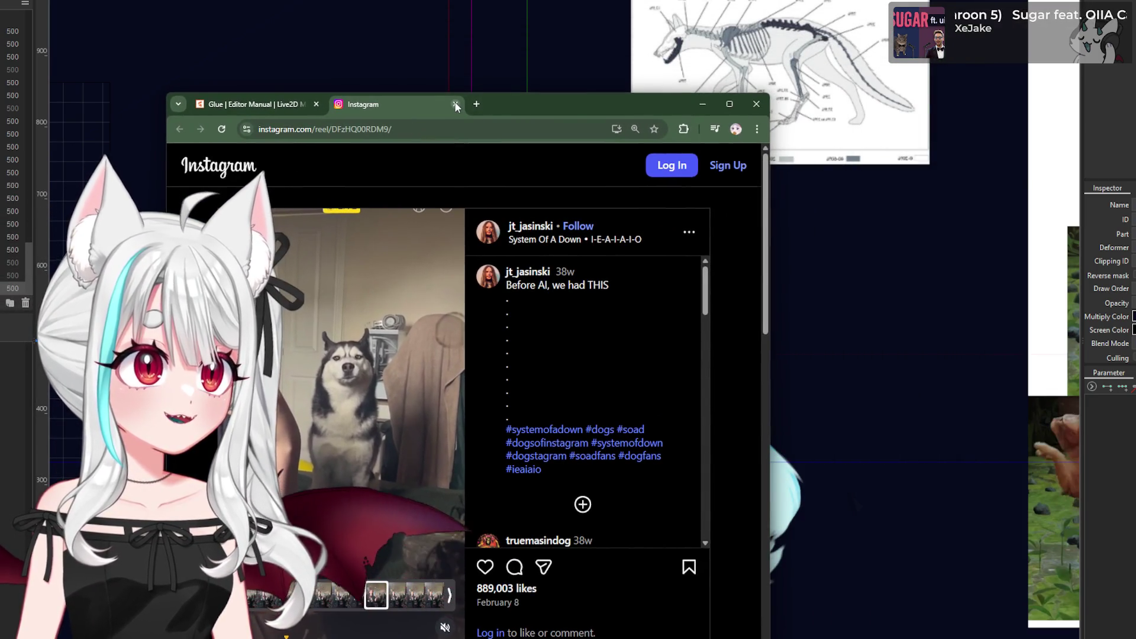
{"action": "left_click", "coordinate": [456, 104]}
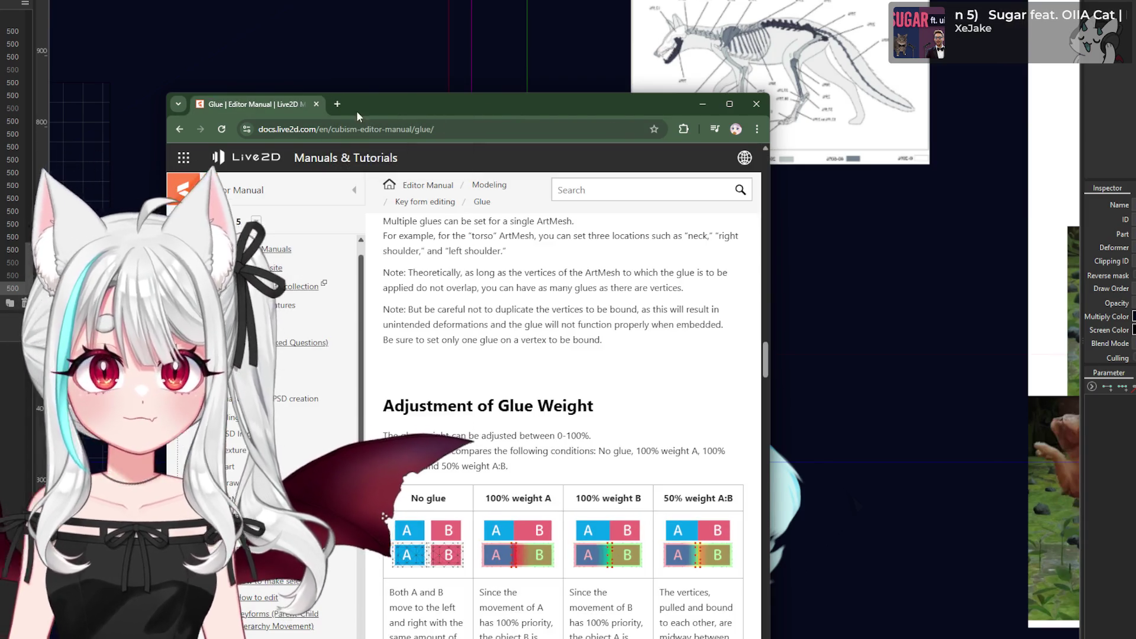
{"action": "left_click", "coordinate": [316, 104]}
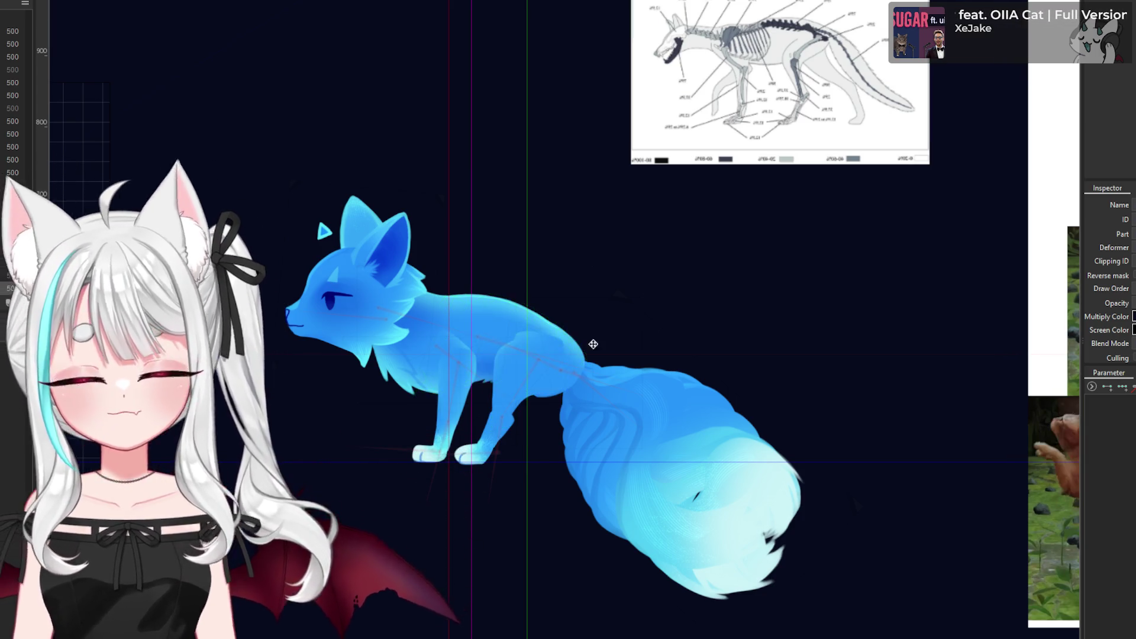
- Zoom around the fox, then right-click the running parameter's key to show the stretched pose and its menu
{"action": "scroll", "coordinate": [520, 374], "scroll_direction": "up", "scroll_amount": 5}
{"action": "scroll", "coordinate": [488, 324], "scroll_direction": "down", "scroll_amount": 3}
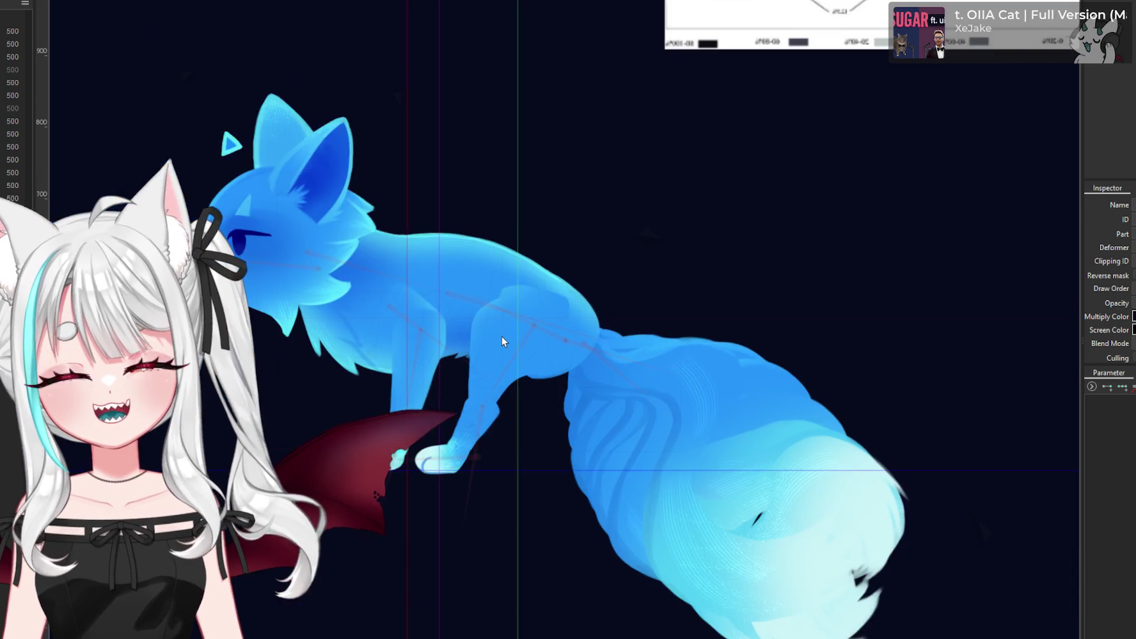
{"action": "scroll", "coordinate": [502, 337], "scroll_direction": "down", "scroll_amount": 3}
{"action": "scroll", "coordinate": [506, 340], "scroll_direction": "up", "scroll_amount": 2}
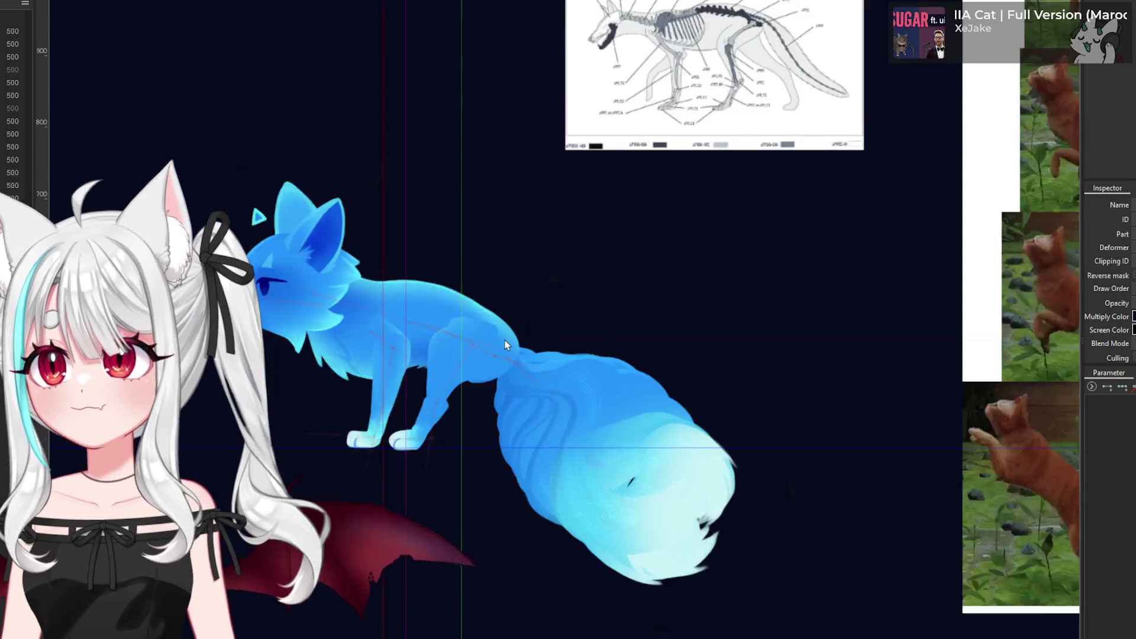
{"action": "scroll", "coordinate": [505, 339], "scroll_direction": "down", "scroll_amount": 4}
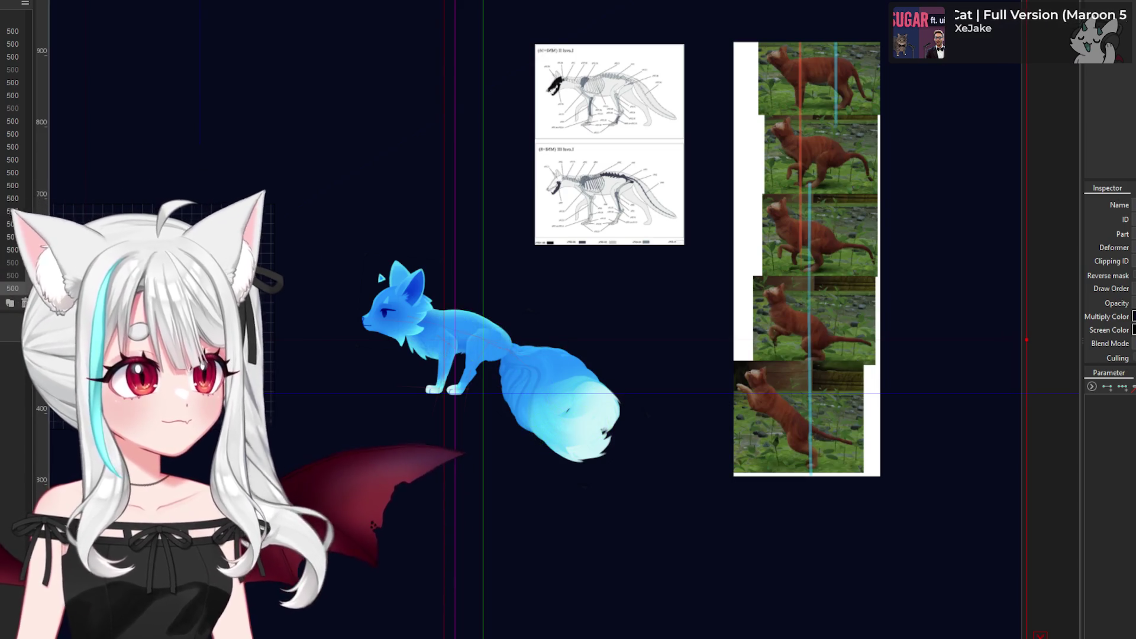
{"action": "scroll", "coordinate": [682, 110], "scroll_direction": "up", "scroll_amount": 2}
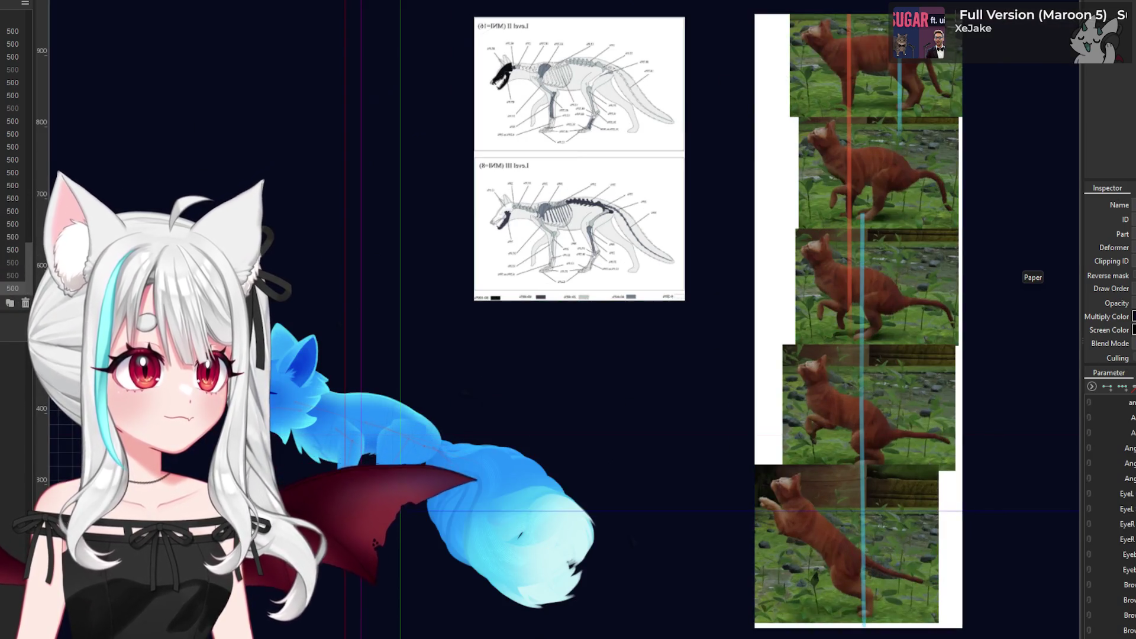
{"action": "scroll", "coordinate": [934, 385], "scroll_direction": "up", "scroll_amount": 2}
{"action": "scroll", "coordinate": [747, 414], "scroll_direction": "down", "scroll_amount": 2}
{"action": "scroll", "coordinate": [899, 414], "scroll_direction": "down", "scroll_amount": 2}
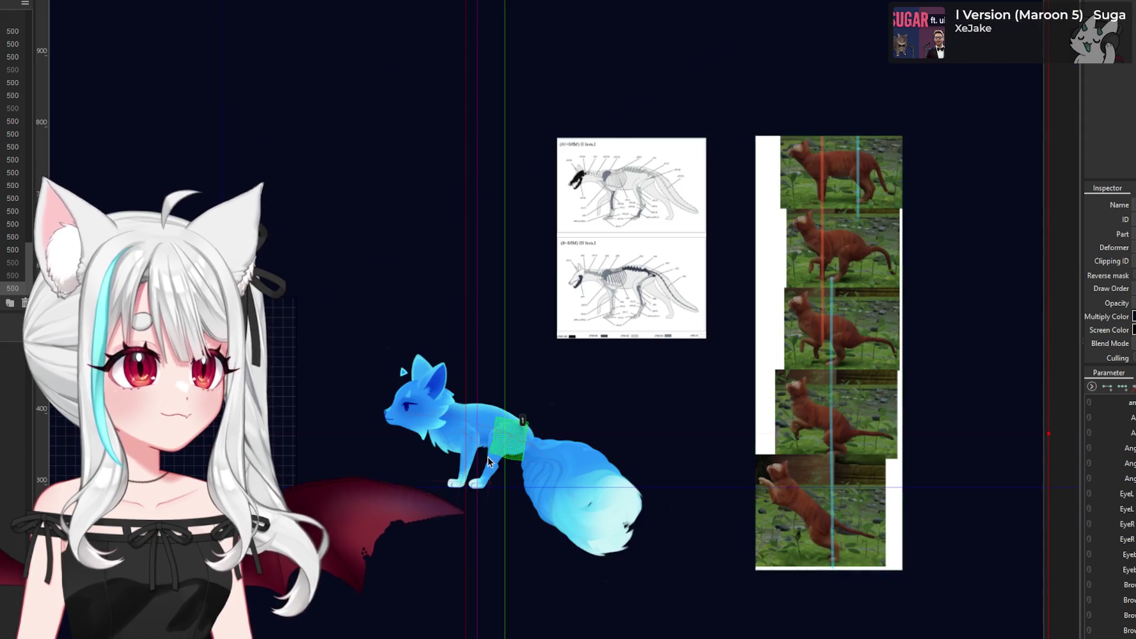
{"action": "scroll", "coordinate": [491, 460], "scroll_direction": "up", "scroll_amount": 2}
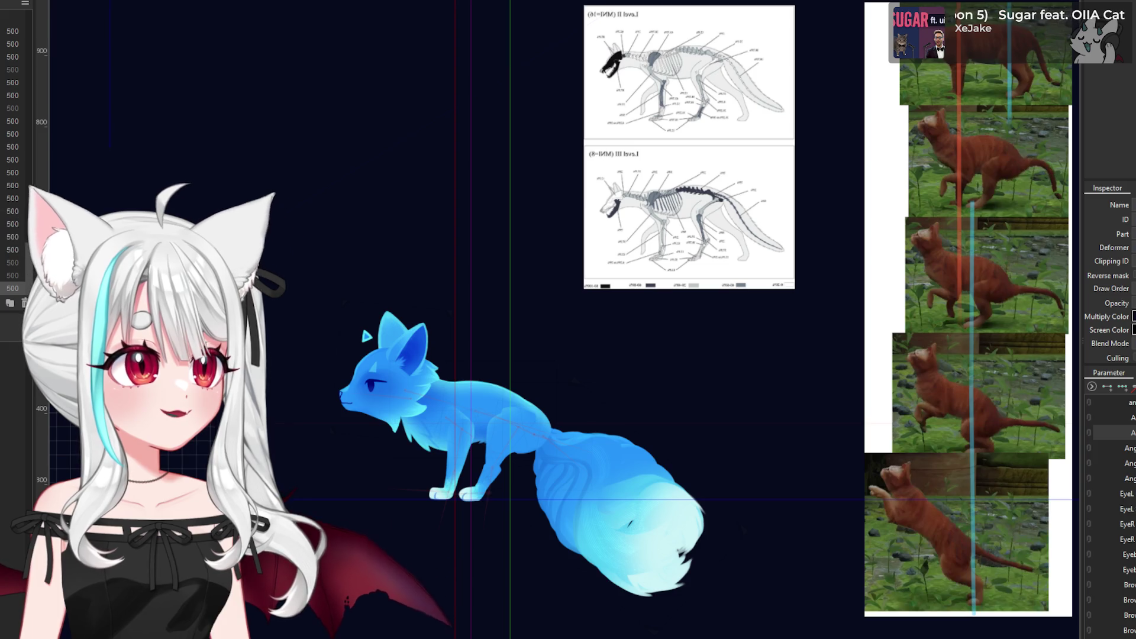
{"action": "right_click", "coordinate": [1082, 433]}
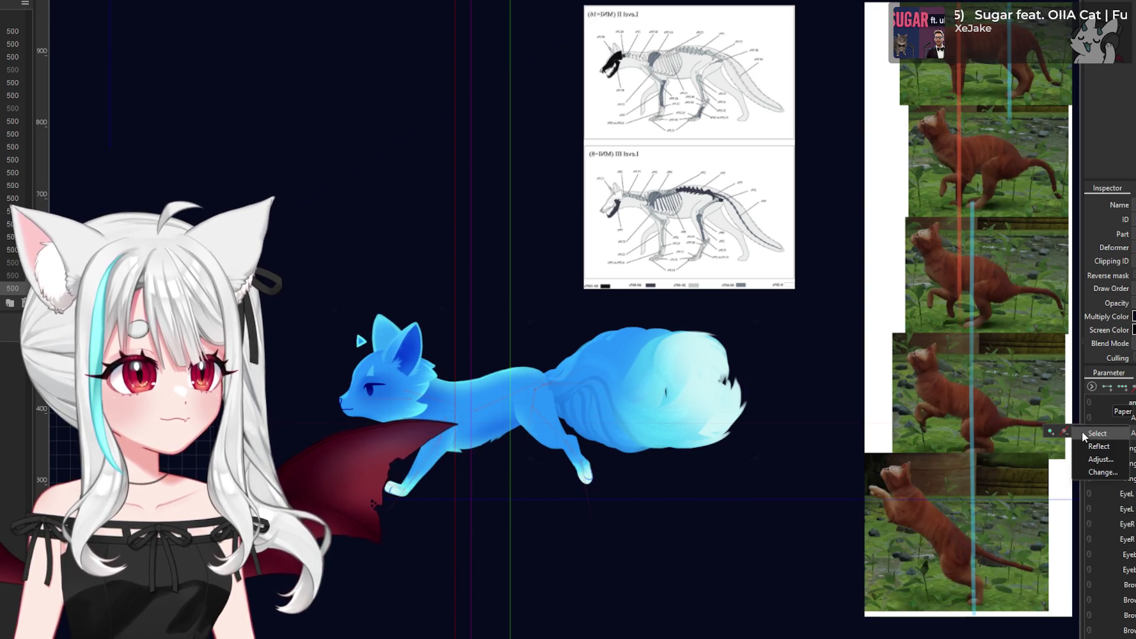
- Select every object keyed on the running parameter and paste the copied form onto them
{"action": "left_click", "coordinate": [1087, 434]}
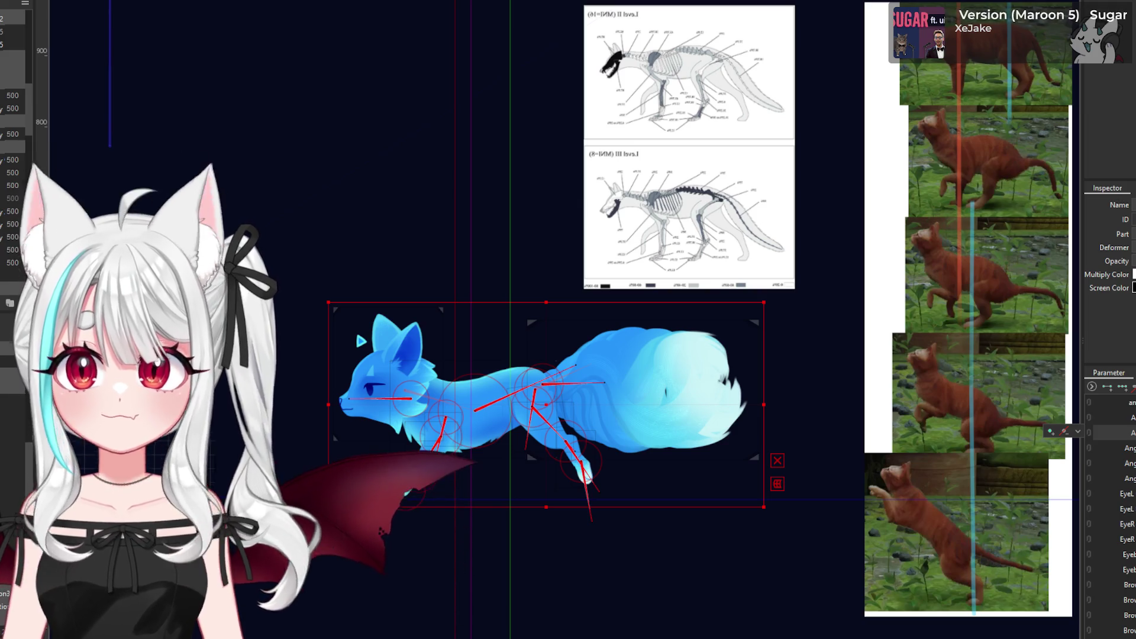
{"action": "key", "text": "ctrl+v"}
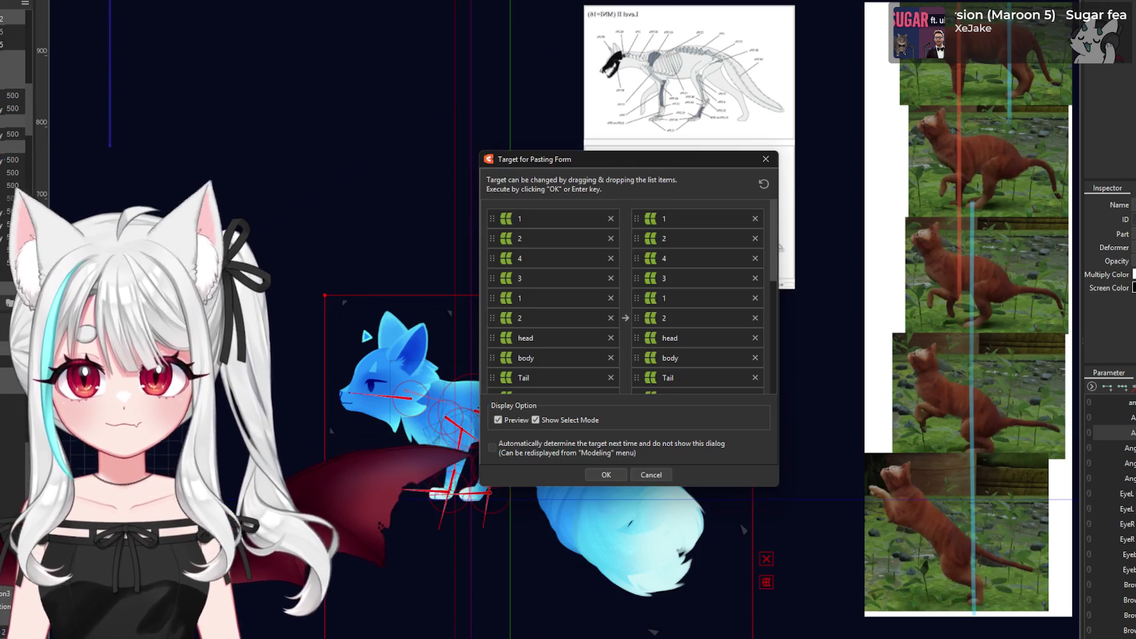
- Confirm pasting the form onto all targets and zoom around the canvas to check the fox's pose
{"action": "left_click", "coordinate": [609, 475]}
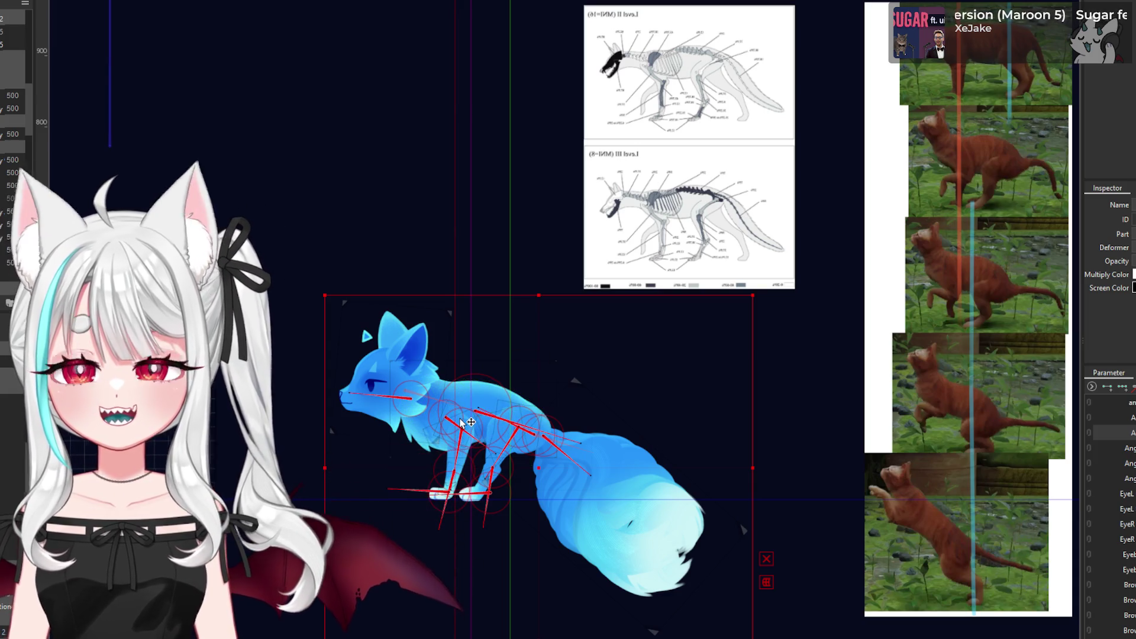
{"action": "scroll", "coordinate": [507, 381], "scroll_direction": "right", "scroll_amount": 2}
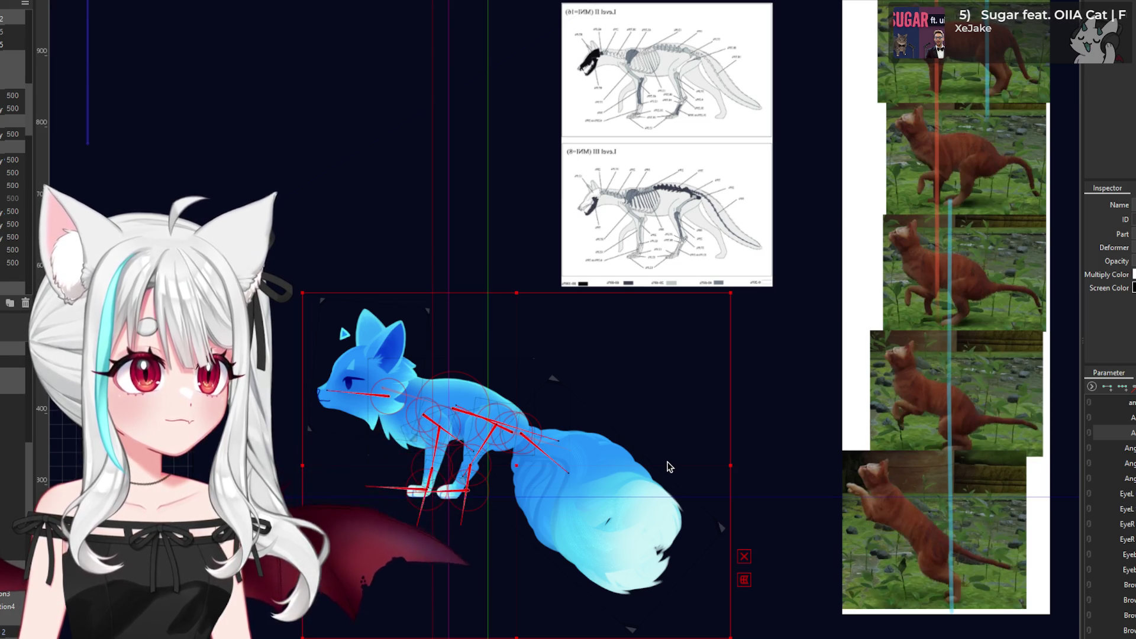
{"action": "scroll", "coordinate": [857, 292], "scroll_direction": "down", "scroll_amount": 2}
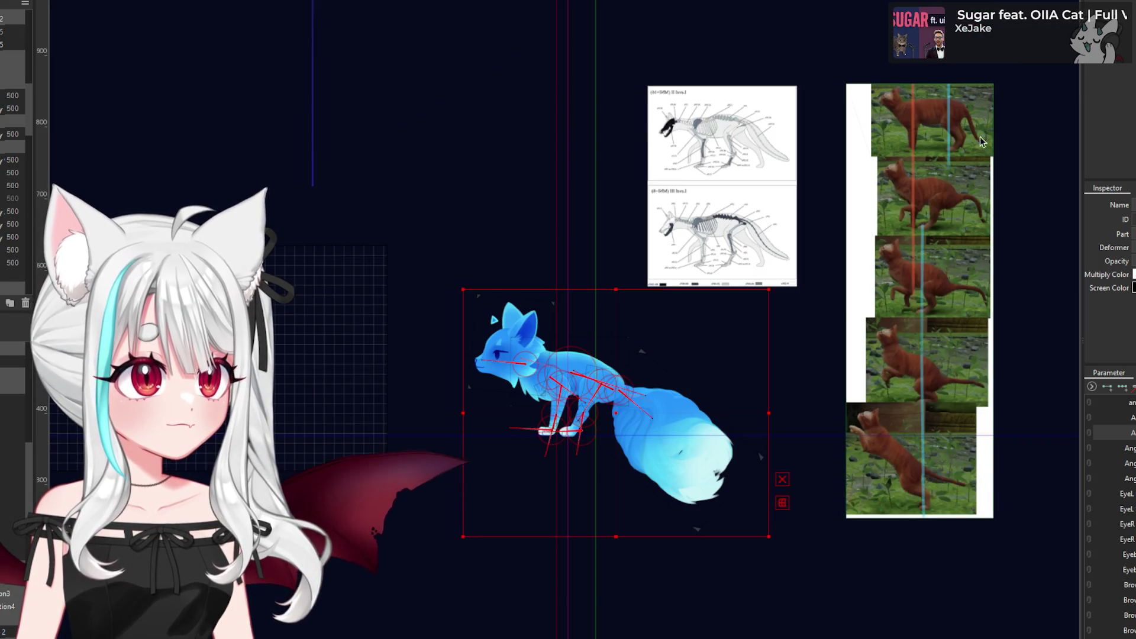
{"action": "scroll", "coordinate": [972, 168], "scroll_direction": "up", "scroll_amount": 2}
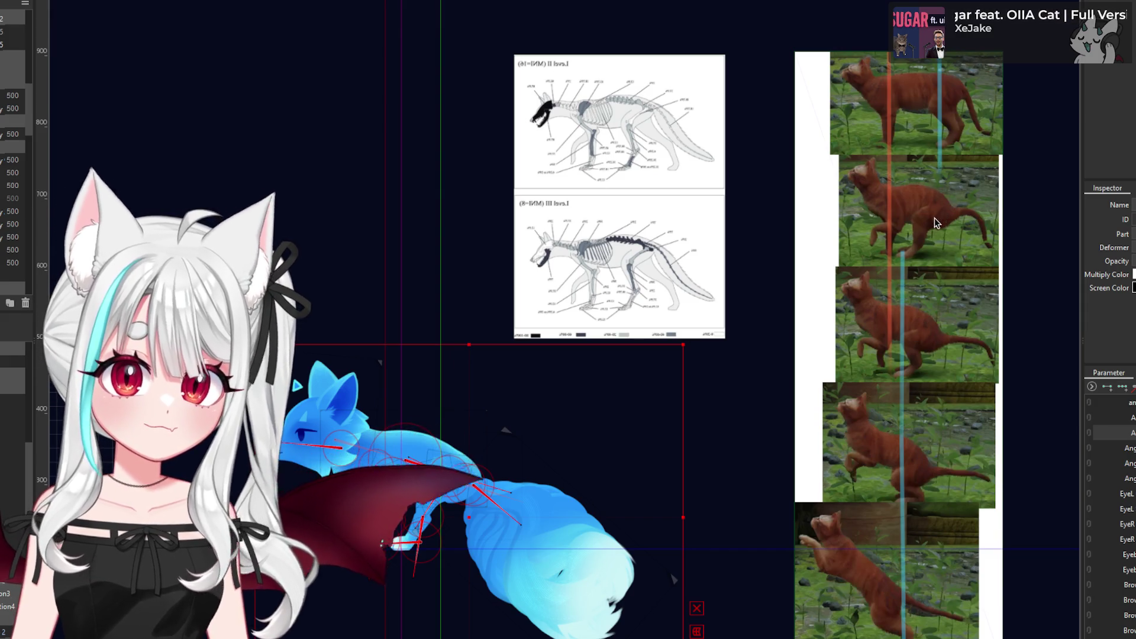
{"action": "scroll", "coordinate": [912, 232], "scroll_direction": "down", "scroll_amount": 2}
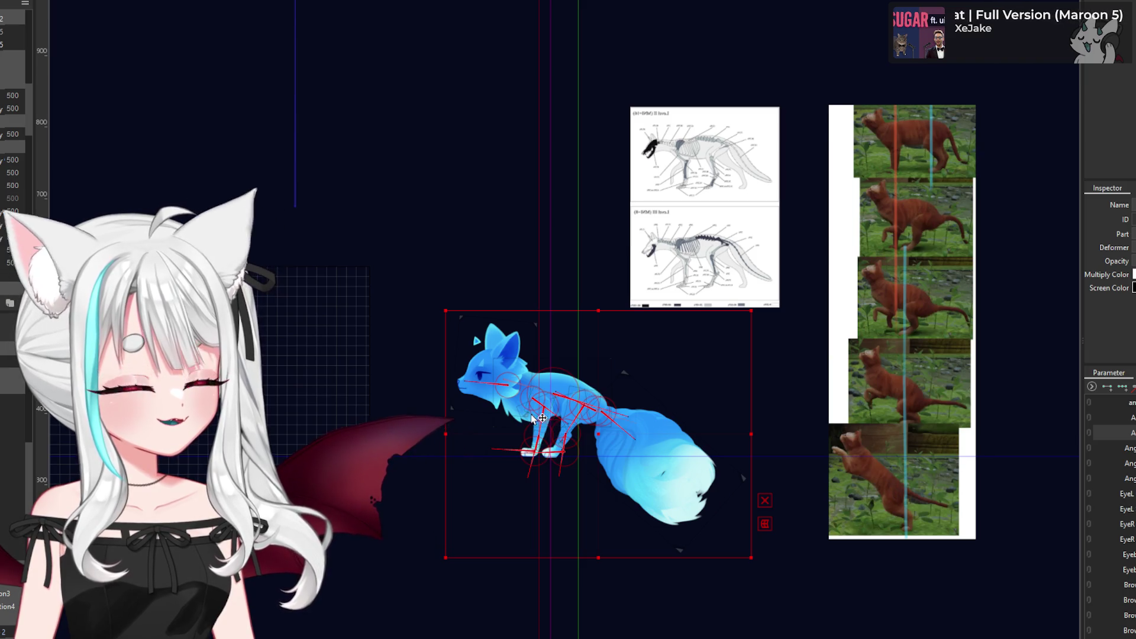
{"action": "scroll", "coordinate": [533, 418], "scroll_direction": "up", "scroll_amount": 3}
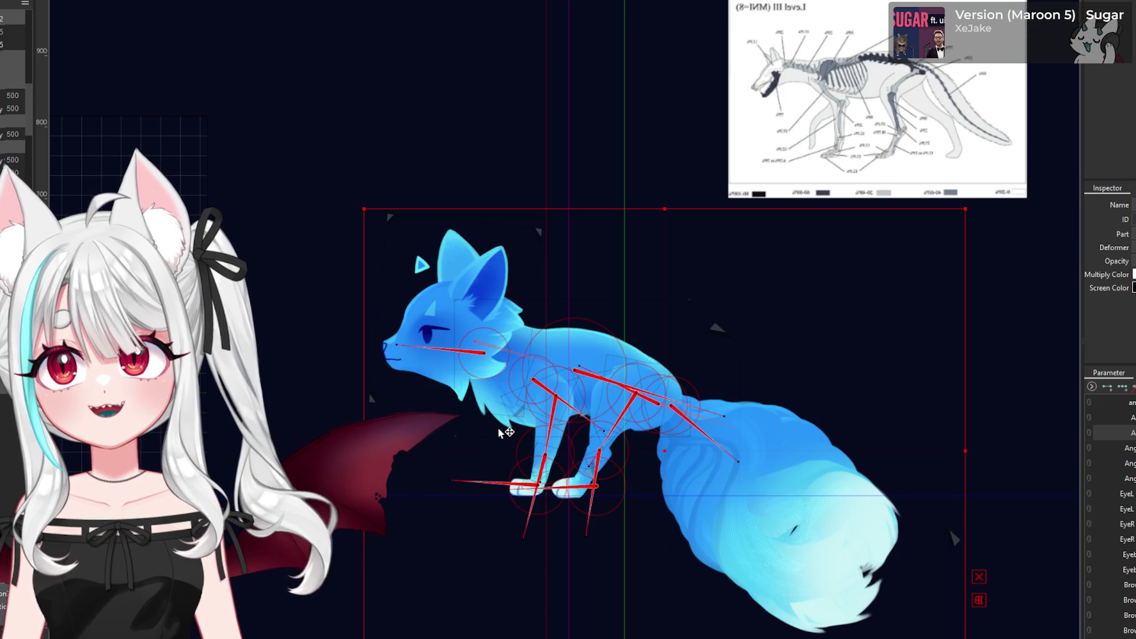
{"action": "scroll", "coordinate": [498, 427], "scroll_direction": "down", "scroll_amount": 2}
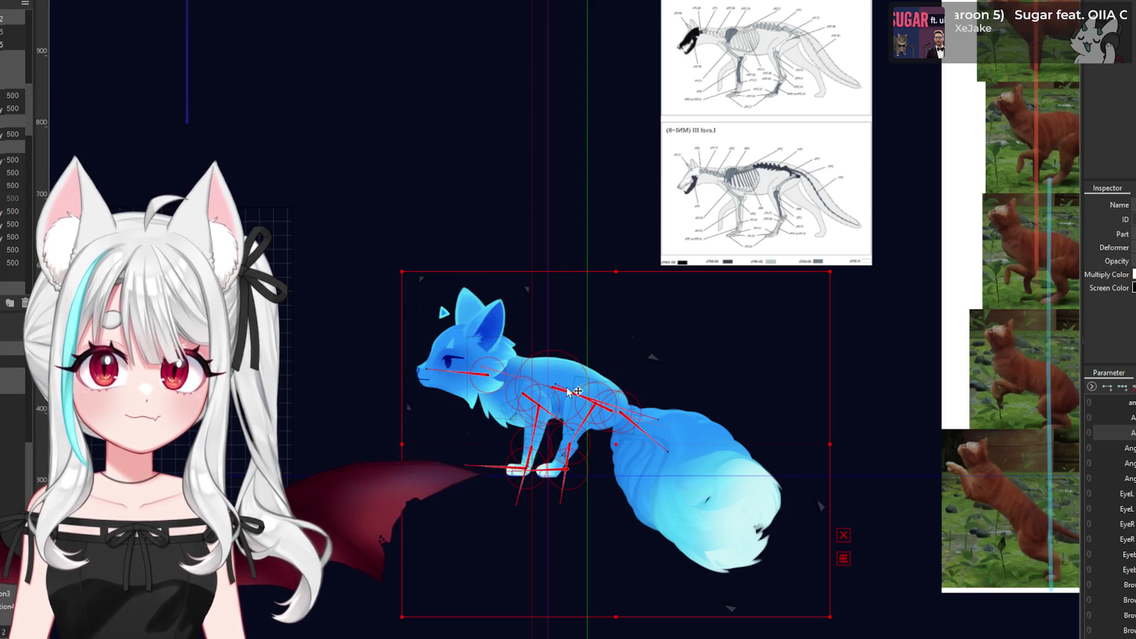
{"action": "scroll", "coordinate": [565, 354], "scroll_direction": "down", "scroll_amount": 1}
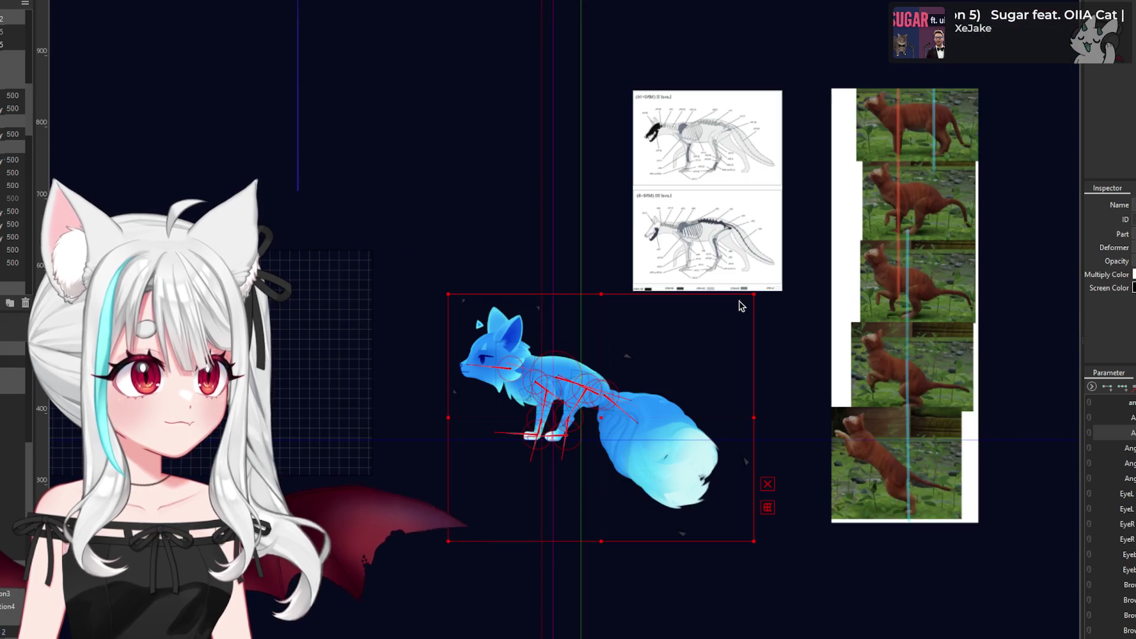
{"action": "scroll", "coordinate": [737, 306], "scroll_direction": "up", "scroll_amount": 1}
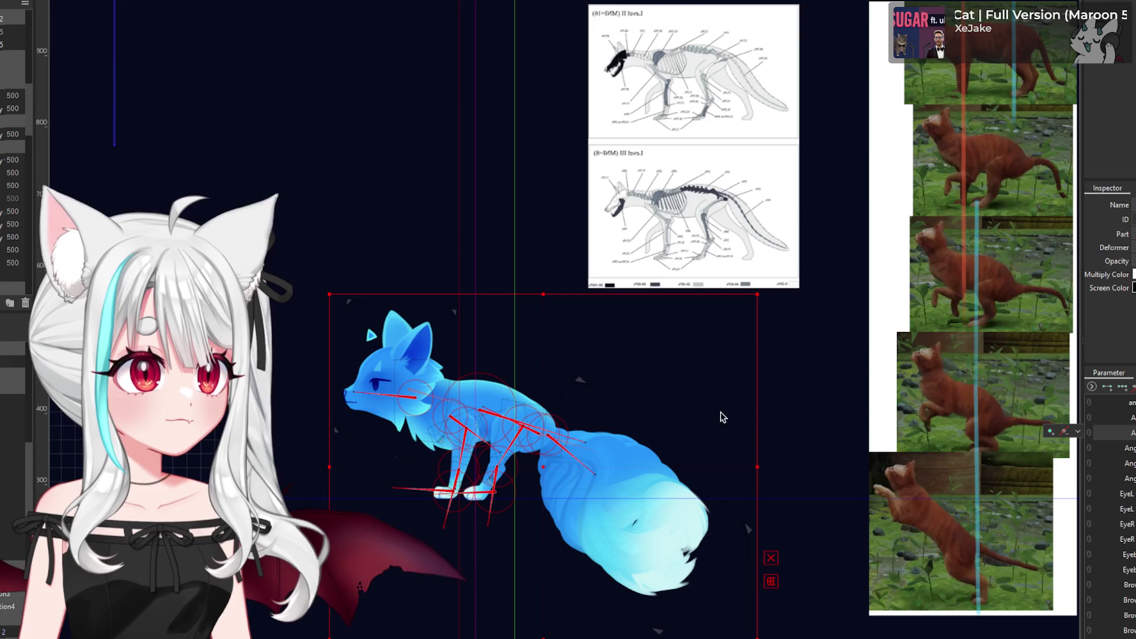
{"action": "left_click", "coordinate": [487, 400]}
{"action": "left_click", "coordinate": [481, 414]}
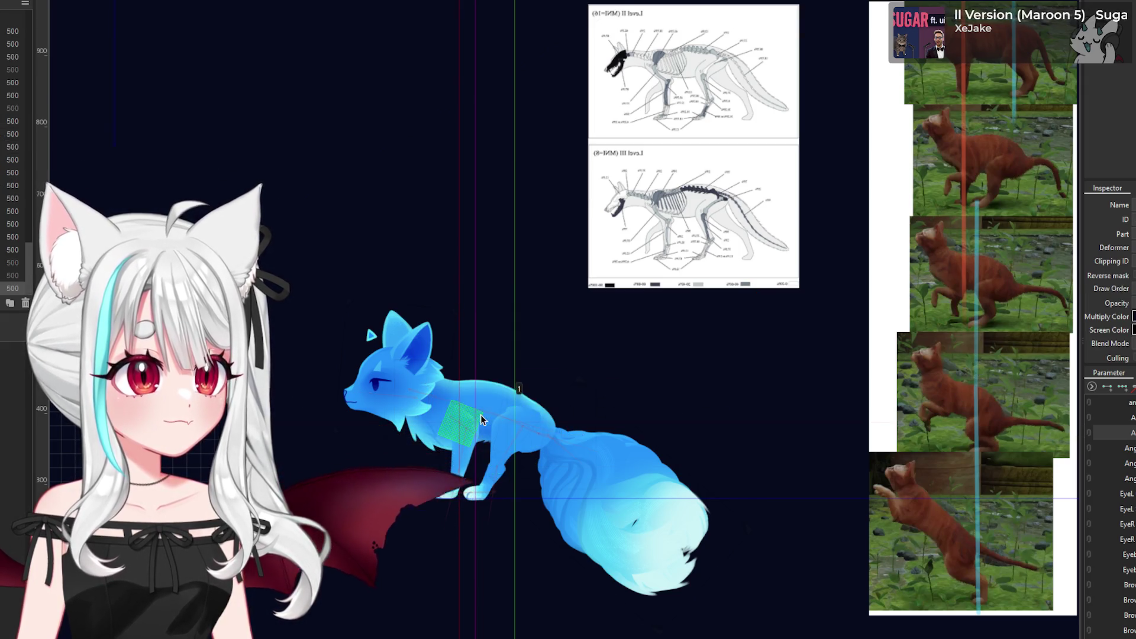
{"action": "scroll", "coordinate": [480, 415], "scroll_direction": "up", "scroll_amount": 2}
{"action": "mouse_move", "coordinate": [634, 451]}
{"action": "left_mouse_down"}
{"action": "mouse_move", "coordinate": [650, 439]}
{"action": "mouse_move", "coordinate": [625, 453]}
{"action": "mouse_move", "coordinate": [634, 402]}
{"action": "left_mouse_up"}
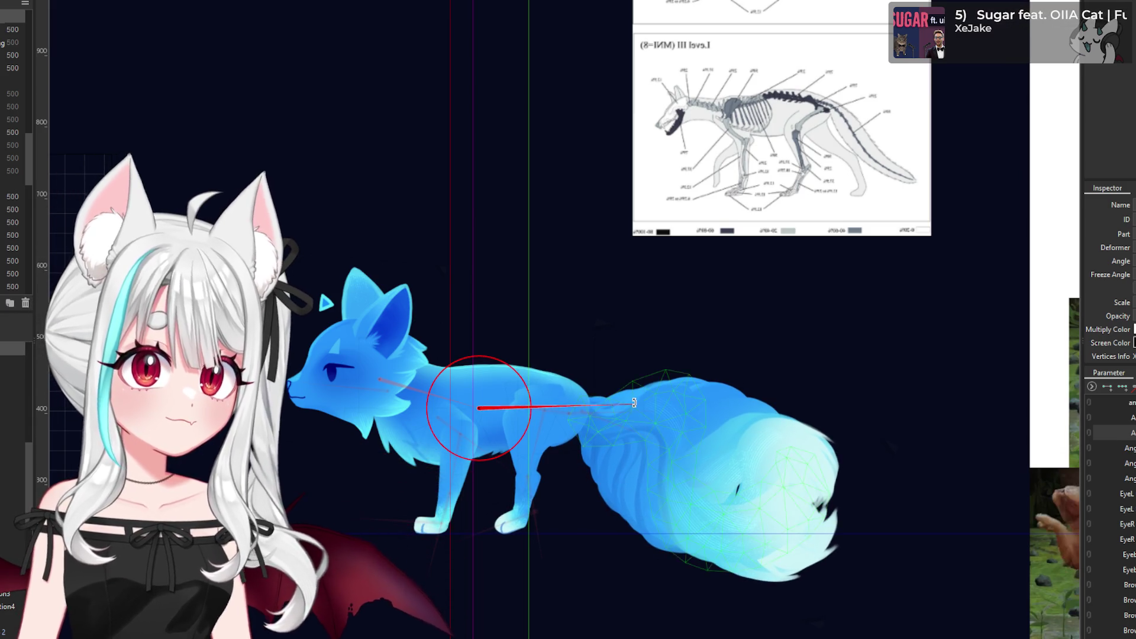
{"action": "scroll", "coordinate": [496, 412], "scroll_direction": "down", "scroll_amount": 2}
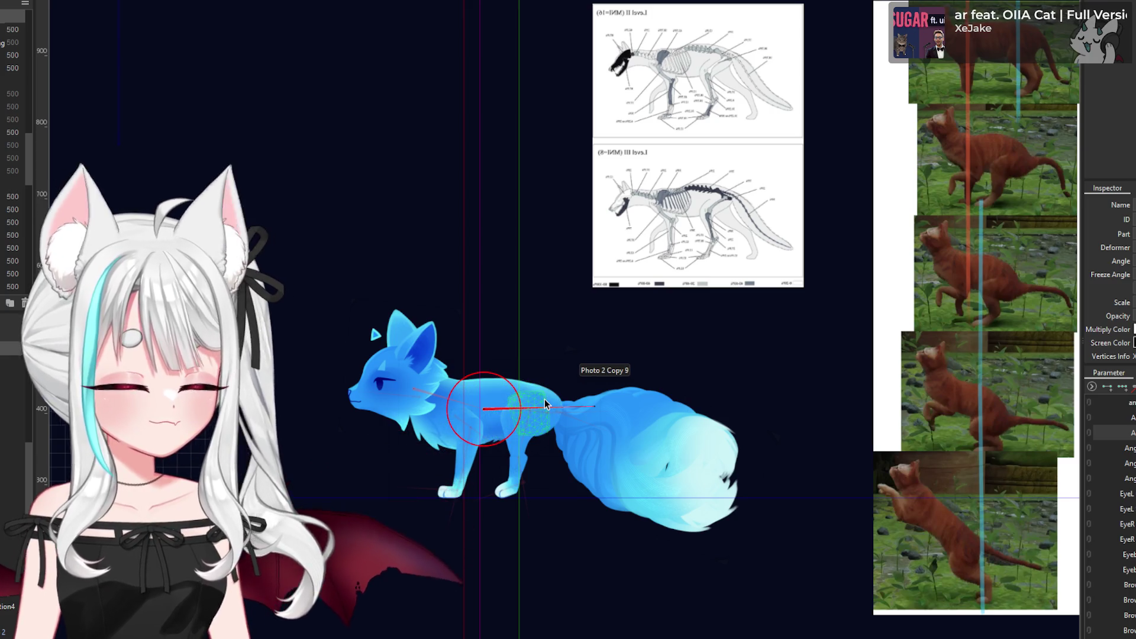
{"action": "key", "text": "ctrl+z"}
{"action": "left_click", "coordinate": [550, 419]}
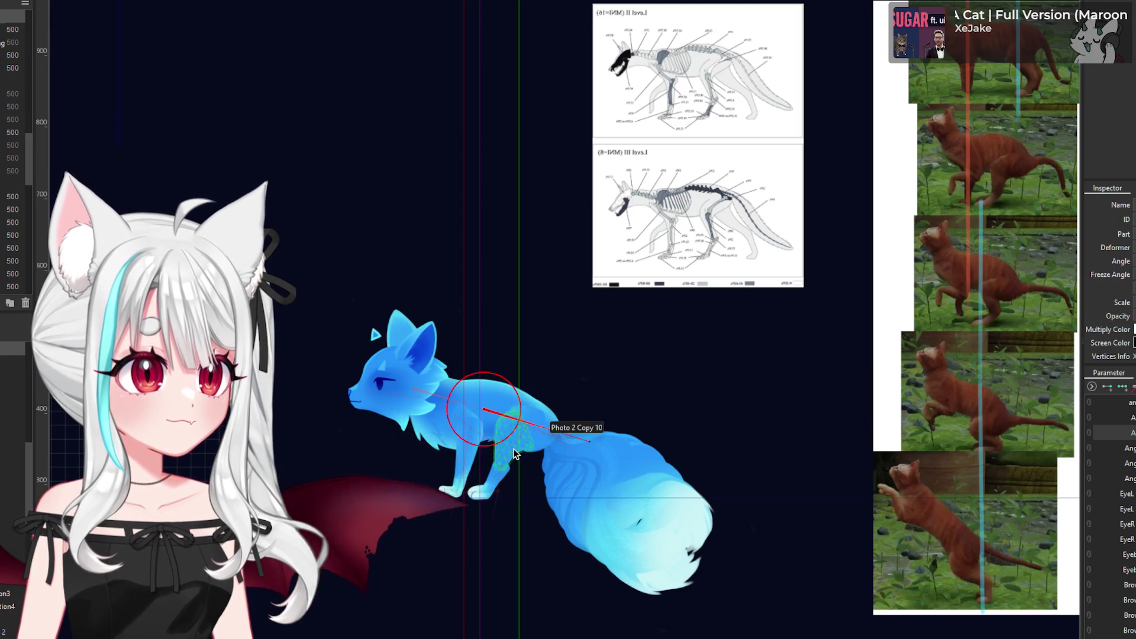
{"action": "left_click", "coordinate": [496, 488]}
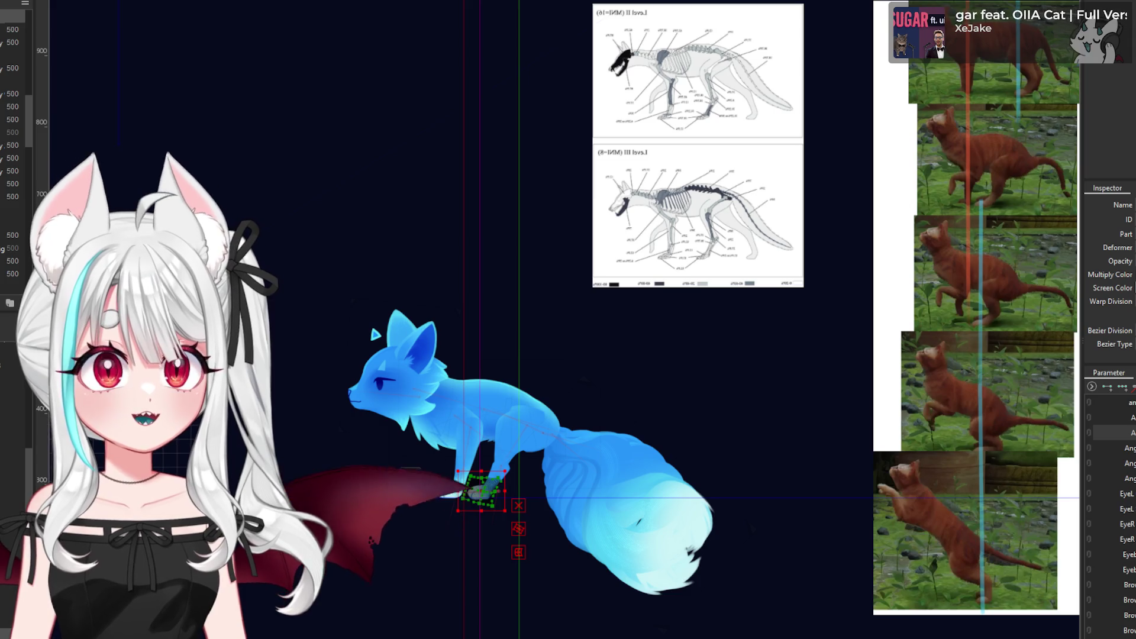
{"action": "left_click", "coordinate": [12, 403]}
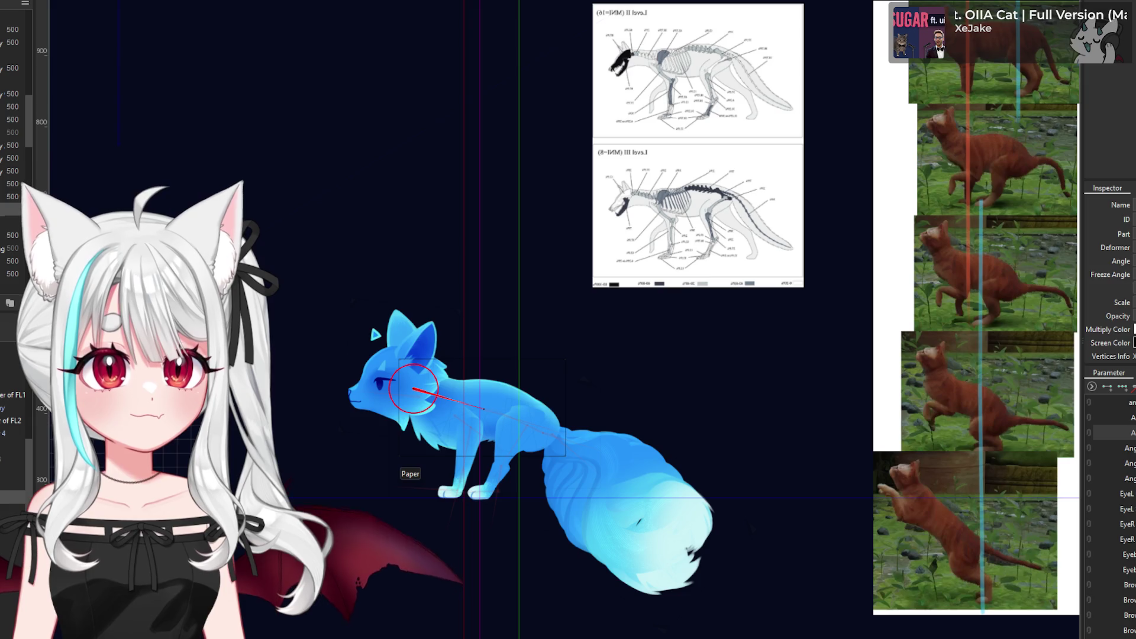
{"action": "left_click_drag", "start_coordinate": [413, 389], "coordinate": [420, 253]}
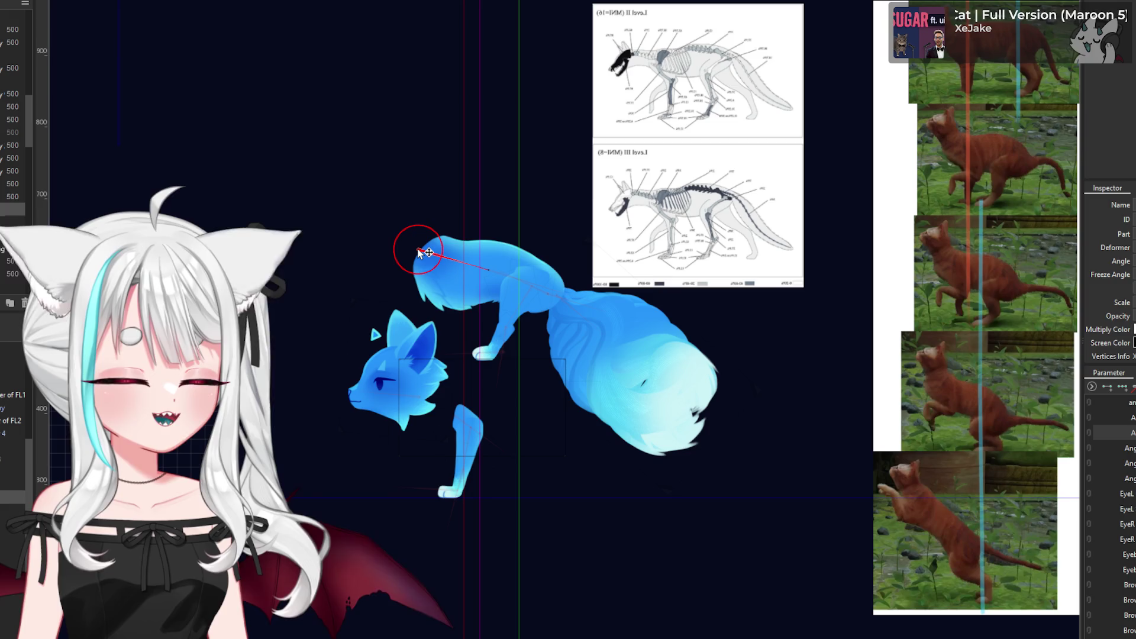
{"action": "key", "text": "ctrl+z"}
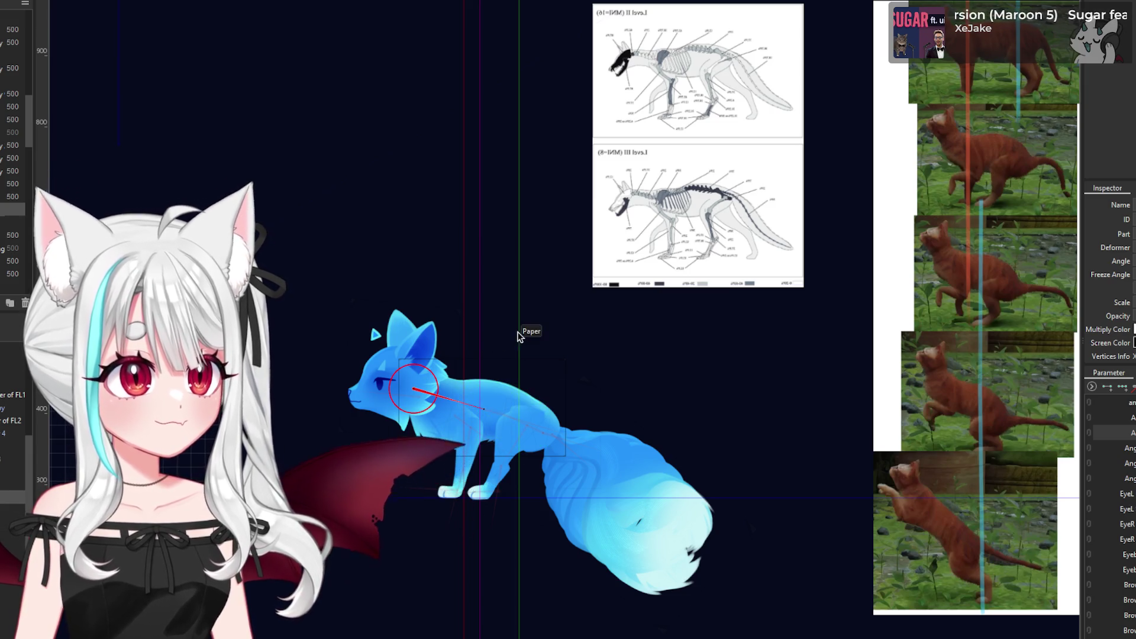
{"action": "left_click", "coordinate": [460, 418]}
{"action": "left_click", "coordinate": [458, 417]}
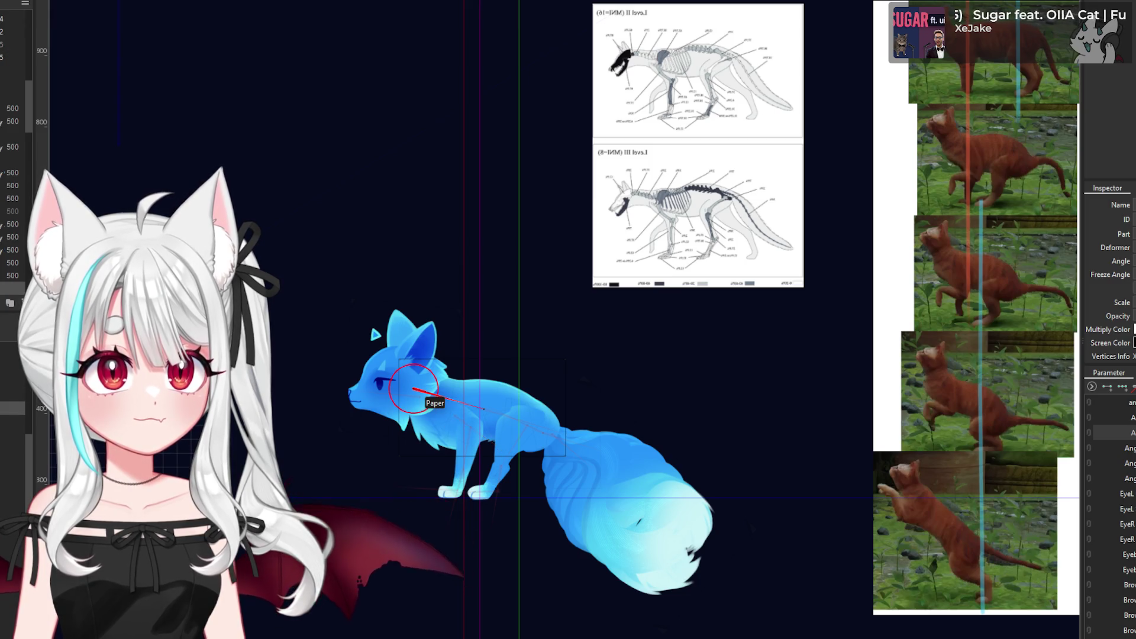
{"action": "left_click_drag", "start_coordinate": [454, 416], "coordinate": [413, 387]}
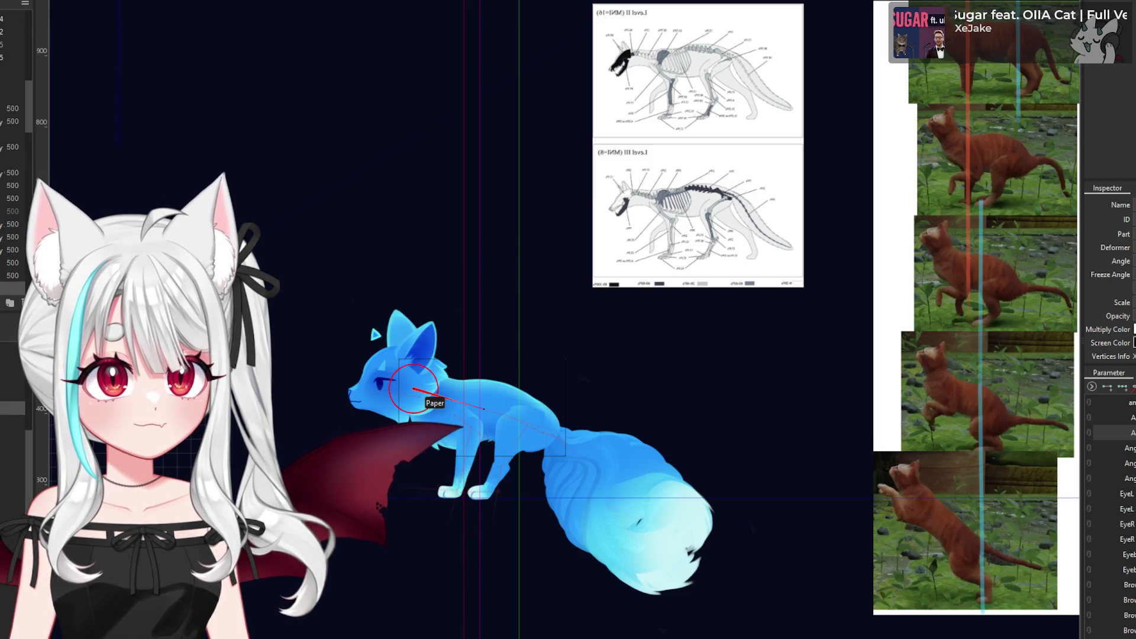
{"action": "key", "text": "ctrl+z"}
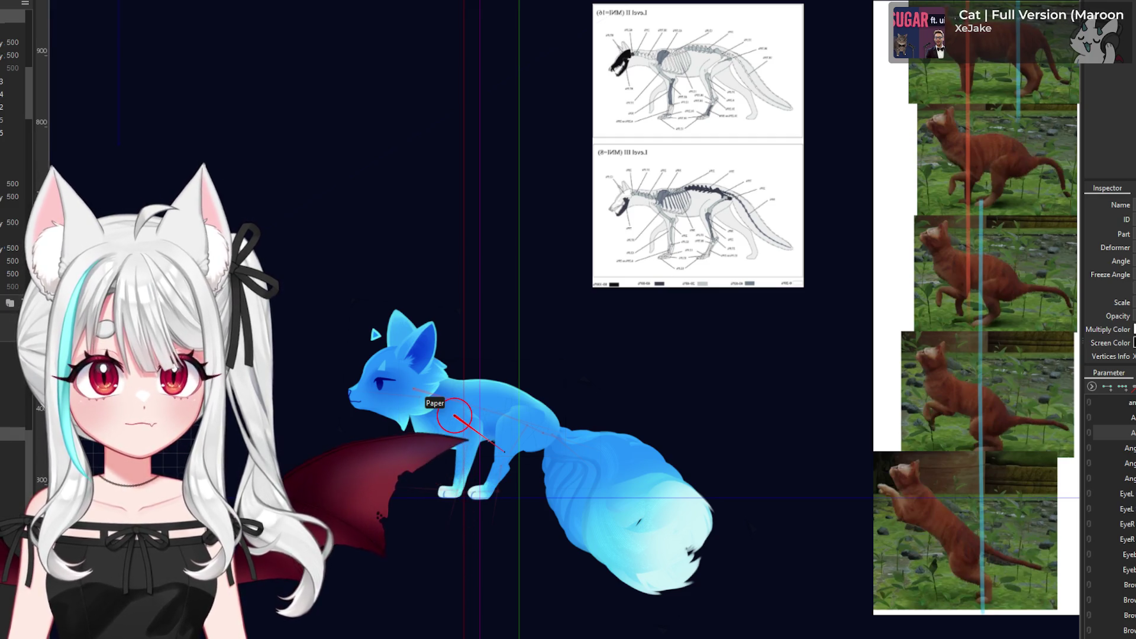
{"action": "left_click_drag", "start_coordinate": [465, 421], "coordinate": [438, 223]}
{"action": "key", "text": "ctrl+z"}
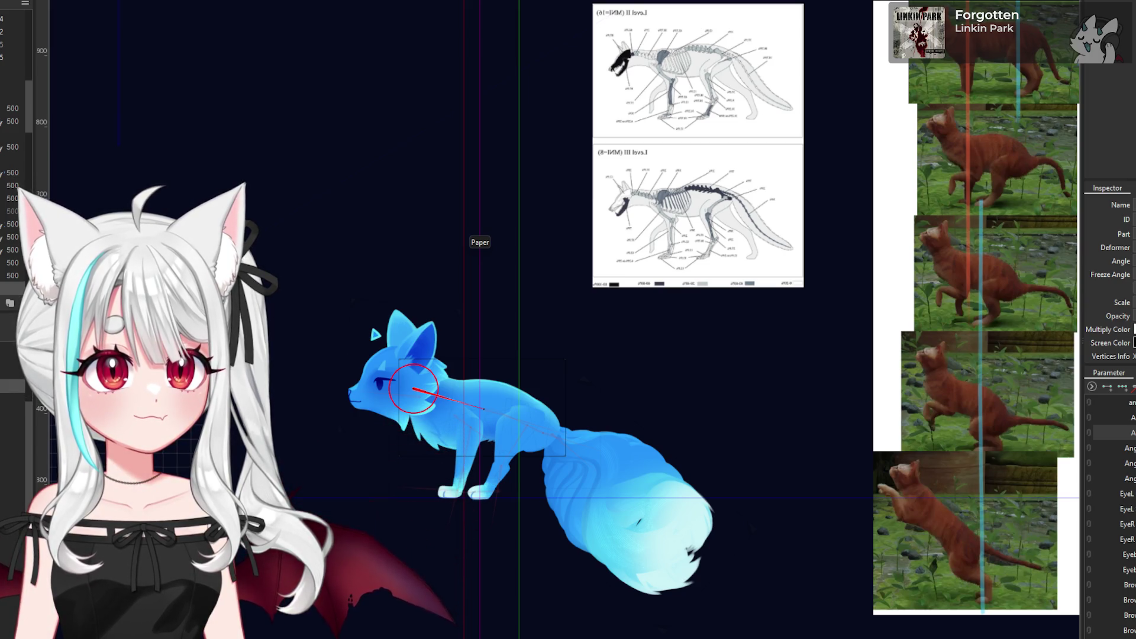
{"action": "left_click", "coordinate": [419, 396]}
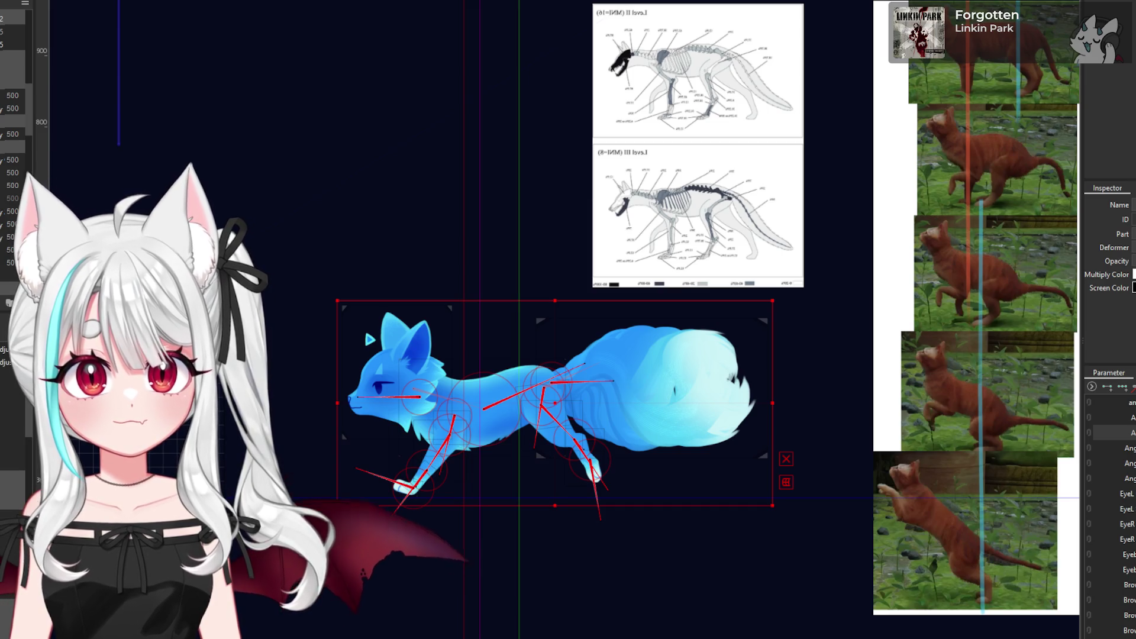
- Select the neck and head rotation deformers, then the warp deformer covering the fox's body
{"action": "left_click", "coordinate": [419, 396]}
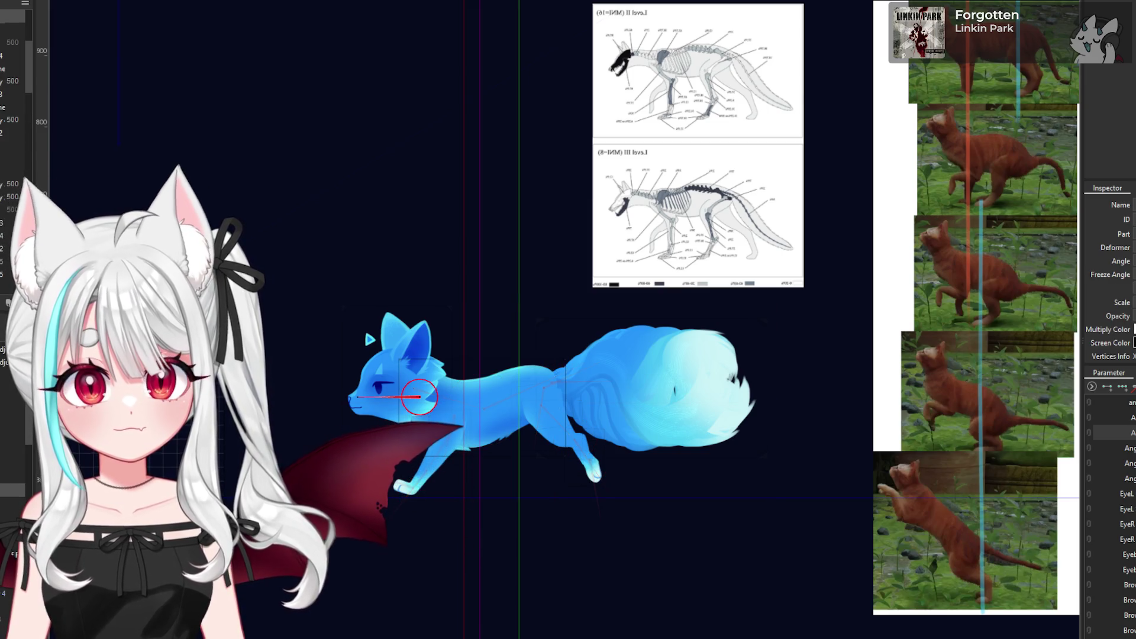
{"action": "left_click", "coordinate": [419, 397], "text": "ctrl"}
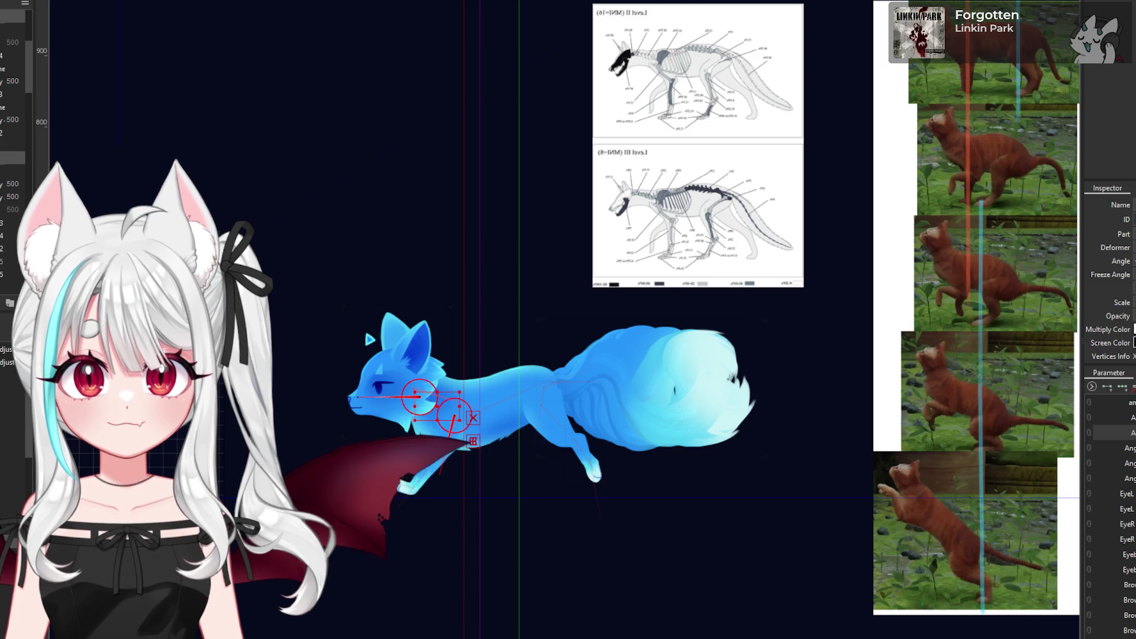
{"action": "left_click", "coordinate": [413, 389]}
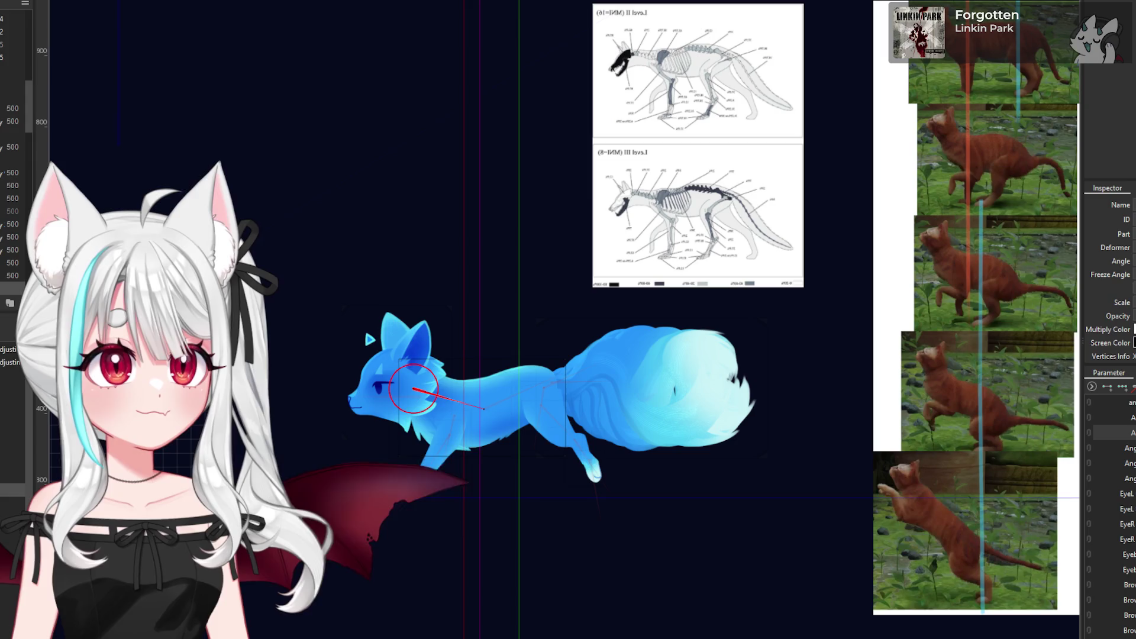
{"action": "left_click", "coordinate": [483, 408]}
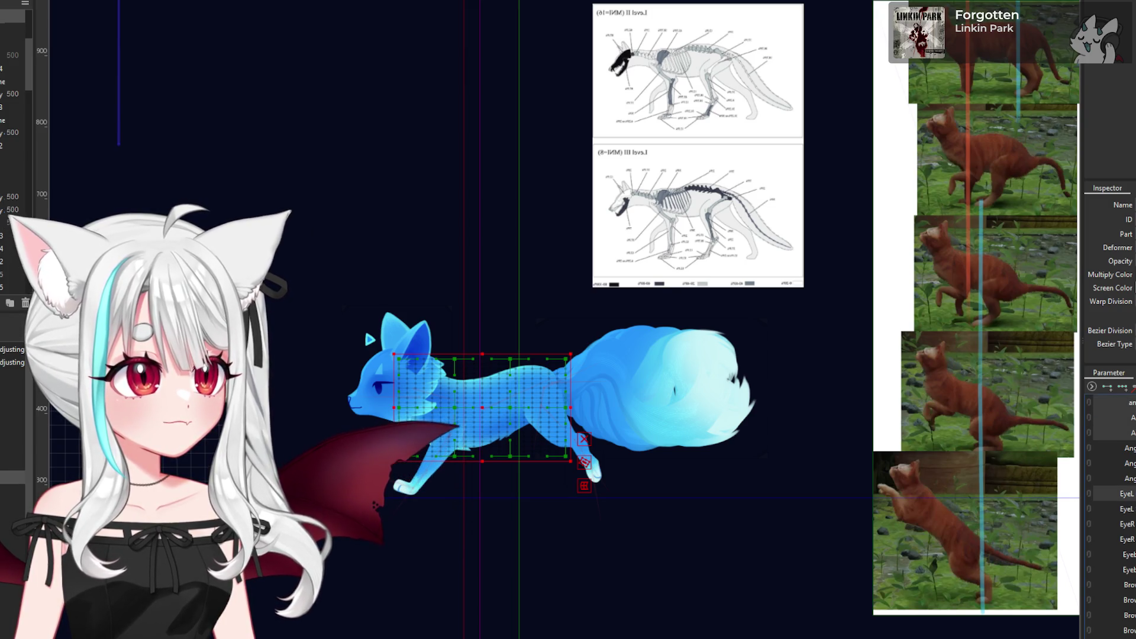
- Cancel deleting the selected parameters and clear the canvas selection
{"action": "key", "text": "Delete"}
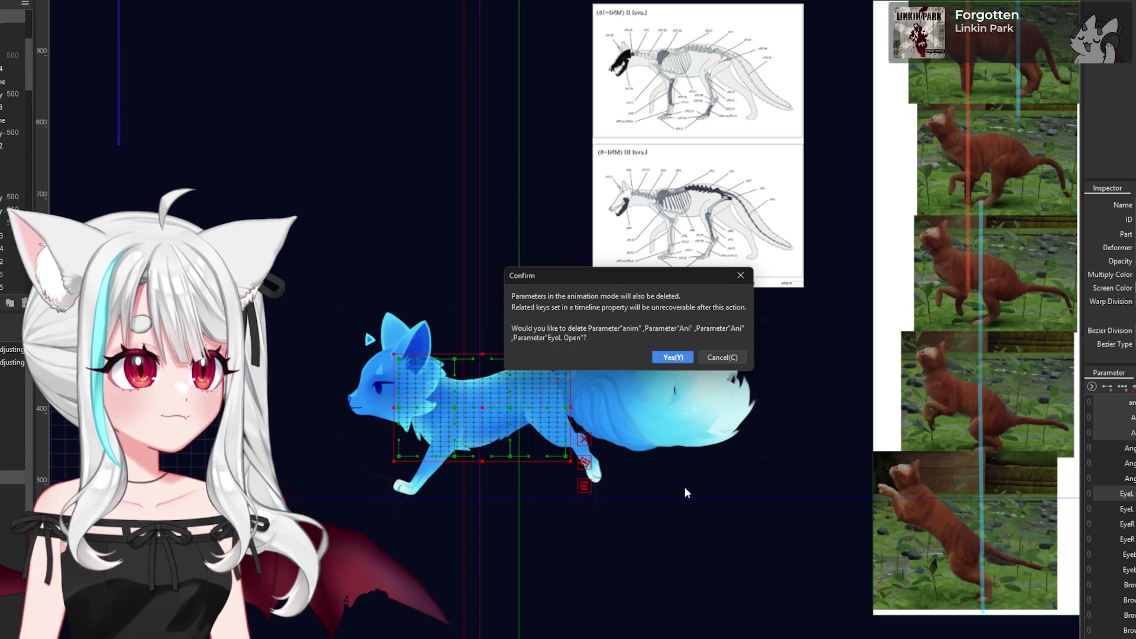
{"action": "left_click", "coordinate": [736, 280]}
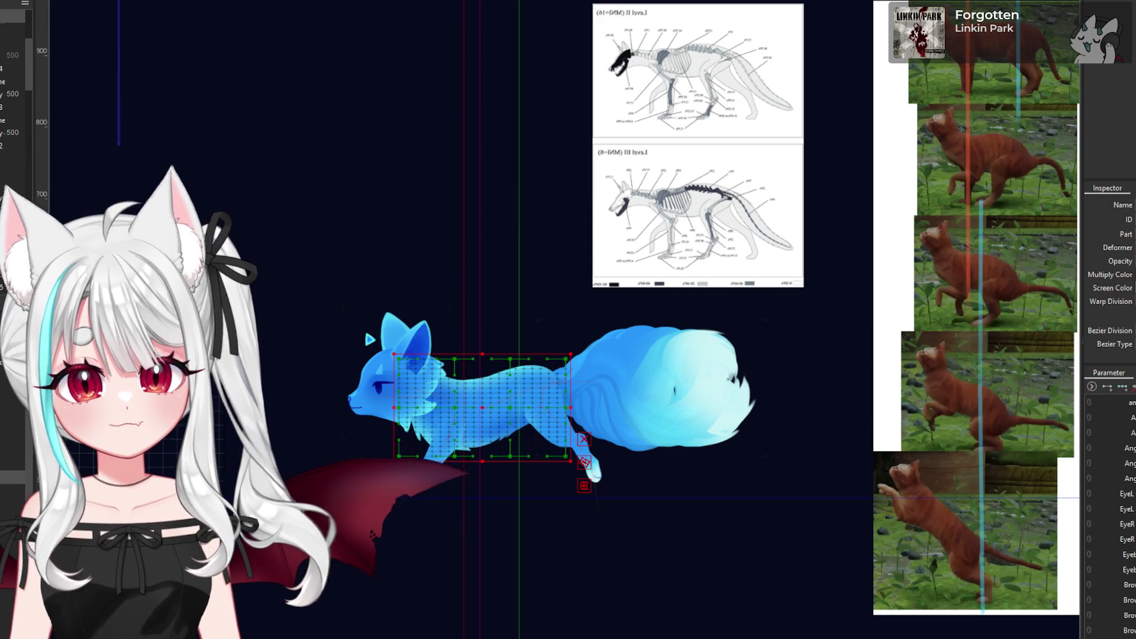
{"action": "left_click", "coordinate": [375, 498]}
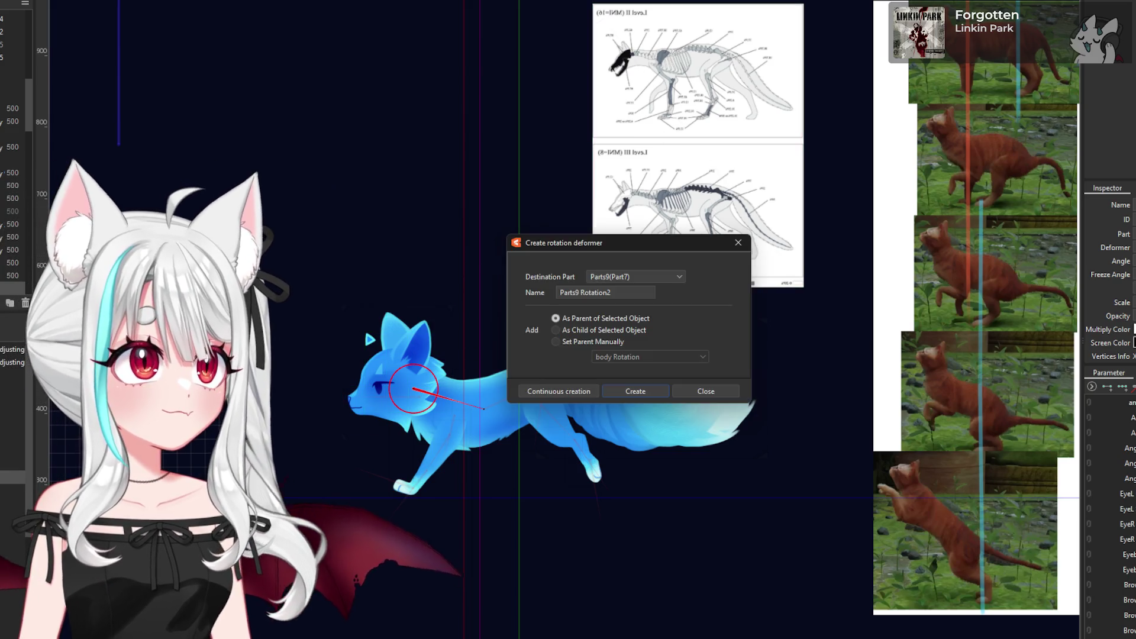
- Create the 'Parts9 Rotation2' rotation deformer, then select the paw deformer and repose the head and front leg
{"action": "left_click", "coordinate": [651, 393]}
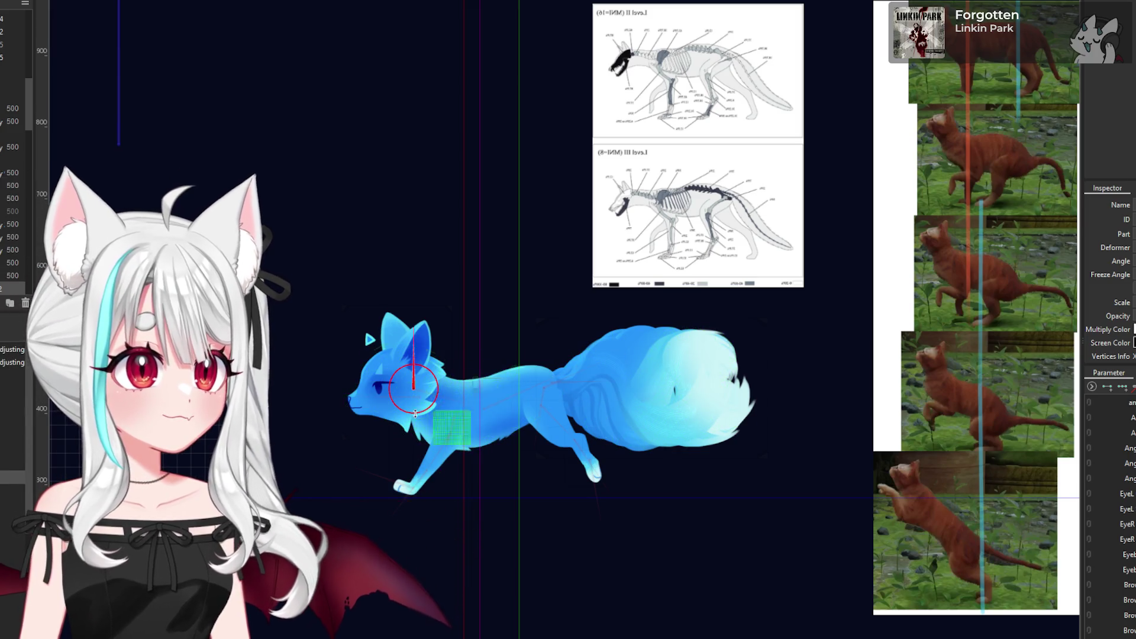
{"action": "left_click", "coordinate": [525, 392]}
{"action": "scroll", "coordinate": [524, 392], "scroll_direction": "up", "scroll_amount": 3}
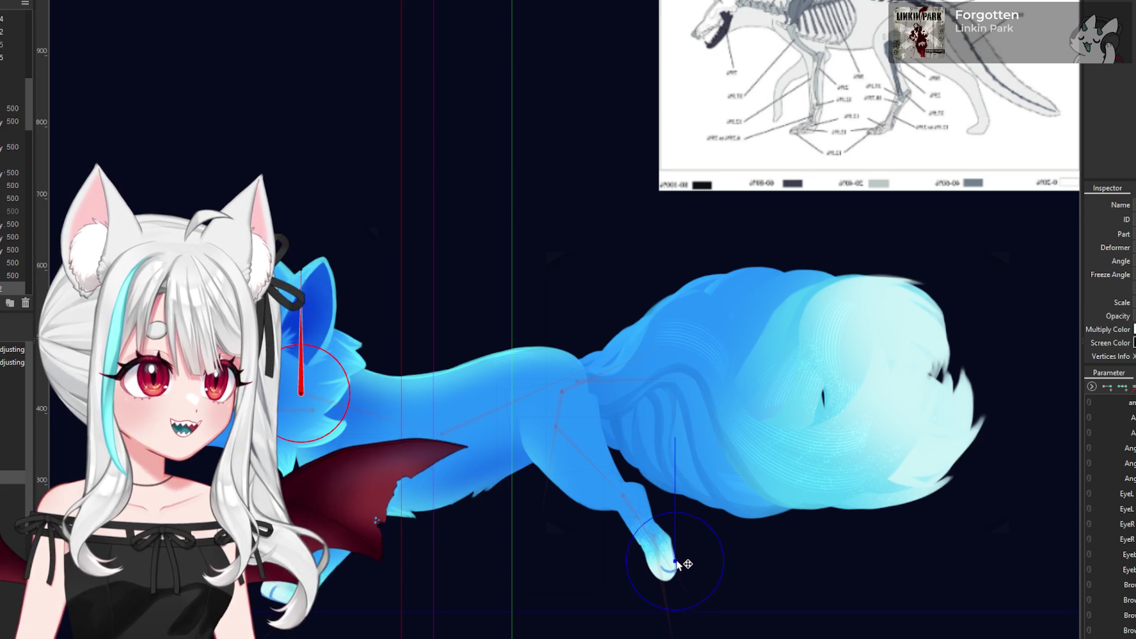
{"action": "left_click", "coordinate": [677, 549]}
{"action": "type", "text": "jumpre"}
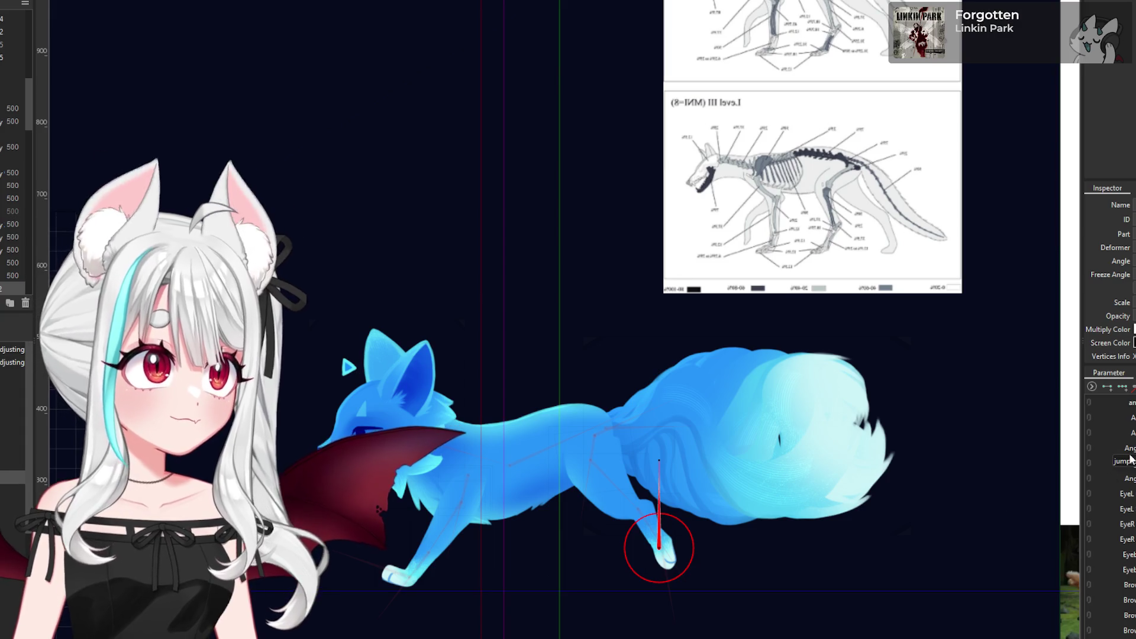
{"action": "left_click_drag", "start_coordinate": [1128, 480], "coordinate": [1135, 480]}
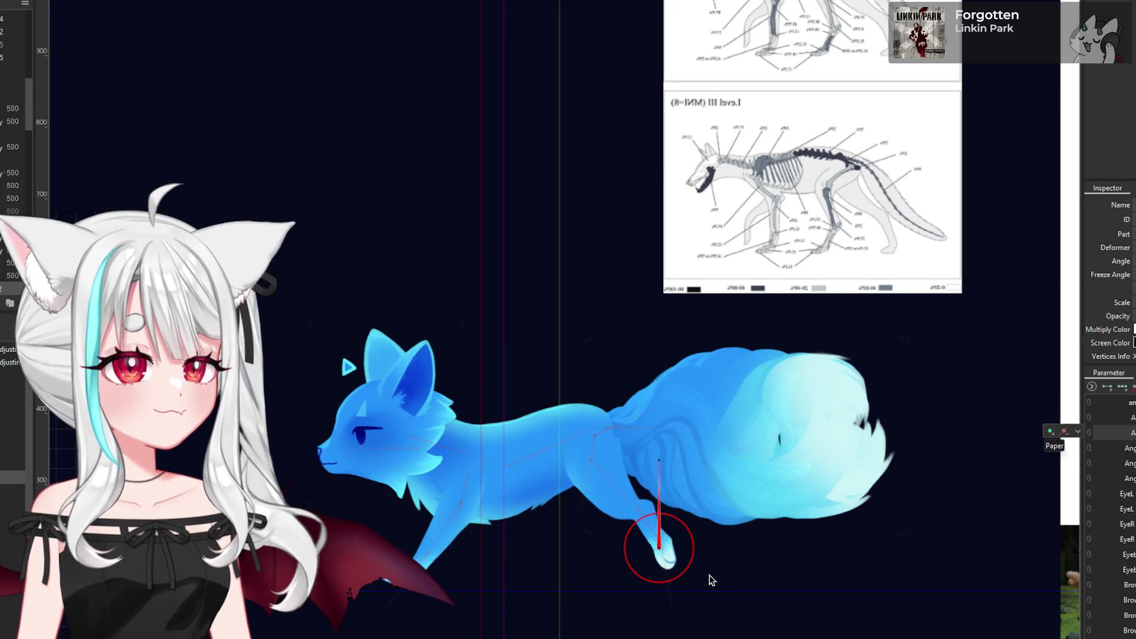
- Shift the leg rotation deformer below the body slightly right and rotate it to 51.3°
{"action": "left_click", "coordinate": [685, 575]}
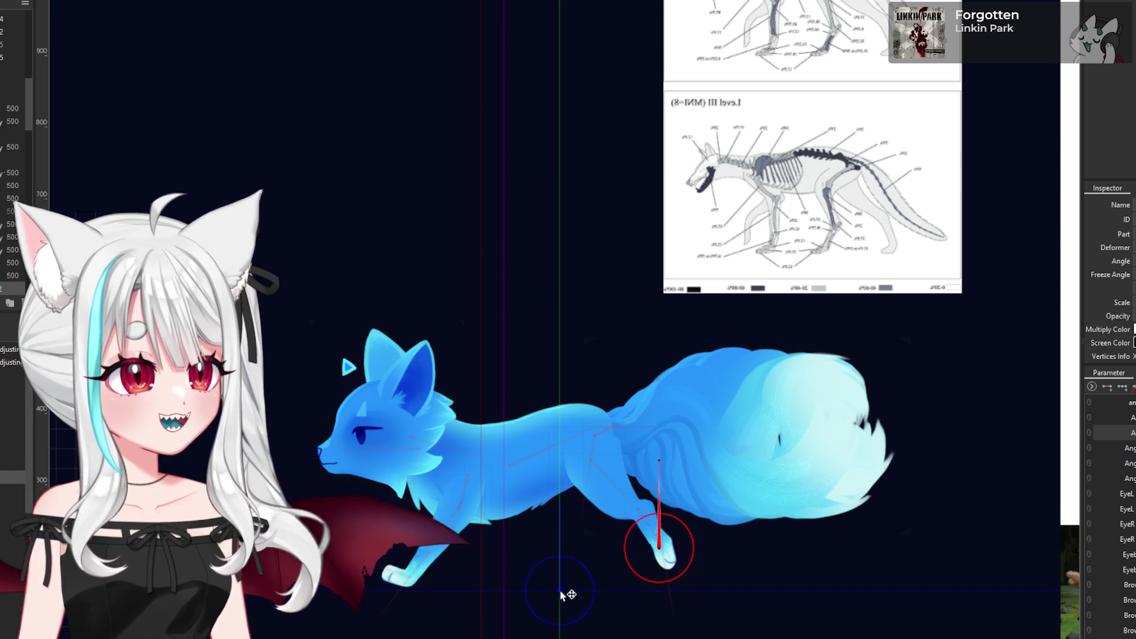
{"action": "left_click", "coordinate": [559, 591]}
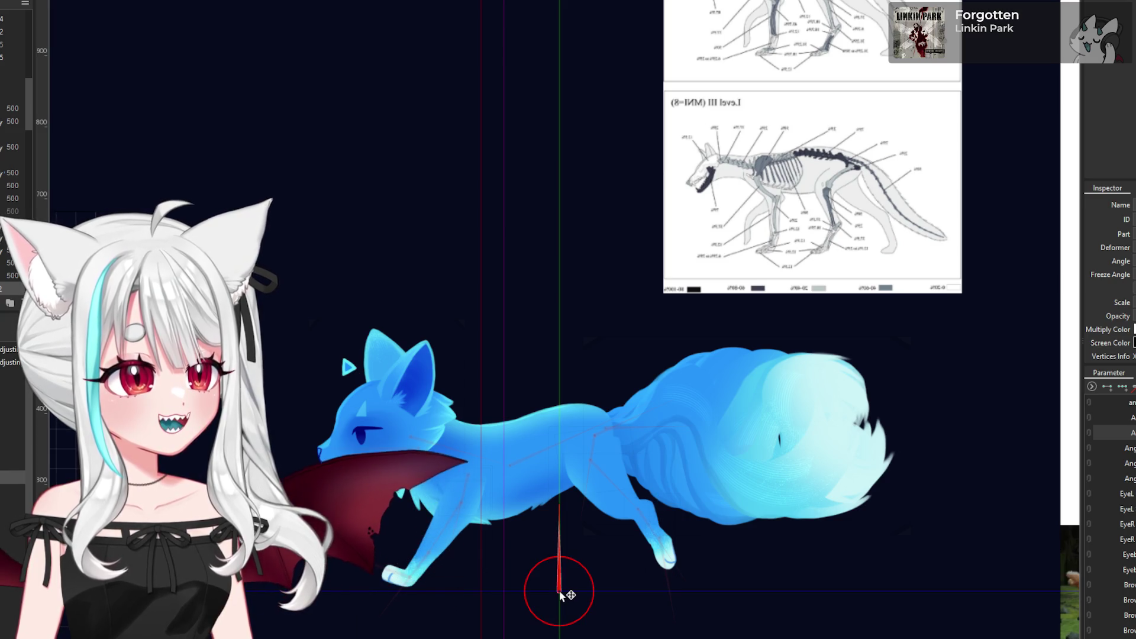
{"action": "scroll", "coordinate": [560, 594], "scroll_direction": "up", "scroll_amount": 5}
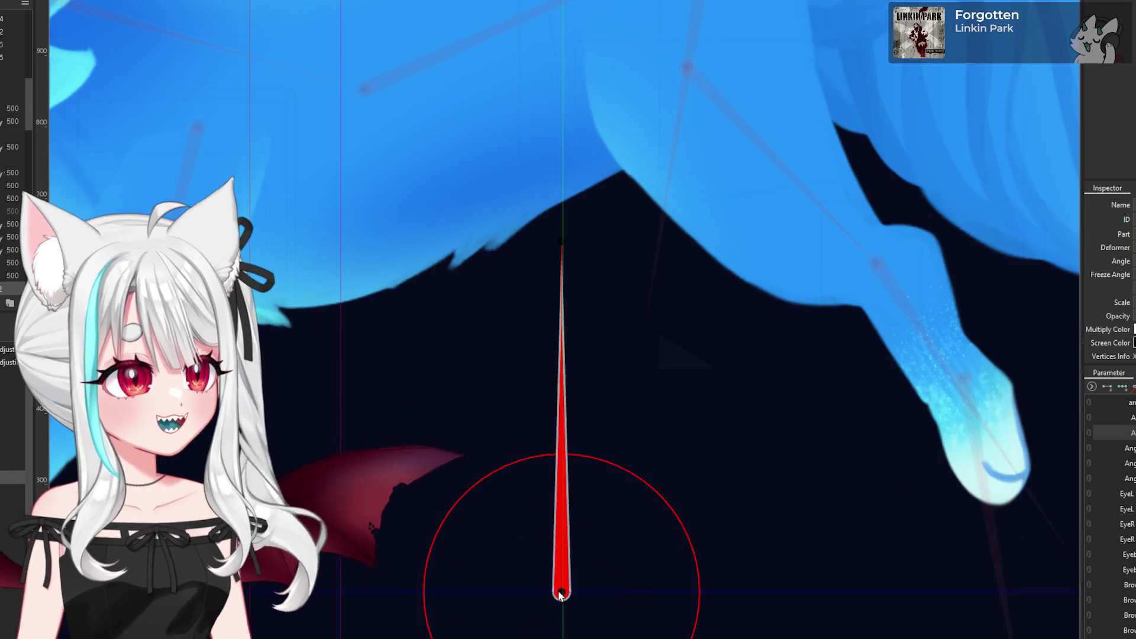
{"action": "scroll", "coordinate": [561, 593], "scroll_direction": "up", "scroll_amount": 5}
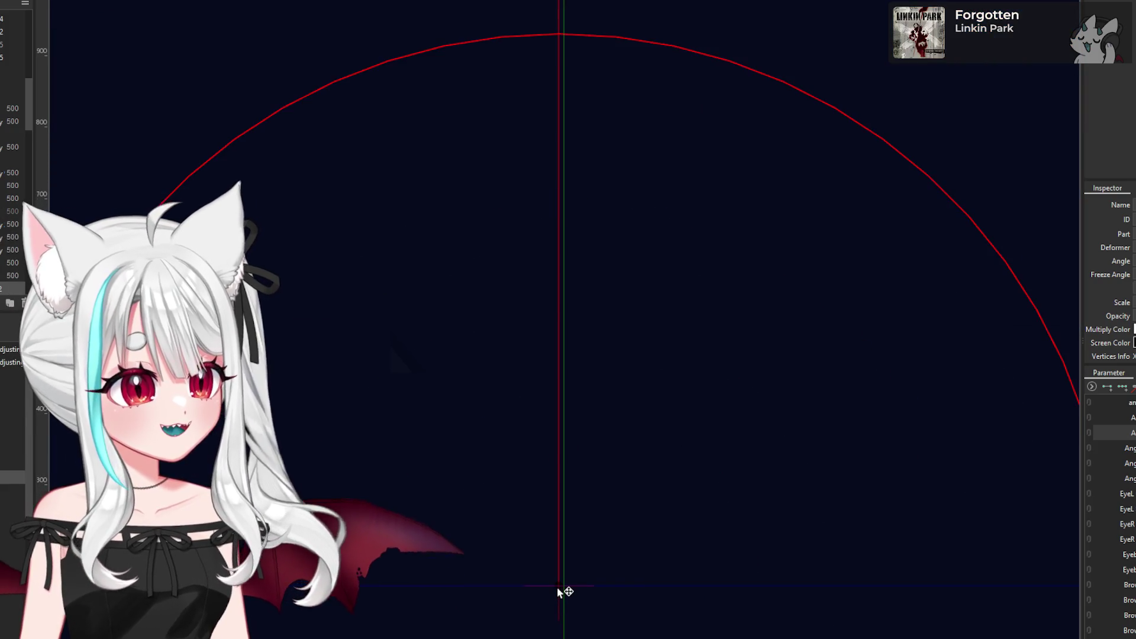
{"action": "left_click_drag", "start_coordinate": [556, 592], "coordinate": [571, 592]}
{"action": "scroll", "coordinate": [571, 592], "scroll_direction": "down", "scroll_amount": 10}
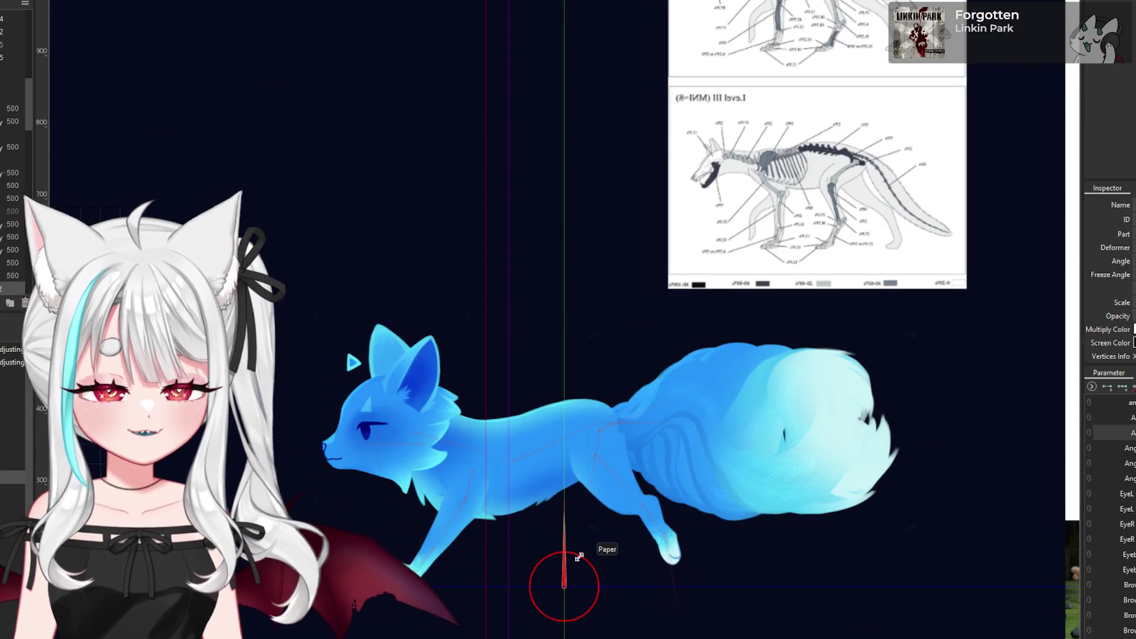
{"action": "scroll", "coordinate": [579, 569], "scroll_direction": "up", "scroll_amount": 4}
{"action": "scroll", "coordinate": [589, 555], "scroll_direction": "down", "scroll_amount": 2}
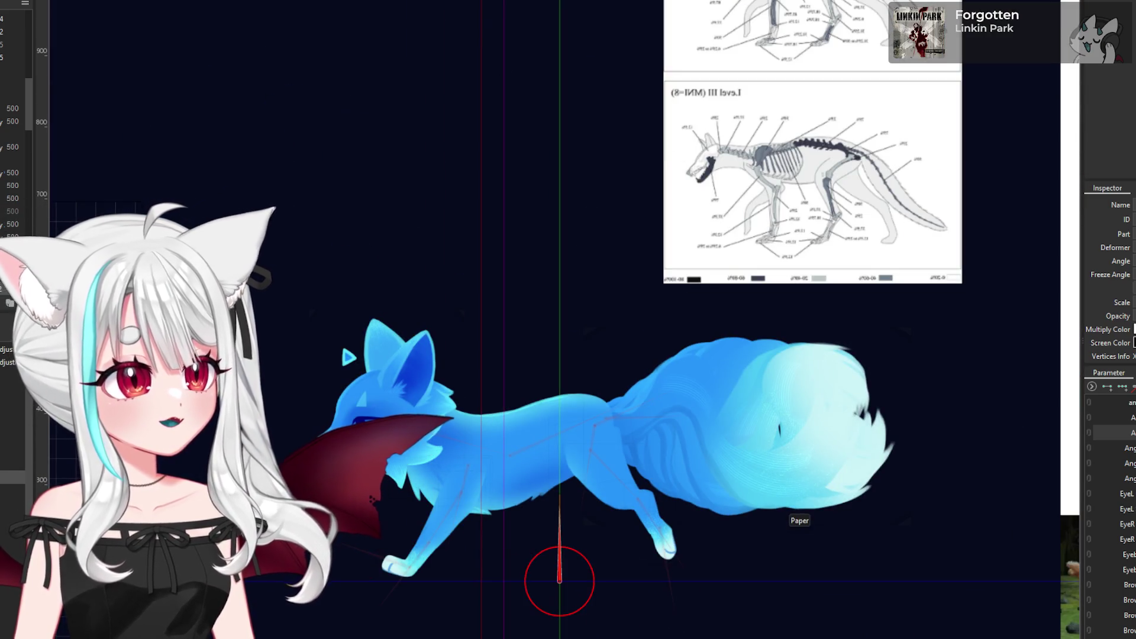
{"action": "mouse_move", "coordinate": [555, 496]}
{"action": "left_mouse_down"}
{"action": "mouse_move", "coordinate": [472, 636]}
{"action": "mouse_move", "coordinate": [653, 508]}
{"action": "mouse_move", "coordinate": [906, 505]}
{"action": "mouse_move", "coordinate": [645, 503]}
{"action": "left_mouse_up"}
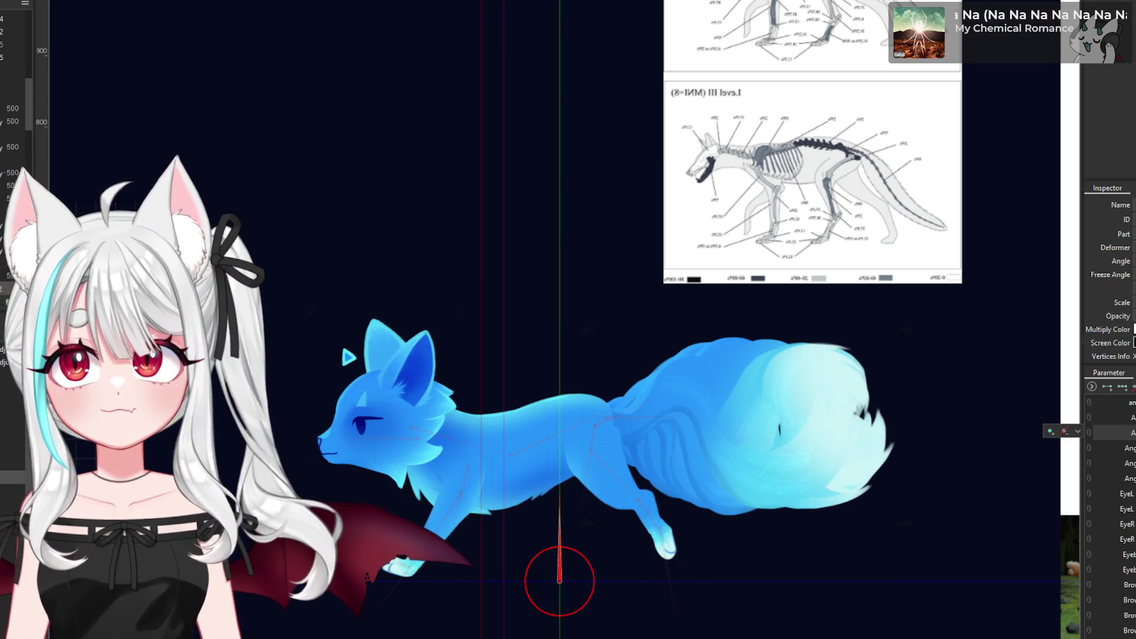
- Open Edit Keyform for Ani and add keys at values 1, 2, 3 and 4
{"action": "left_click", "coordinate": [1051, 432]}
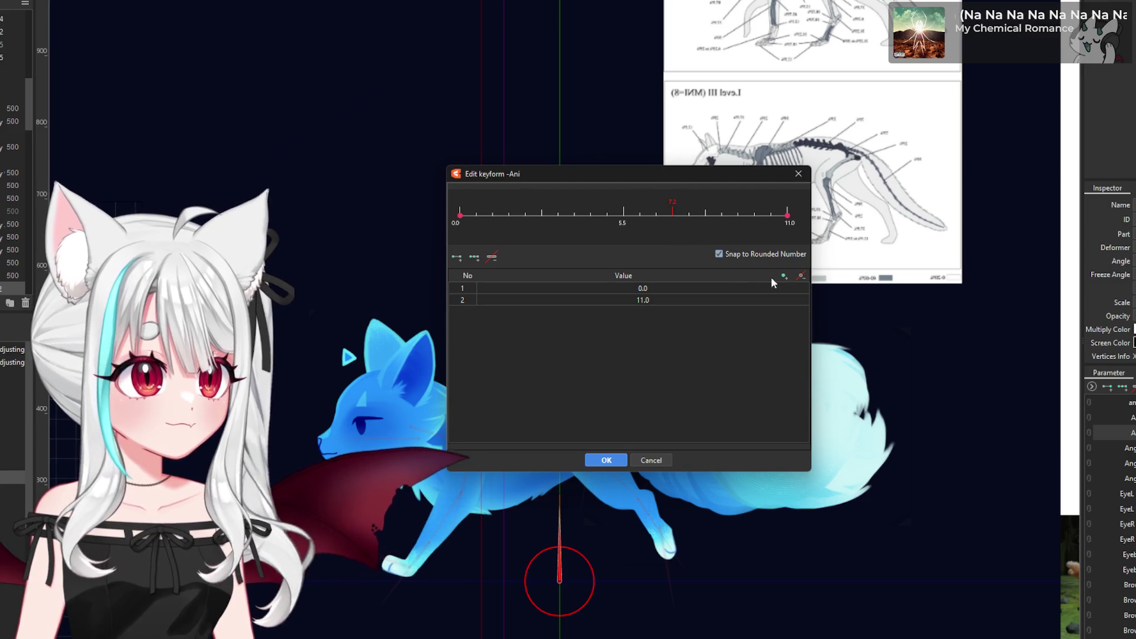
{"action": "left_click", "coordinate": [782, 275]}
{"action": "type", "text": "1"}
{"action": "left_click", "coordinate": [607, 344]}
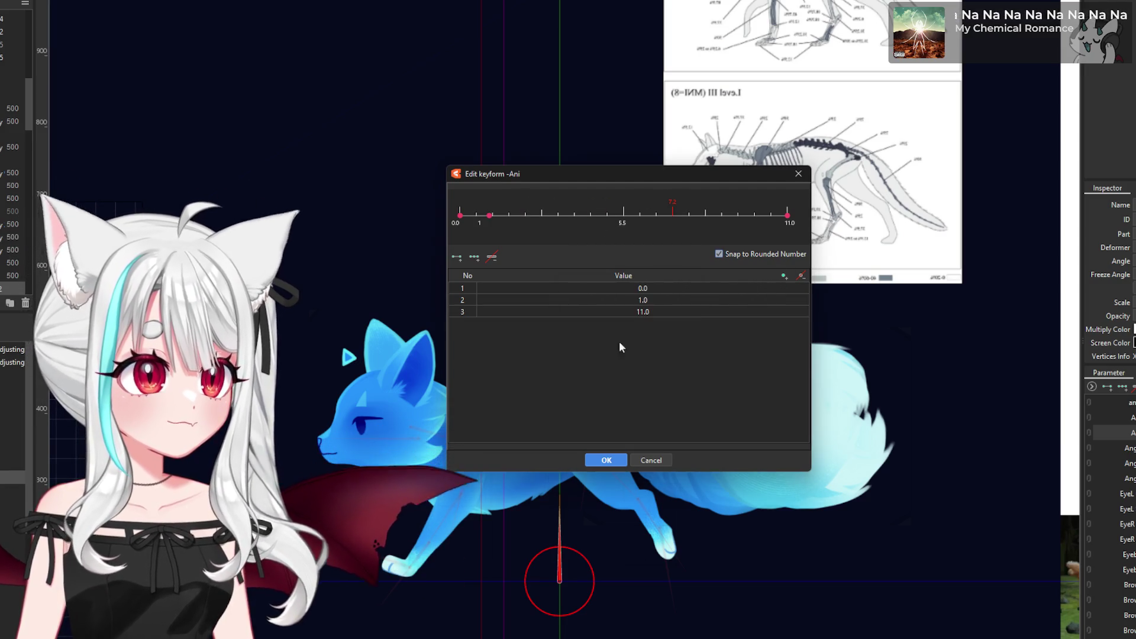
{"action": "left_click", "coordinate": [778, 273]}
{"action": "type", "text": "5"}
{"action": "key", "text": "BackSpace"}
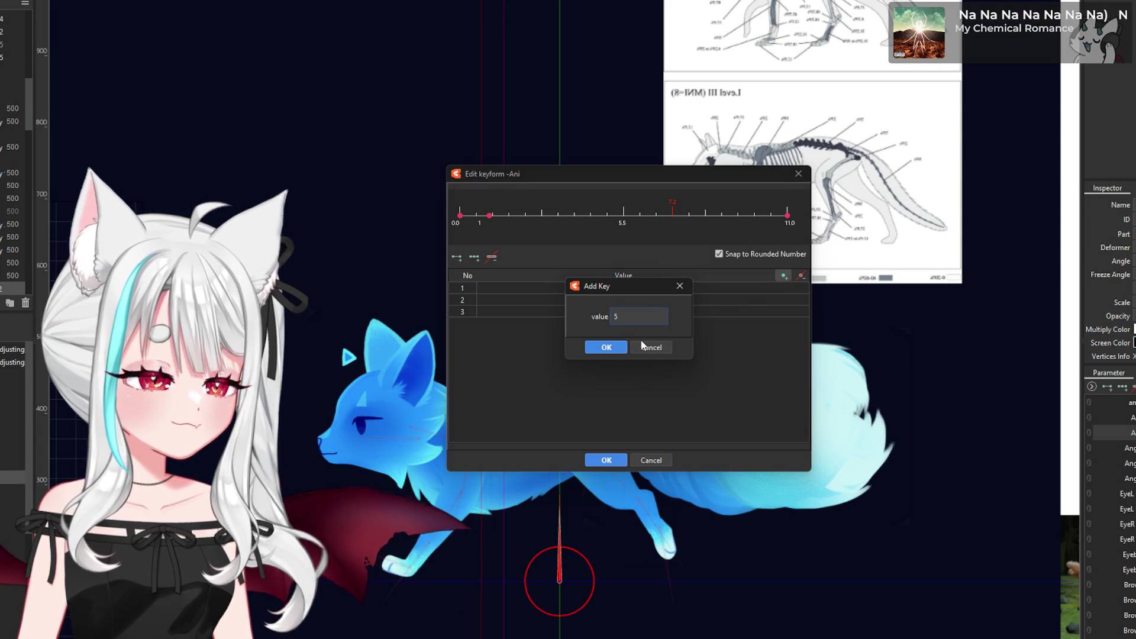
{"action": "left_click", "coordinate": [607, 347]}
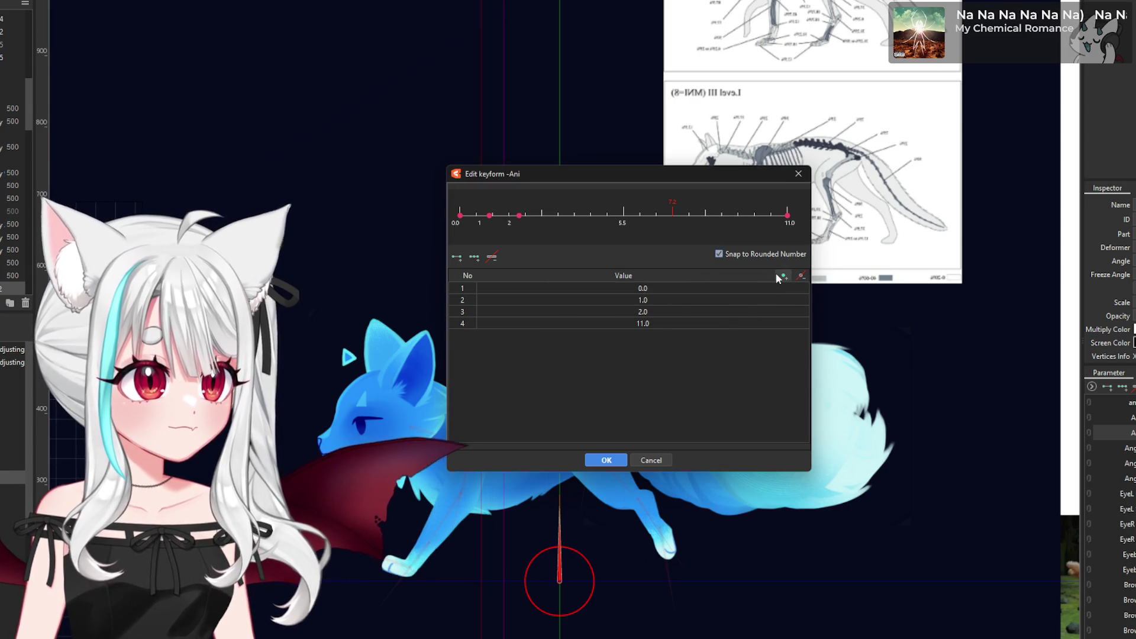
{"action": "left_click", "coordinate": [777, 274]}
{"action": "type", "text": "3"}
{"action": "left_click", "coordinate": [607, 347]}
{"action": "left_click", "coordinate": [782, 276]}
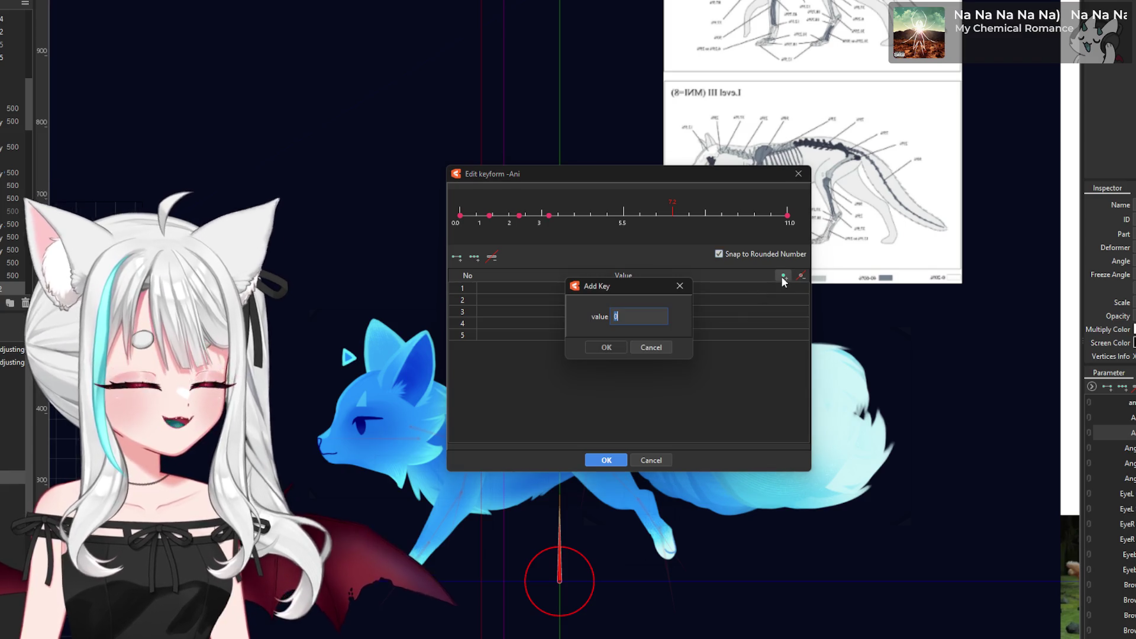
{"action": "type", "text": "4"}
{"action": "left_click", "coordinate": [606, 347]}
- Add Ani keys at values 5 through 10 and apply the new keys
{"action": "left_click", "coordinate": [785, 275]}
{"action": "type", "text": "5"}
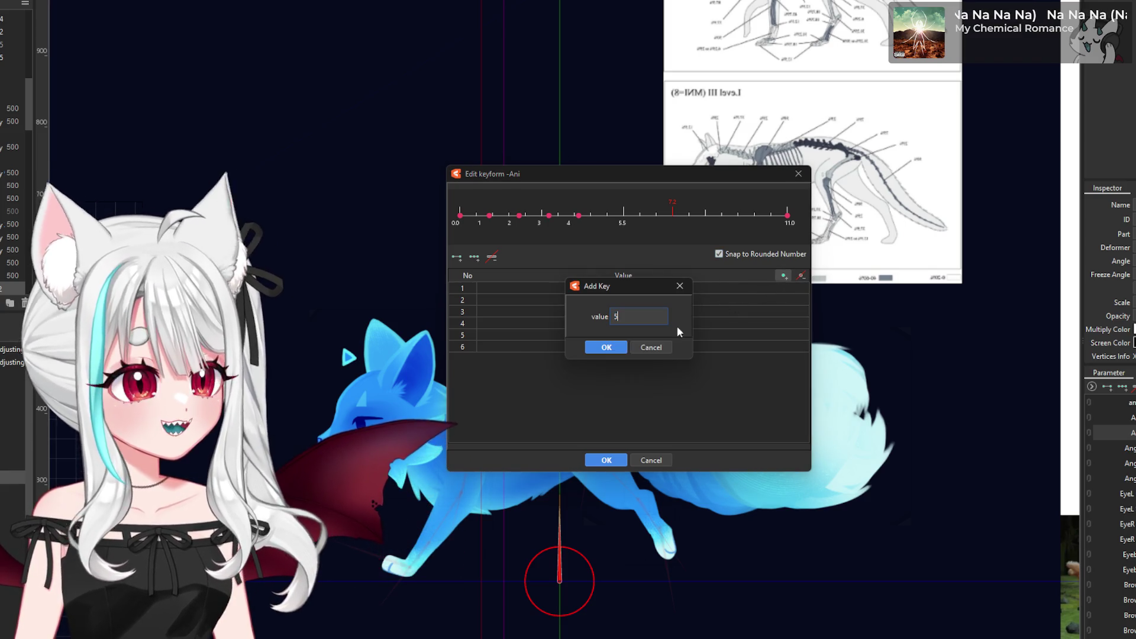
{"action": "left_click", "coordinate": [619, 347]}
{"action": "key", "text": "Return"}
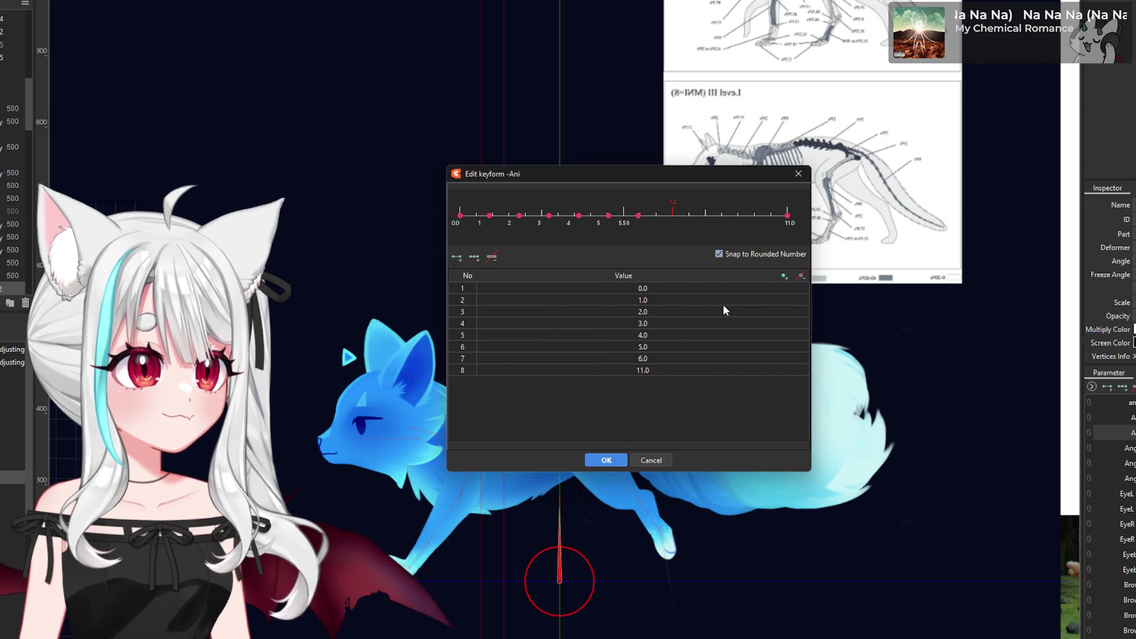
{"action": "left_click", "coordinate": [782, 276]}
{"action": "type", "text": "7"}
{"action": "left_click", "coordinate": [609, 347]}
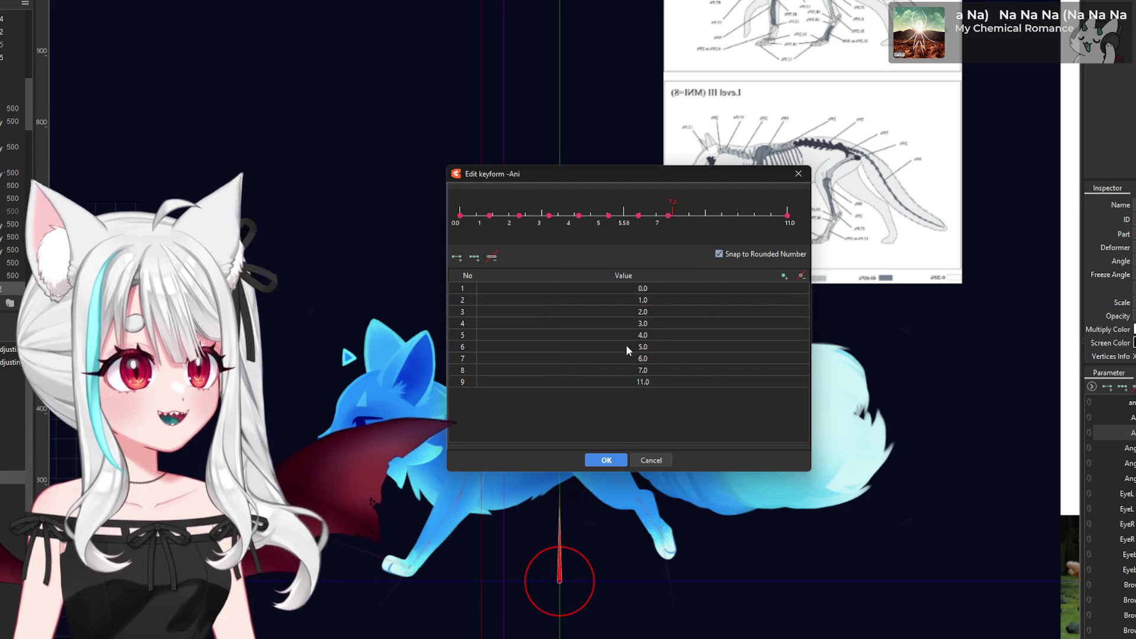
{"action": "left_click", "coordinate": [782, 276]}
{"action": "type", "text": "8"}
{"action": "left_click", "coordinate": [606, 347]}
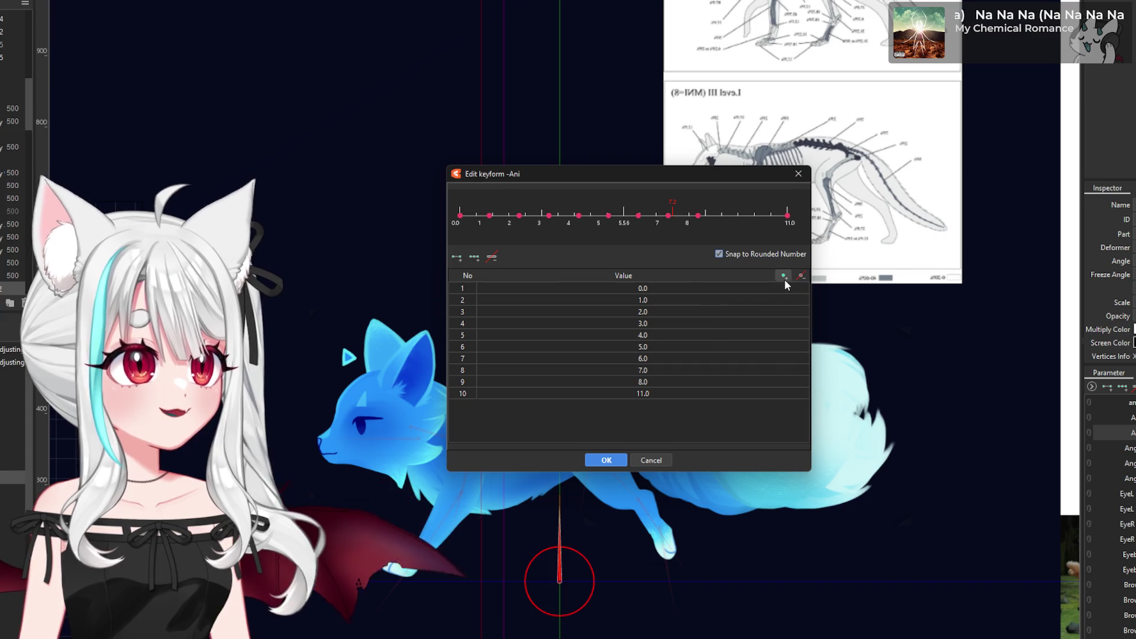
{"action": "left_click", "coordinate": [783, 277]}
{"action": "type", "text": "9"}
{"action": "left_click", "coordinate": [609, 347]}
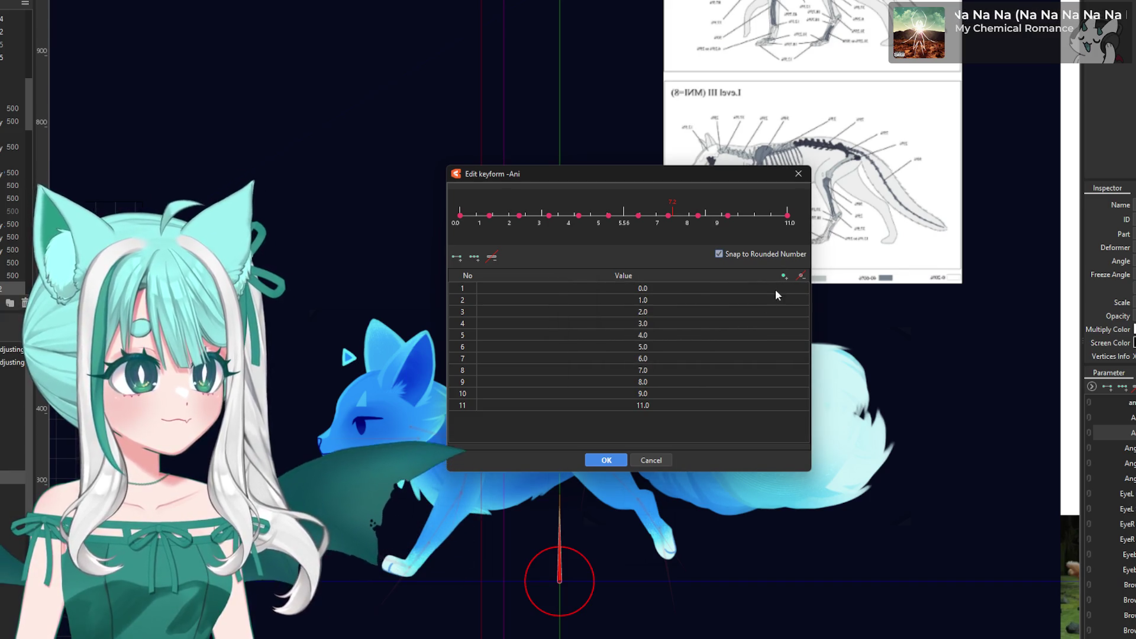
{"action": "left_click", "coordinate": [784, 276]}
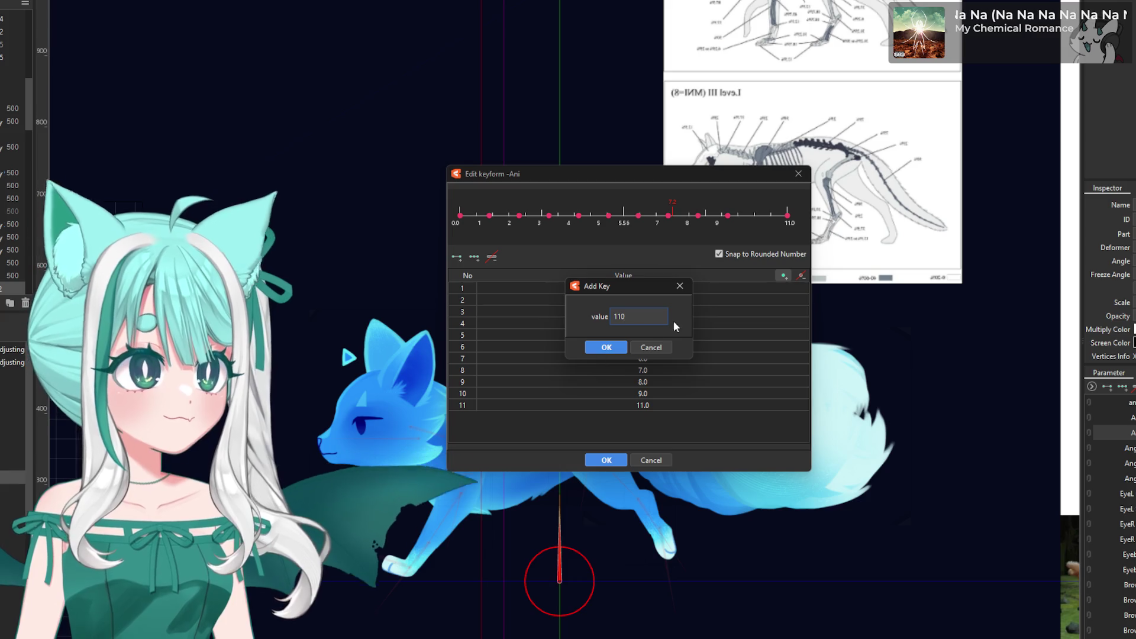
{"action": "type", "text": "11"}
{"action": "key", "text": "BackSpace"}
{"action": "left_click", "coordinate": [605, 347]}
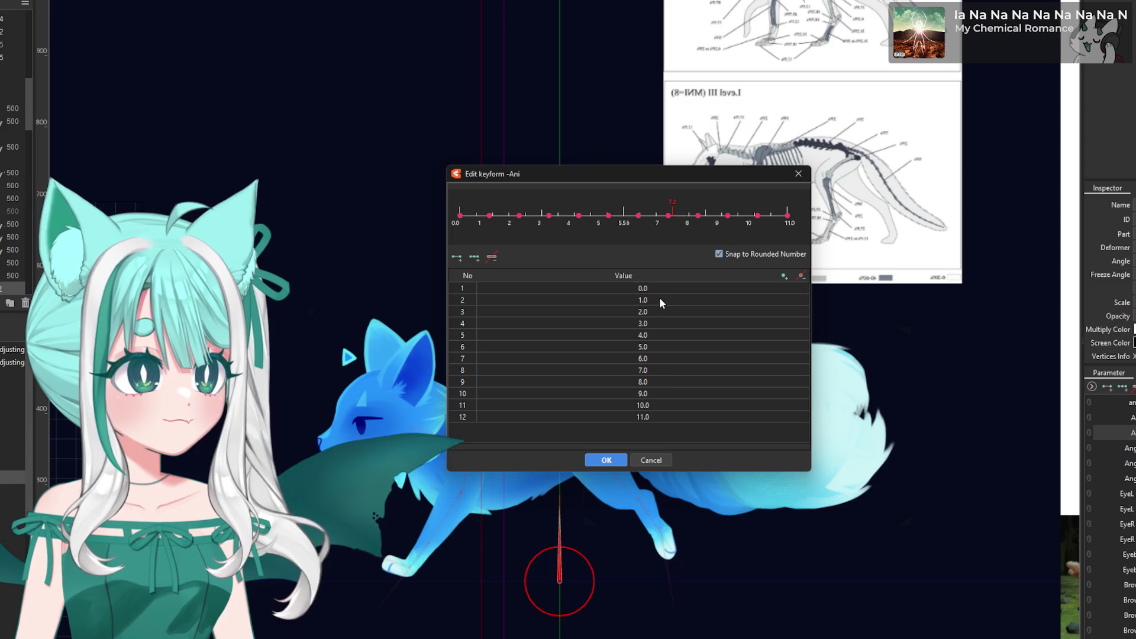
{"action": "left_click", "coordinate": [606, 459]}
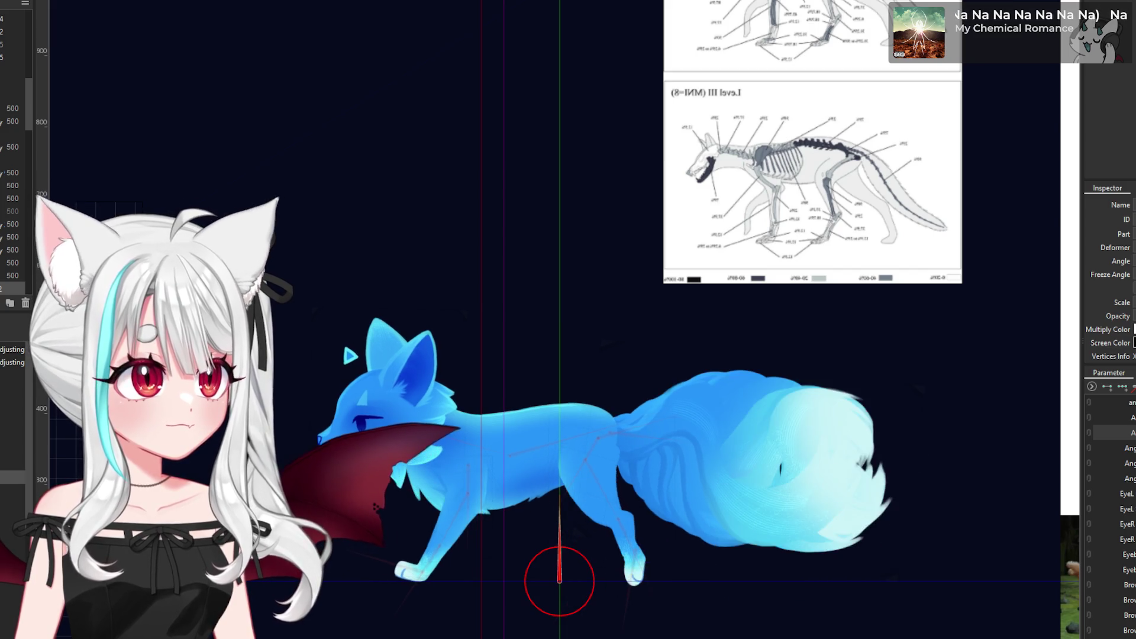
- Zoom the canvas to view the fox alongside the reference images
{"action": "scroll", "coordinate": [710, 414], "scroll_direction": "down", "scroll_amount": 5}
{"action": "scroll", "coordinate": [748, 408], "scroll_direction": "up", "scroll_amount": 2}
{"action": "scroll", "coordinate": [748, 408], "scroll_direction": "up", "scroll_amount": 1}
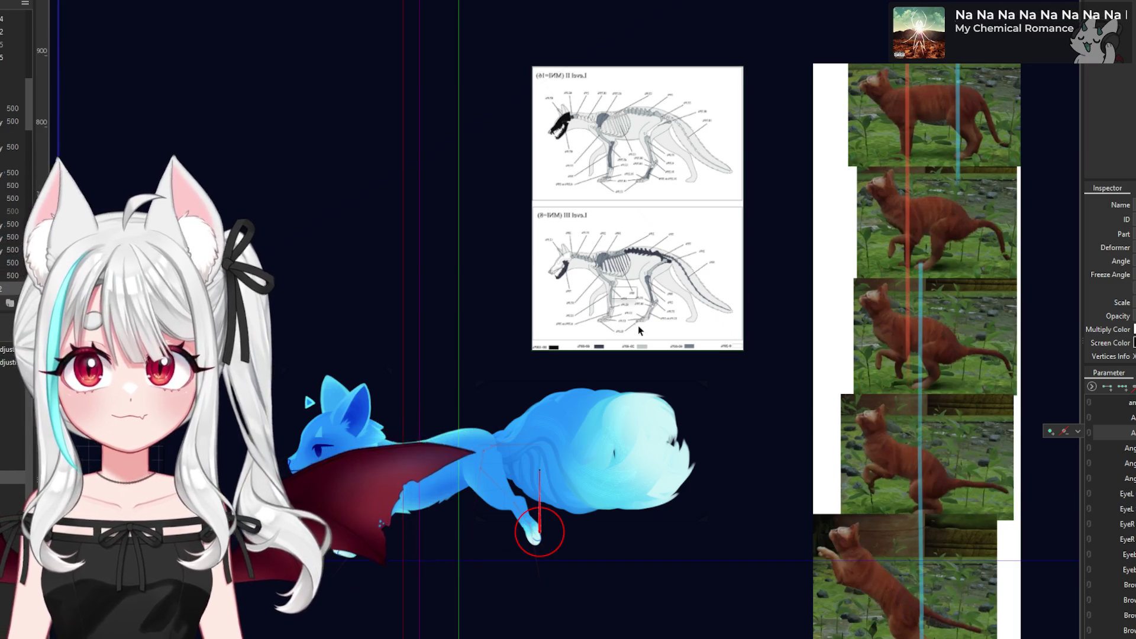
- Dismiss the parameter options, then select the body mesh, tail rotation, head rotation and neck warp deformers
{"action": "left_click", "coordinate": [1077, 432]}
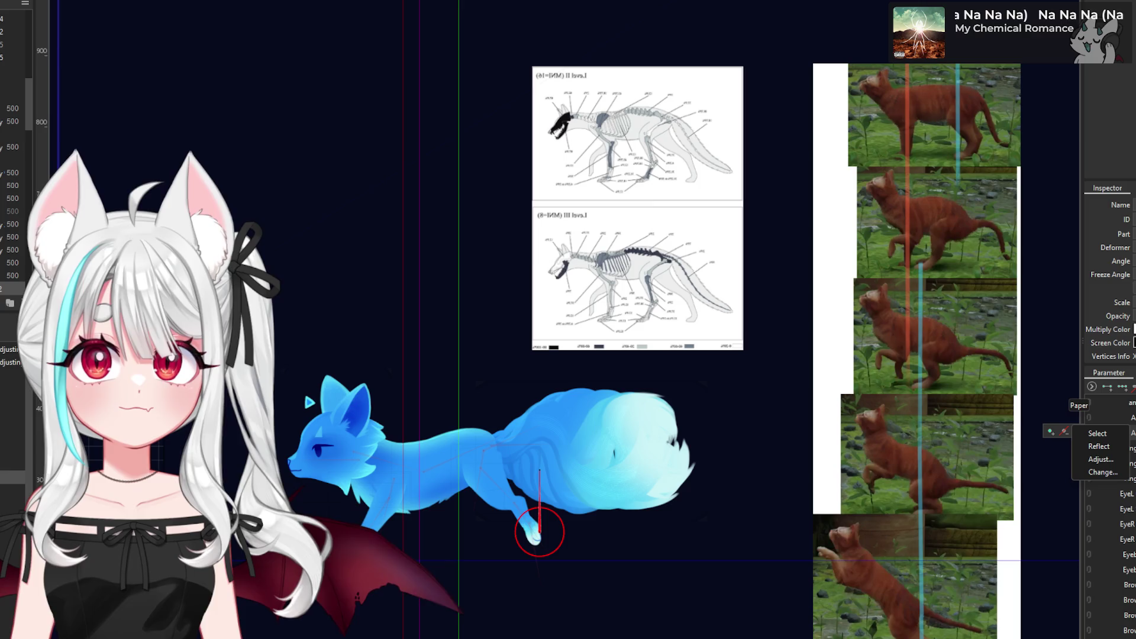
{"action": "key", "text": "Escape"}
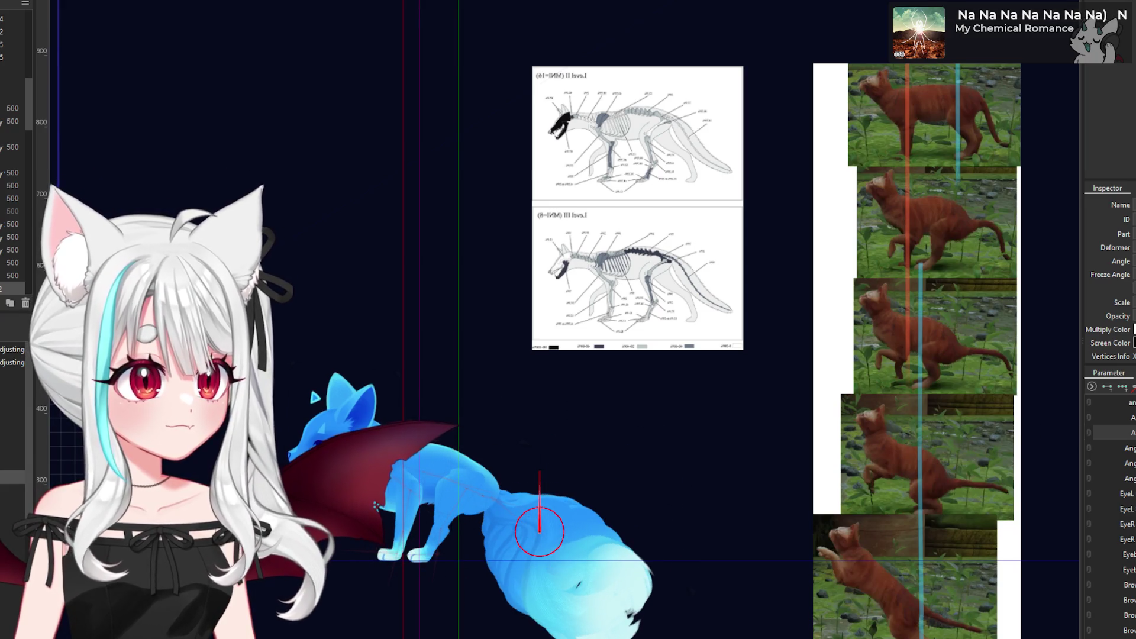
{"action": "left_click", "coordinate": [438, 477]}
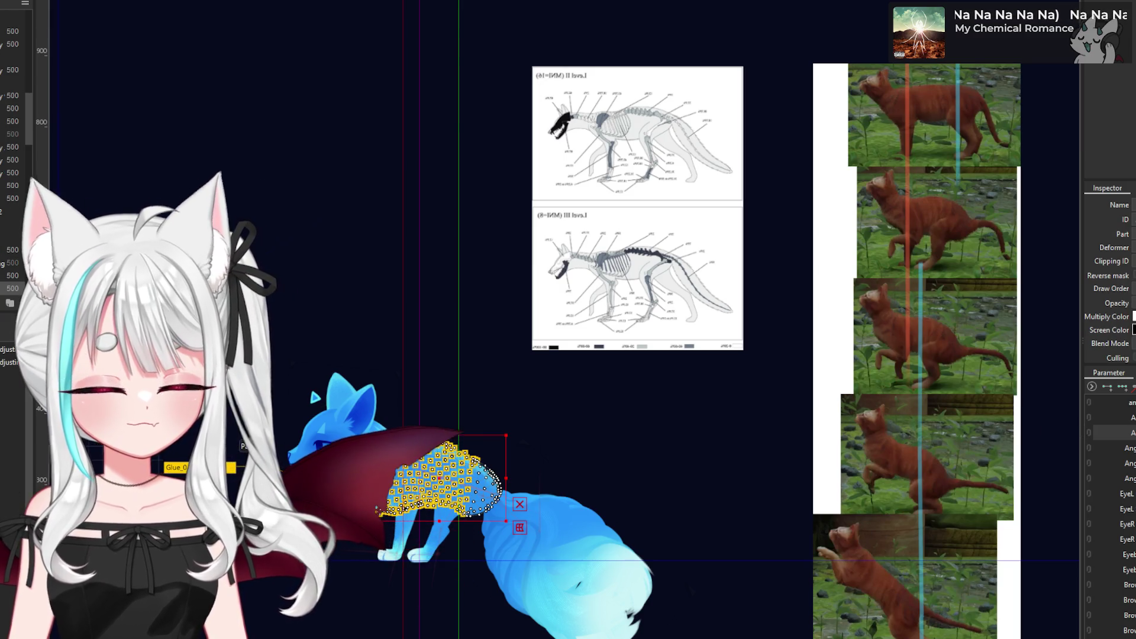
{"action": "left_click", "coordinate": [540, 532]}
{"action": "left_click", "coordinate": [354, 451]}
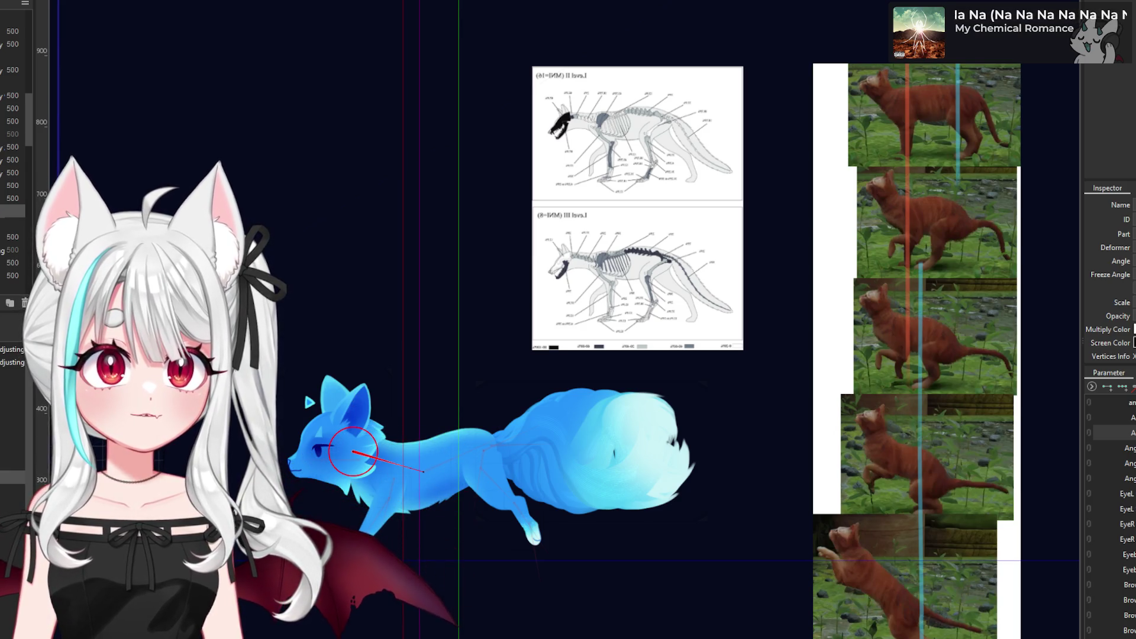
{"action": "left_click", "coordinate": [449, 471]}
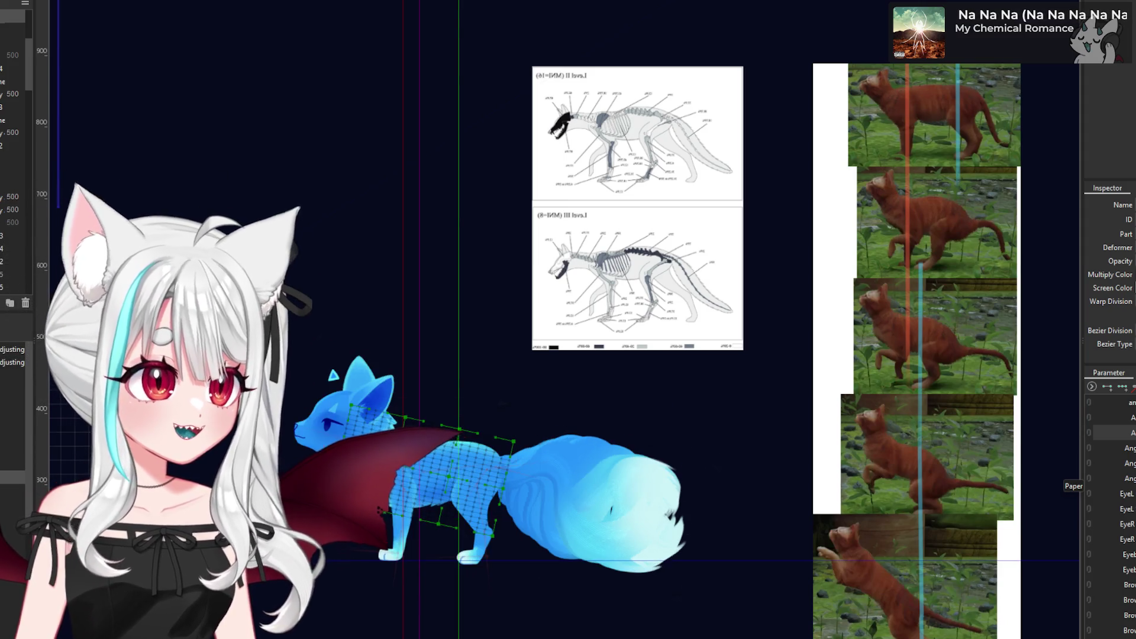
- Undo to stop the body-warp preview, then open and dismiss the parameter's keyframe options
{"action": "key", "text": "ctrl+z"}
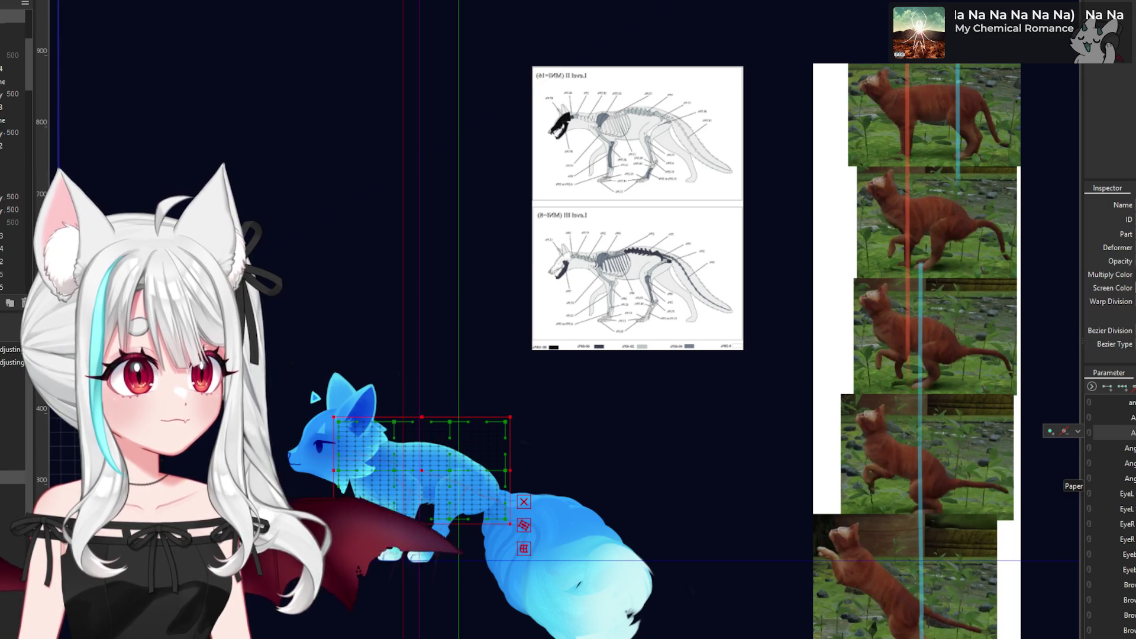
{"action": "scroll", "coordinate": [495, 492], "scroll_direction": "up", "scroll_amount": 5}
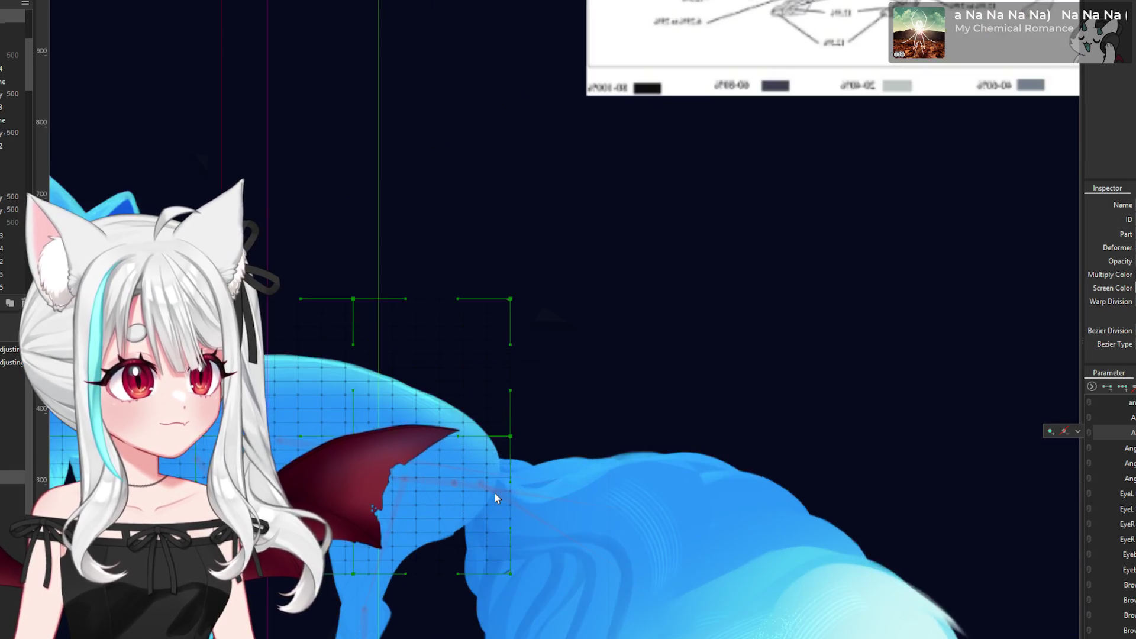
{"action": "scroll", "coordinate": [495, 492], "scroll_direction": "down", "scroll_amount": 3}
{"action": "scroll", "coordinate": [529, 475], "scroll_direction": "up", "scroll_amount": 3}
{"action": "left_click", "coordinate": [1077, 432]}
{"action": "left_click", "coordinate": [1098, 433]}
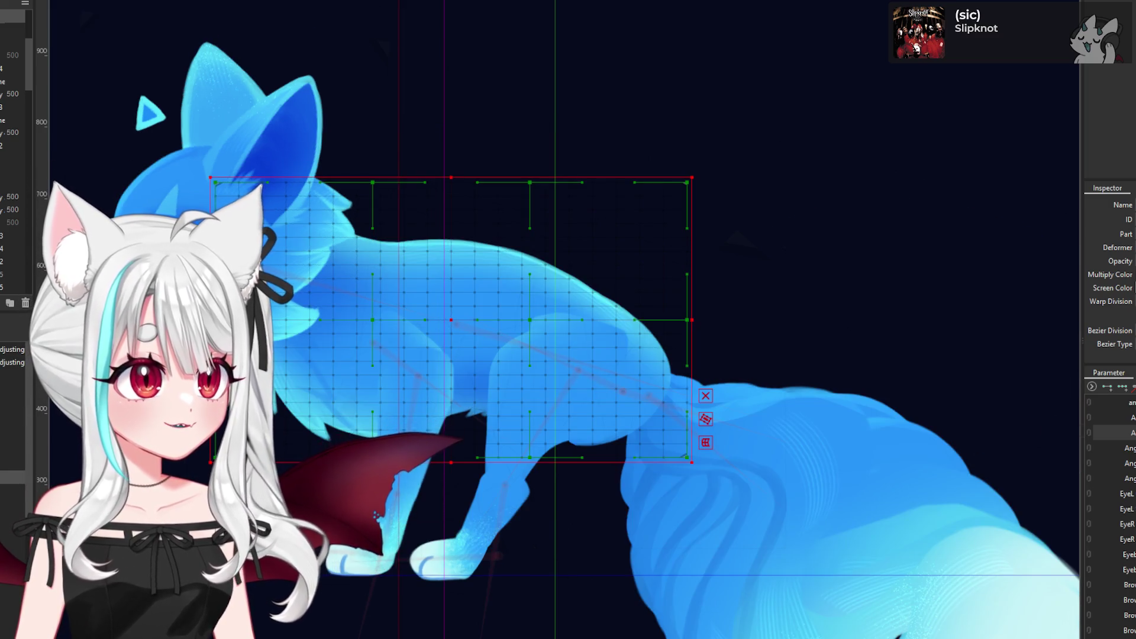
- Select BL1 Rotation5 and the body warp, then close Focks Jomp.cmo3 to get the save prompt
{"action": "left_click", "coordinate": [1064, 432]}
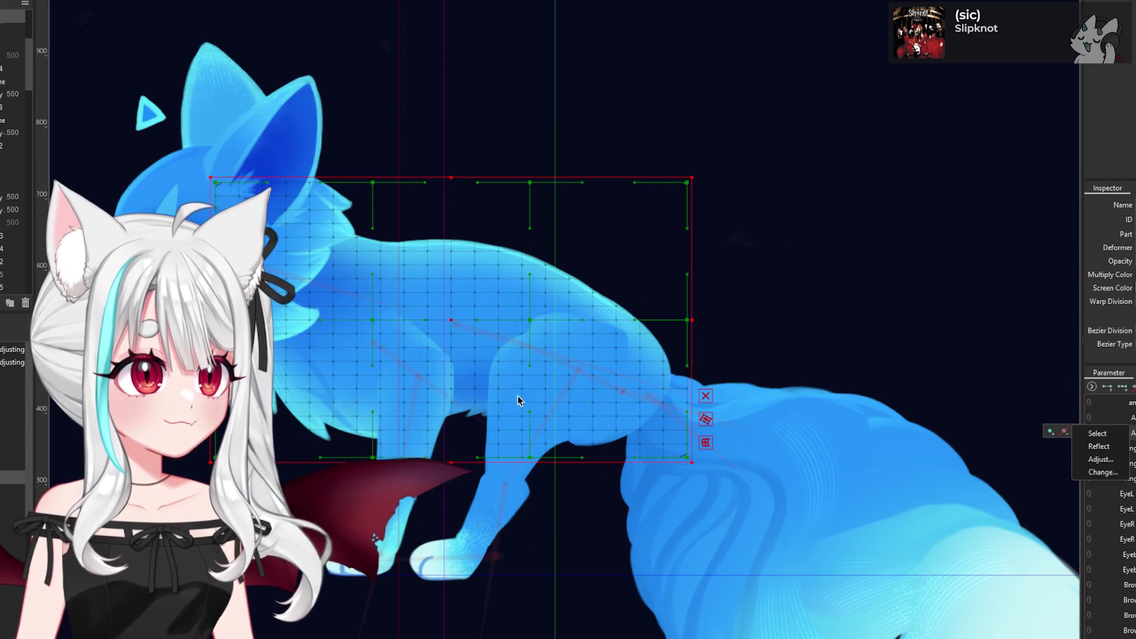
{"action": "left_click", "coordinate": [626, 395]}
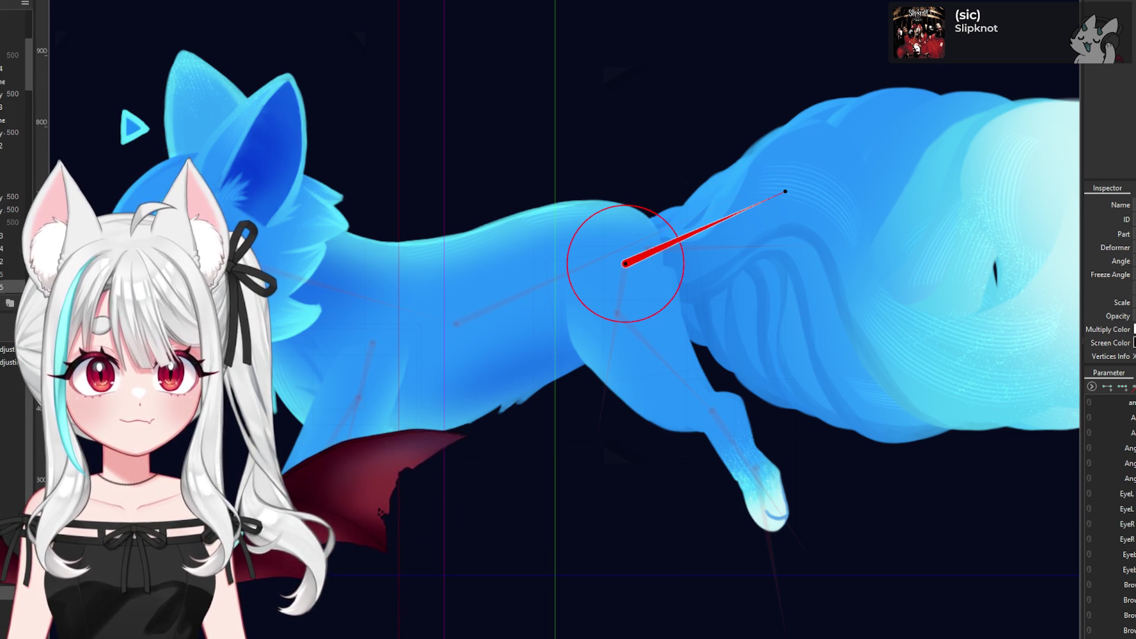
{"action": "left_click", "coordinate": [450, 319]}
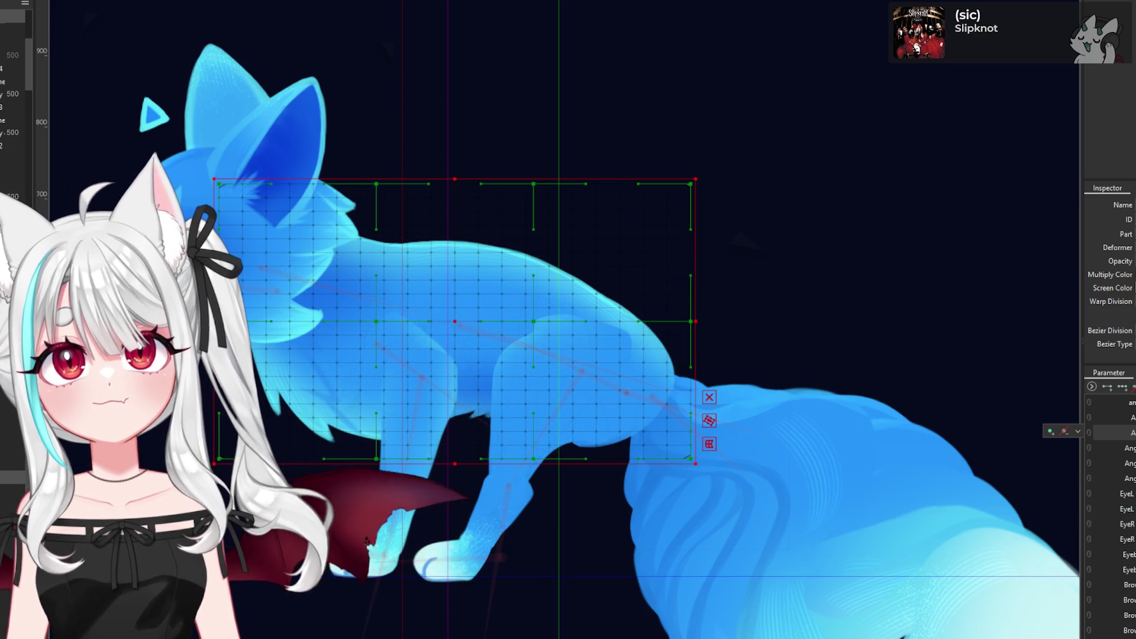
{"action": "key", "text": "ctrl+w"}
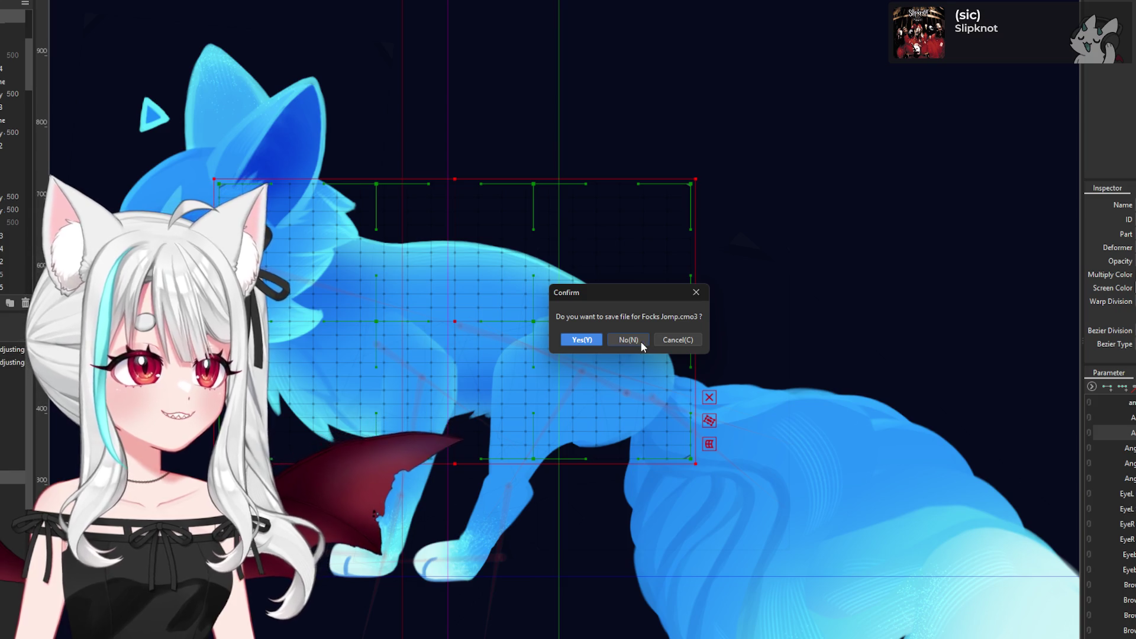
- Close the model without saving and reopen it from File > Recent Files
{"action": "left_click", "coordinate": [640, 341]}
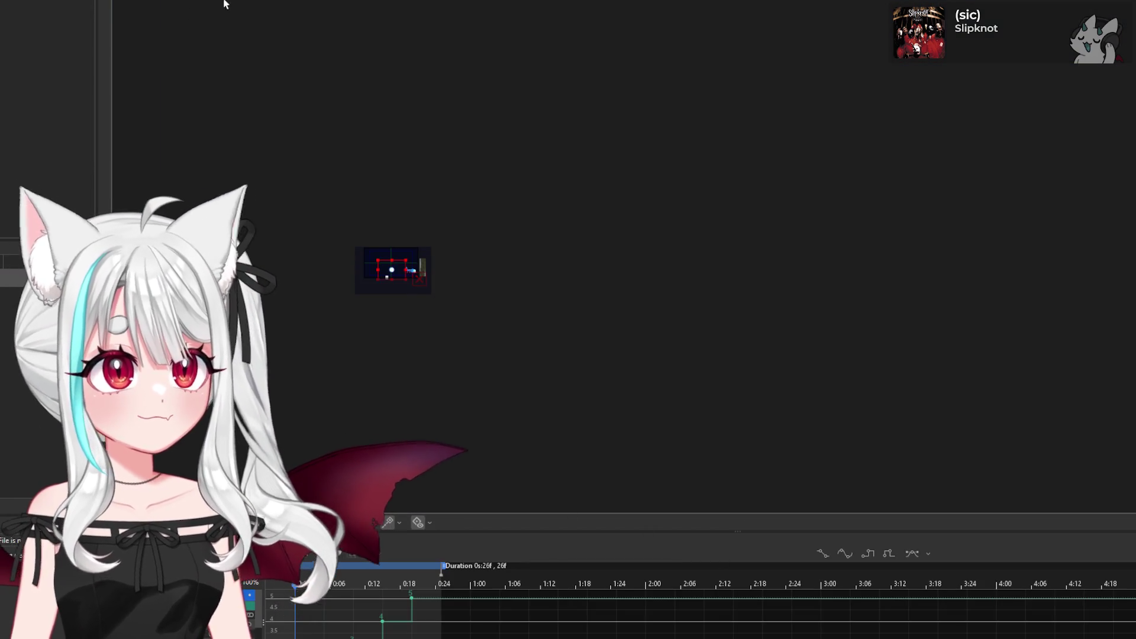
{"action": "key", "text": "ctrl+w"}
{"action": "key", "text": "n"}
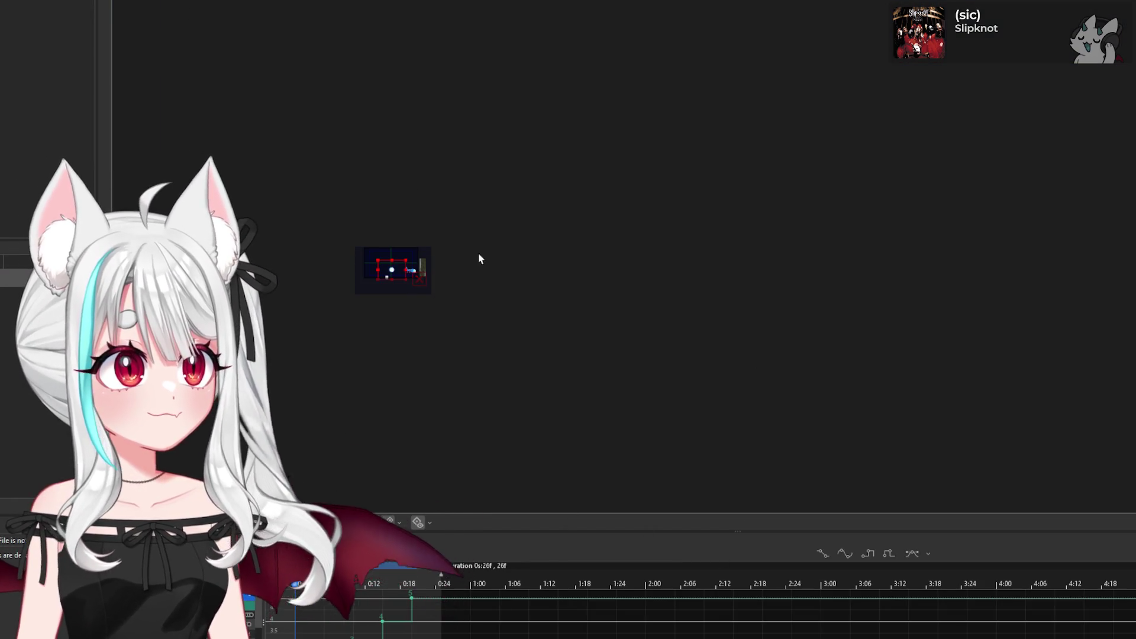
{"action": "key", "text": "alt+f"}
{"action": "key", "text": "Right"}
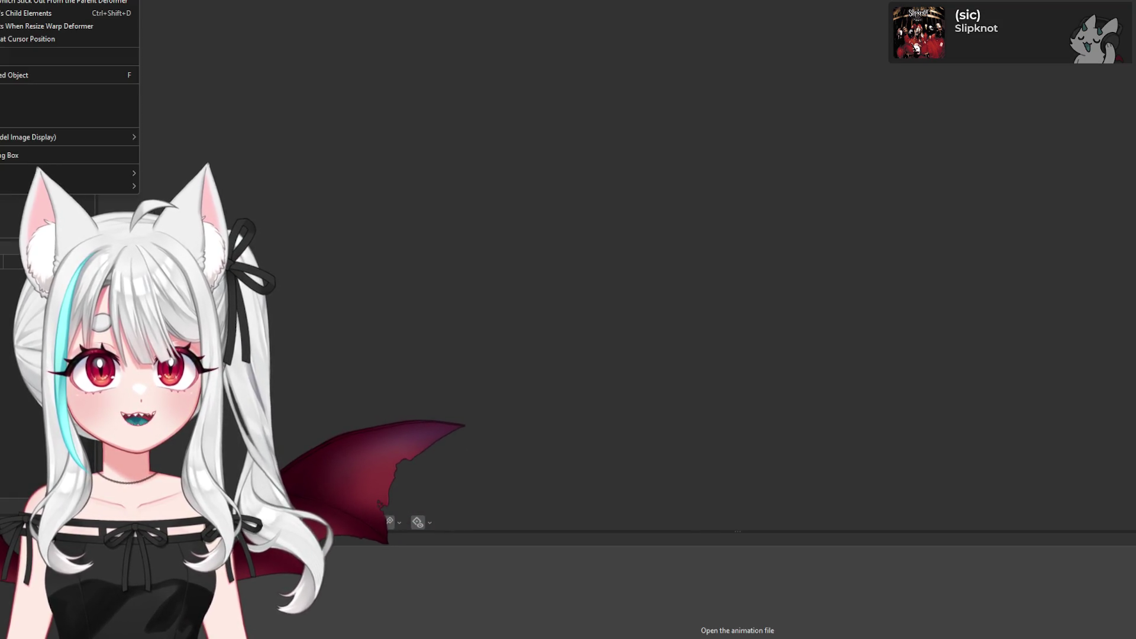
{"action": "key", "text": "Left"}
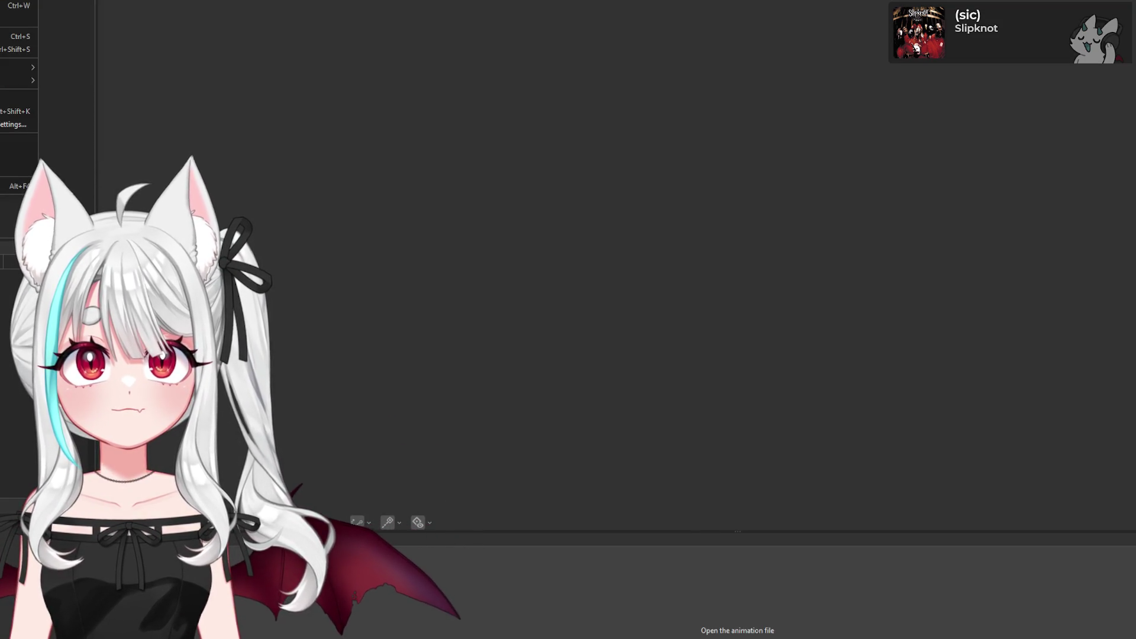
{"action": "key", "text": "Right"}
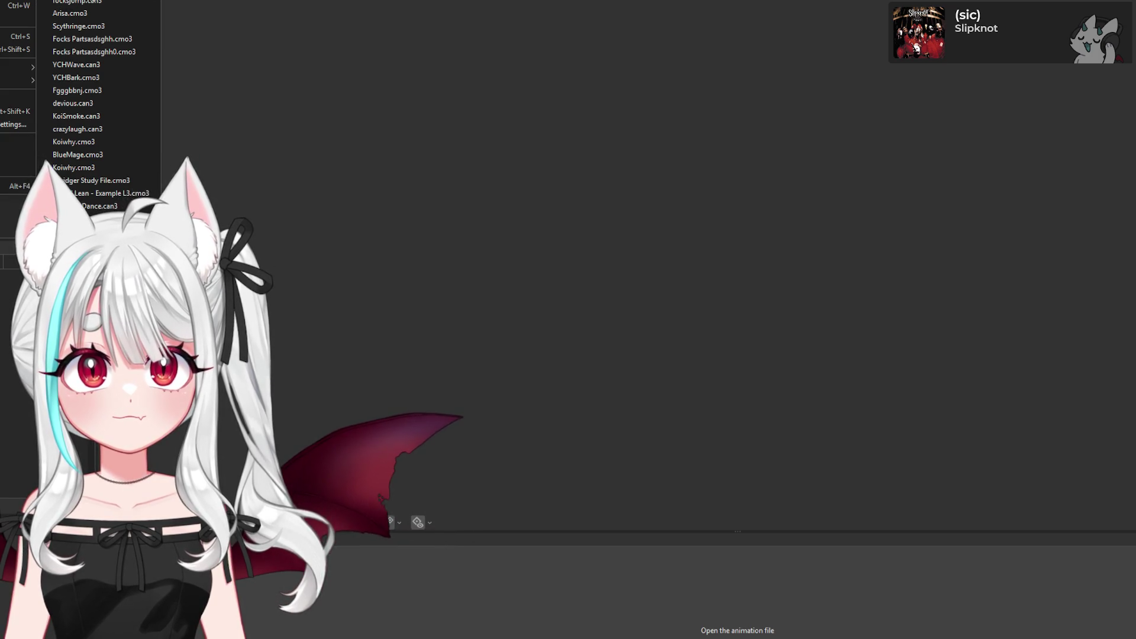
{"action": "key", "text": "Return"}
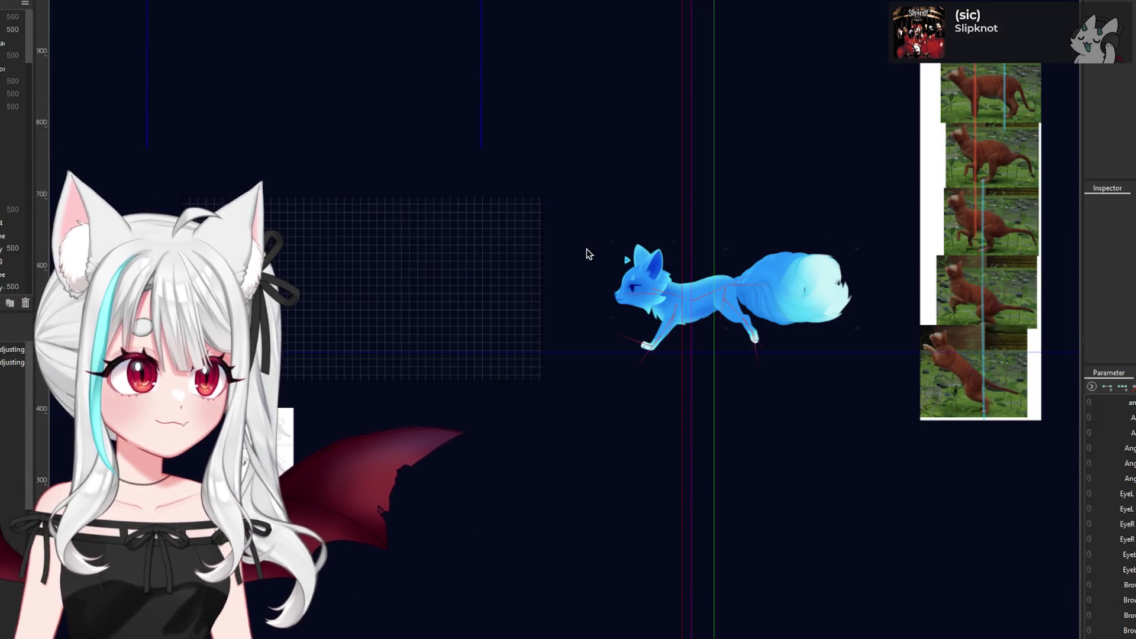
- Move the anatomy reference sheet beside the fox and enlarge it, then deselect it
{"action": "mouse_move", "coordinate": [335, 405]}
{"action": "left_mouse_down"}
{"action": "mouse_move", "coordinate": [739, 216]}
{"action": "mouse_move", "coordinate": [721, 191]}
{"action": "left_mouse_up"}
{"action": "scroll", "coordinate": [768, 156], "scroll_direction": "up", "scroll_amount": 3}
{"action": "left_click_drag", "start_coordinate": [768, 156], "coordinate": [831, 90]}
{"action": "left_click_drag", "start_coordinate": [720, 187], "coordinate": [679, 220]}
{"action": "scroll", "coordinate": [659, 235], "scroll_direction": "down", "scroll_amount": 3}
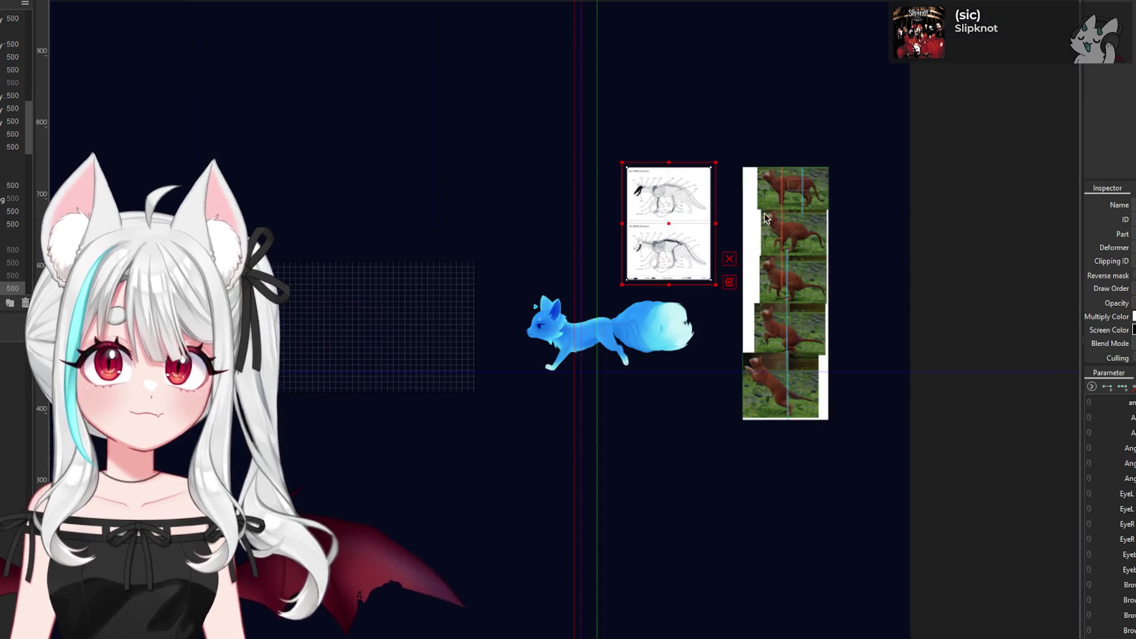
{"action": "scroll", "coordinate": [754, 212], "scroll_direction": "up", "scroll_amount": 3}
{"action": "left_click", "coordinate": [672, 402]}
{"action": "scroll", "coordinate": [672, 402], "scroll_direction": "down", "scroll_amount": 5}
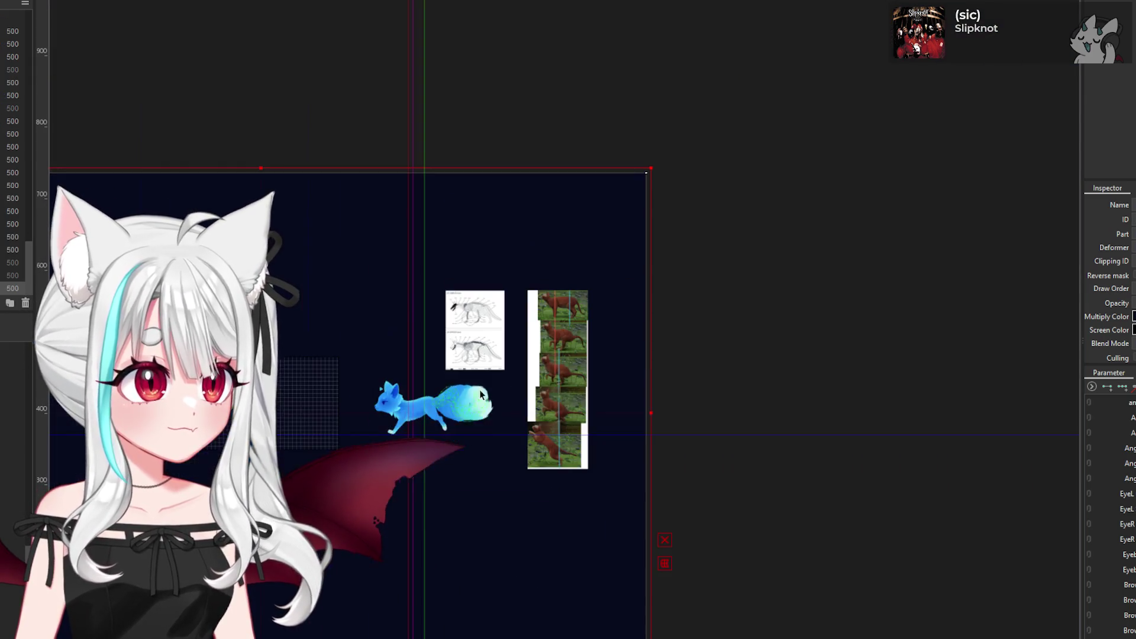
{"action": "scroll", "coordinate": [514, 187], "scroll_direction": "up", "scroll_amount": 2}
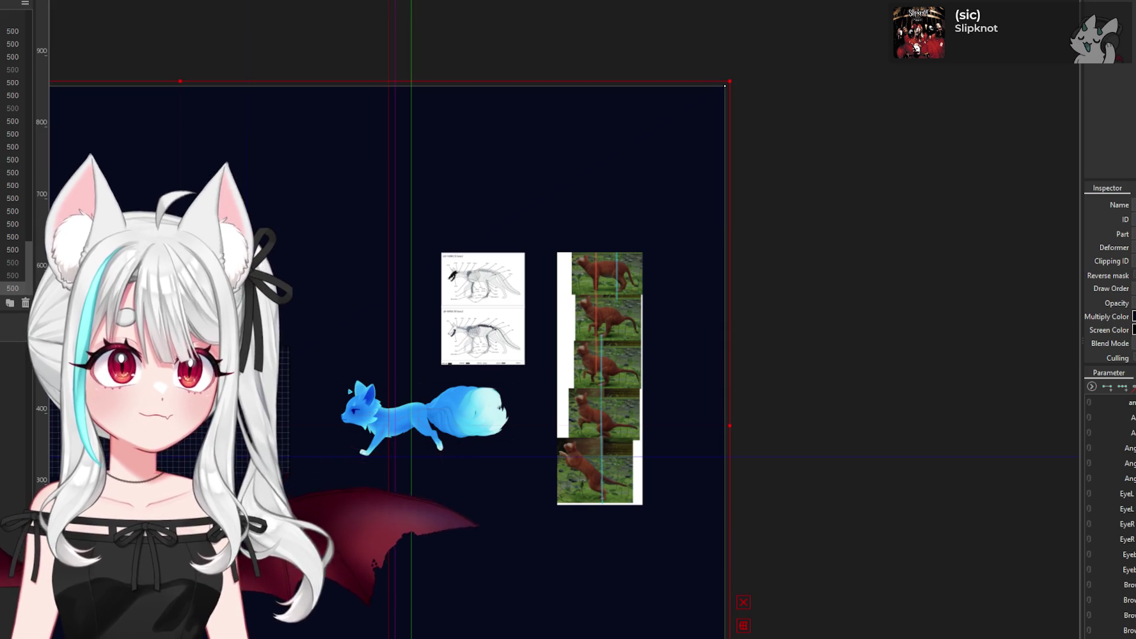
{"action": "scroll", "coordinate": [417, 352], "scroll_direction": "up", "scroll_amount": 5}
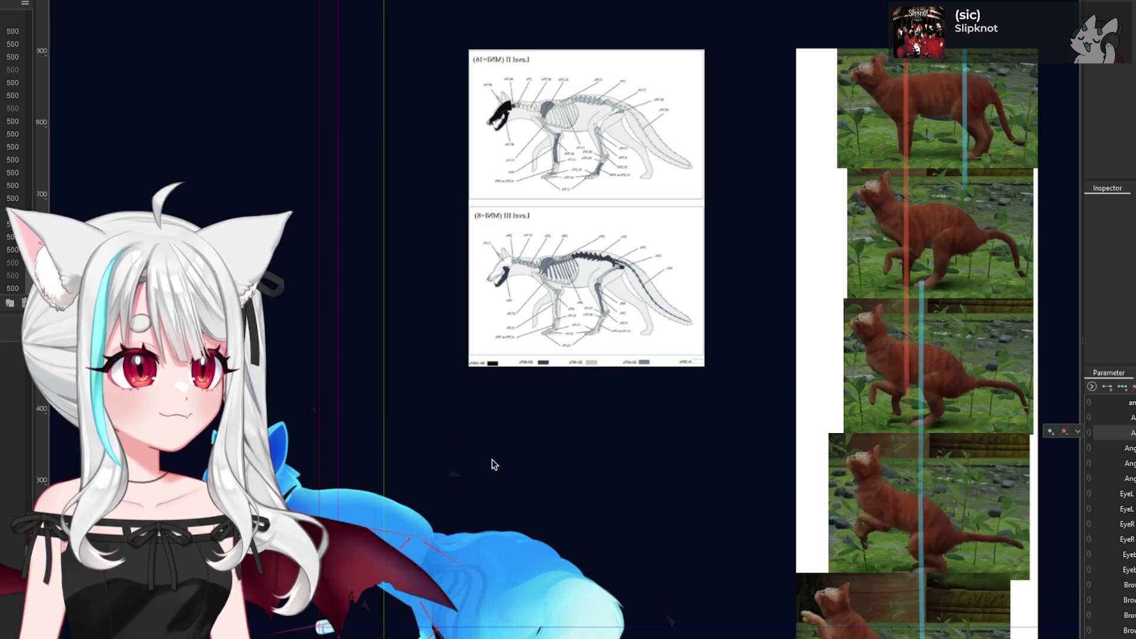
{"action": "scroll", "coordinate": [397, 559], "scroll_direction": "up", "scroll_amount": 2}
{"action": "scroll", "coordinate": [489, 415], "scroll_direction": "down", "scroll_amount": 4}
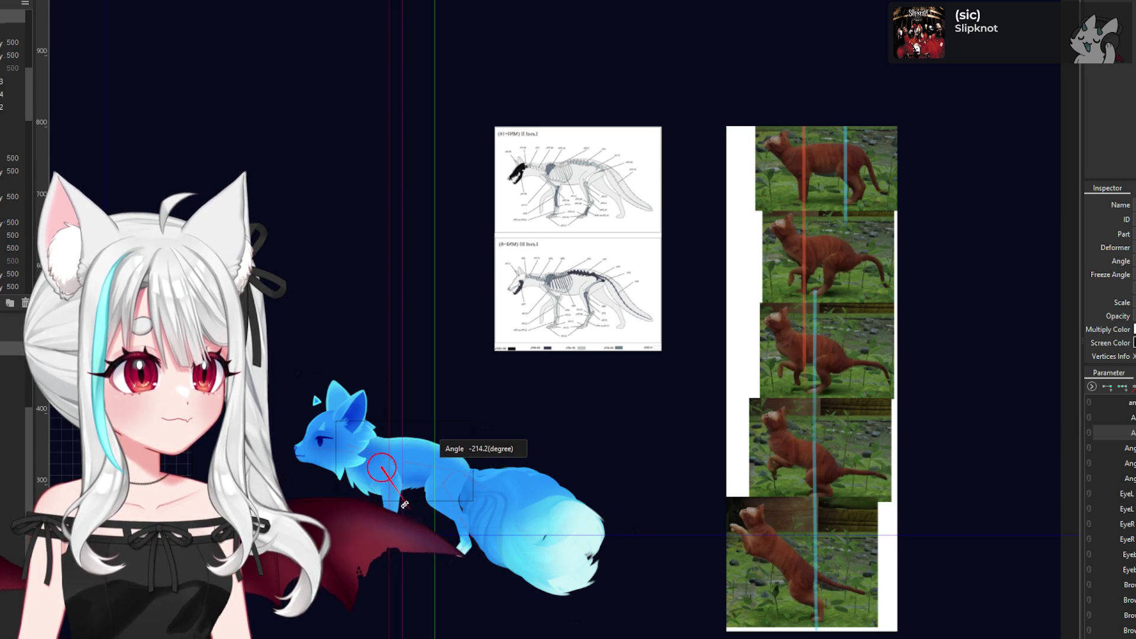
{"action": "left_click_drag", "start_coordinate": [401, 503], "coordinate": [408, 491]}
{"action": "scroll", "coordinate": [431, 487], "scroll_direction": "up", "scroll_amount": 6}
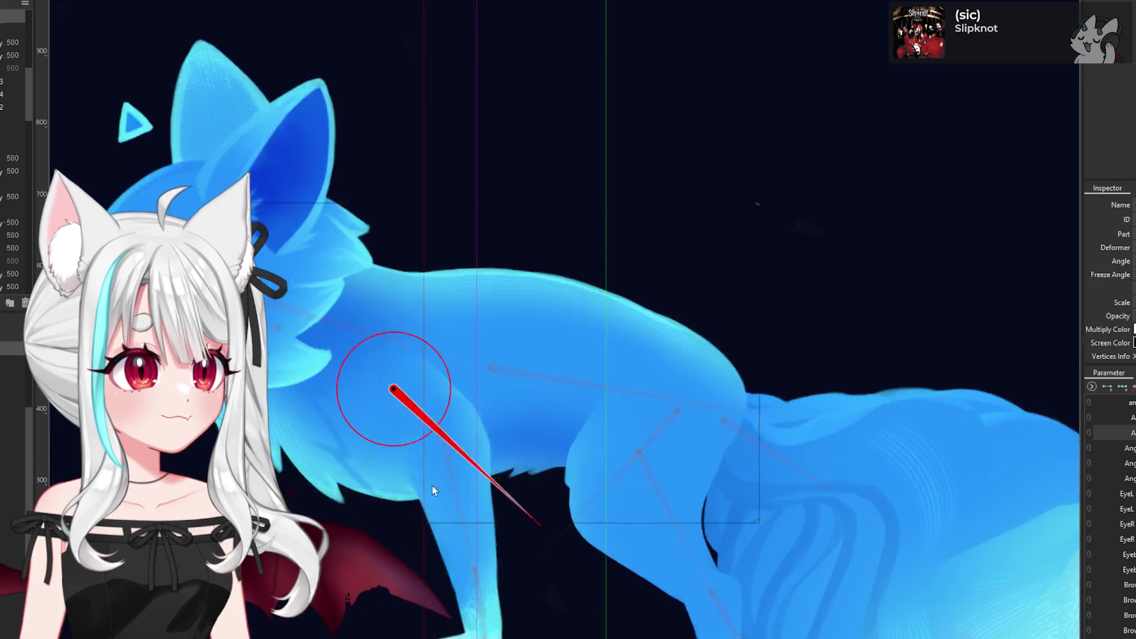
{"action": "scroll", "coordinate": [460, 410], "scroll_direction": "up", "scroll_amount": 2}
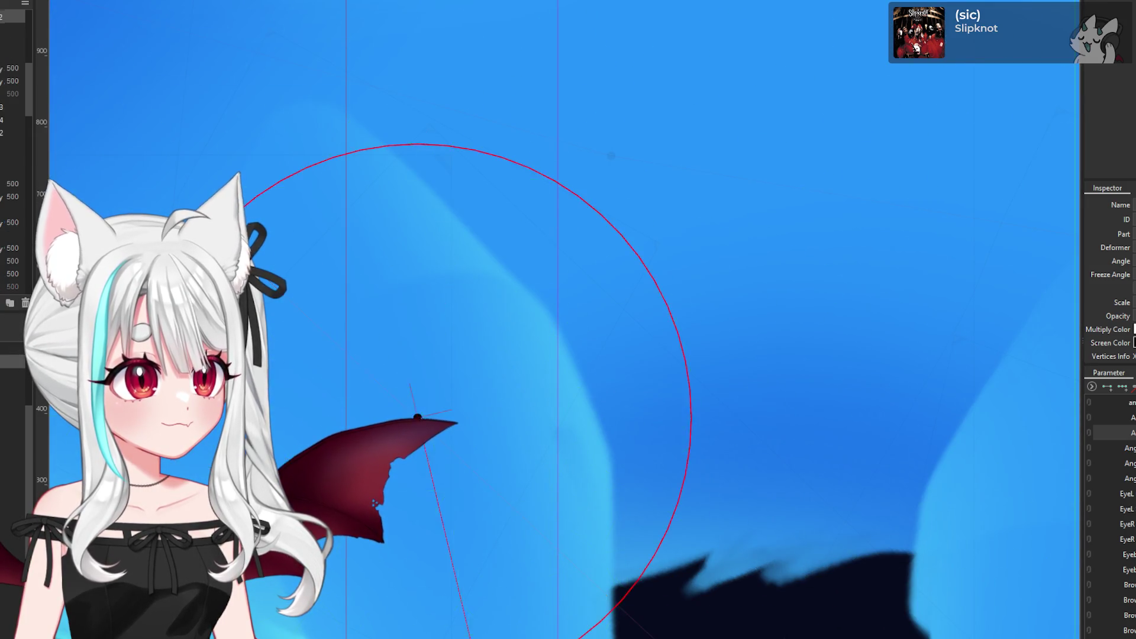
{"action": "scroll", "coordinate": [454, 543], "scroll_direction": "down", "scroll_amount": 8}
{"action": "mouse_move", "coordinate": [455, 543]}
{"action": "left_mouse_down"}
{"action": "mouse_move", "coordinate": [437, 514]}
{"action": "mouse_move", "coordinate": [417, 513]}
{"action": "left_mouse_up"}
{"action": "scroll", "coordinate": [439, 439], "scroll_direction": "up", "scroll_amount": 2}
{"action": "mouse_move", "coordinate": [472, 402]}
{"action": "left_mouse_down"}
{"action": "mouse_move", "coordinate": [520, 490]}
{"action": "mouse_move", "coordinate": [495, 469]}
{"action": "mouse_move", "coordinate": [520, 482]}
{"action": "left_mouse_up"}
{"action": "scroll", "coordinate": [416, 376], "scroll_direction": "up", "scroll_amount": 3}
{"action": "left_click_drag", "start_coordinate": [416, 375], "coordinate": [416, 431]}
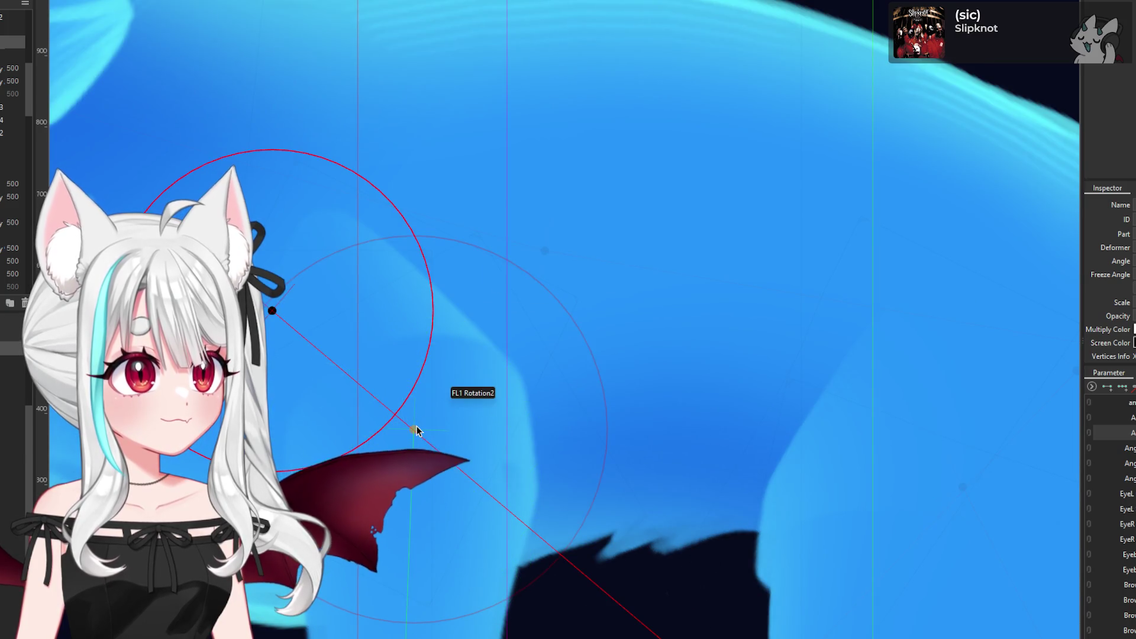
{"action": "scroll", "coordinate": [415, 431], "scroll_direction": "down", "scroll_amount": 3}
{"action": "scroll", "coordinate": [407, 552], "scroll_direction": "up", "scroll_amount": 3}
{"action": "mouse_move", "coordinate": [407, 552]}
{"action": "left_mouse_down"}
{"action": "mouse_move", "coordinate": [377, 552]}
{"action": "mouse_move", "coordinate": [414, 450]}
{"action": "left_mouse_up"}
{"action": "left_click", "coordinate": [367, 568]}
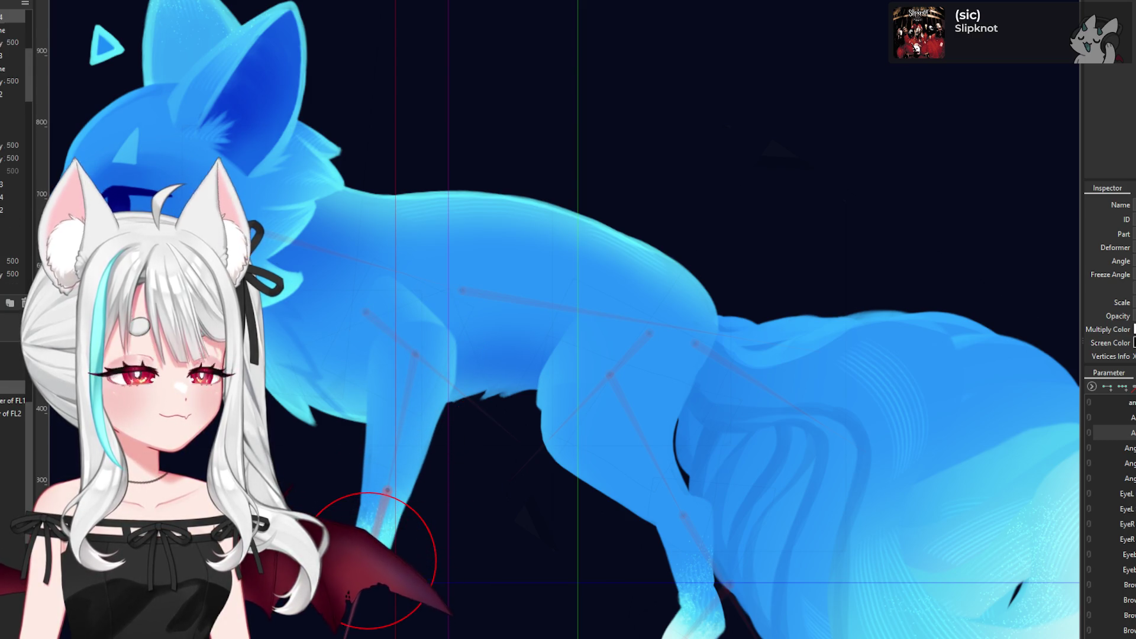
{"action": "left_click", "coordinate": [415, 358]}
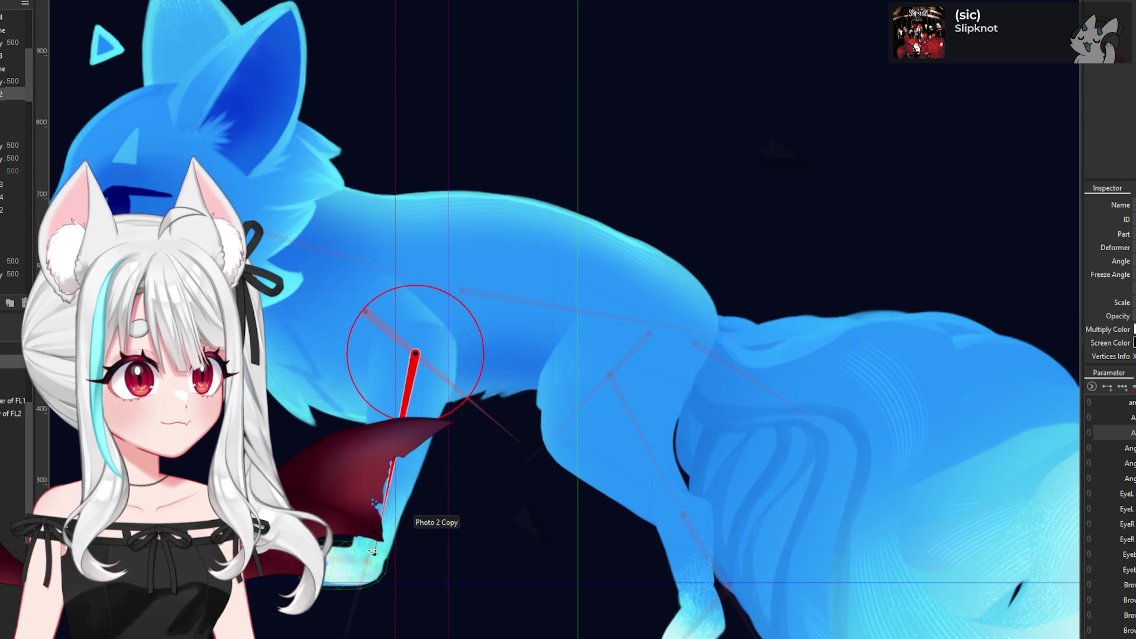
{"action": "left_click_drag", "start_coordinate": [415, 355], "coordinate": [363, 316]}
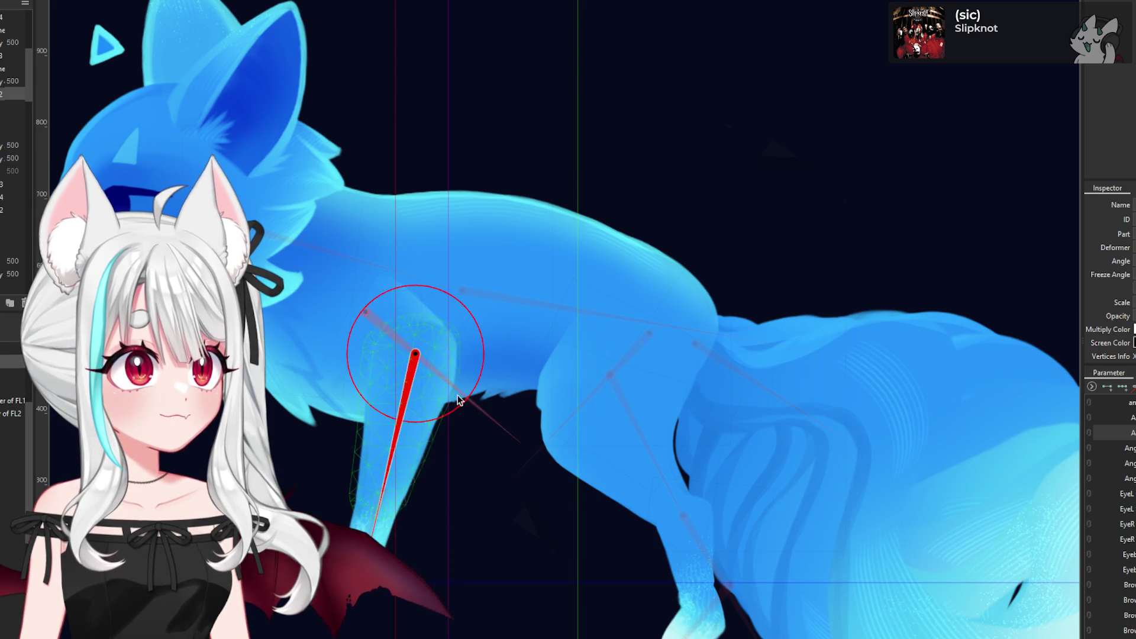
{"action": "left_click_drag", "start_coordinate": [520, 445], "coordinate": [526, 436]}
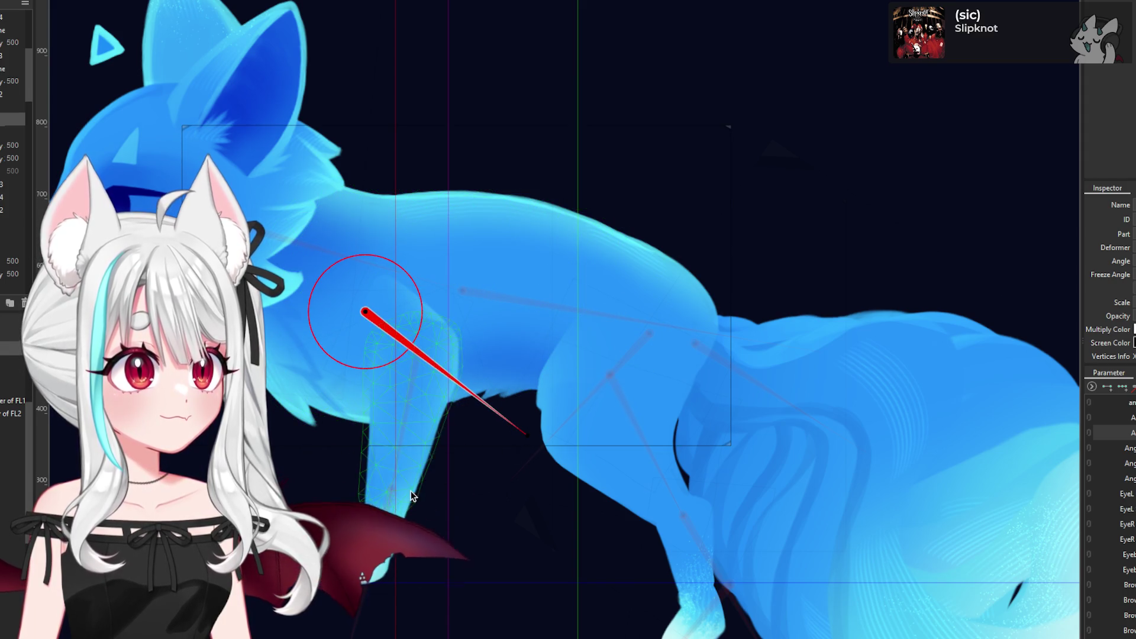
{"action": "left_click", "coordinate": [438, 609]}
{"action": "left_click_drag", "start_coordinate": [455, 550], "coordinate": [451, 468]}
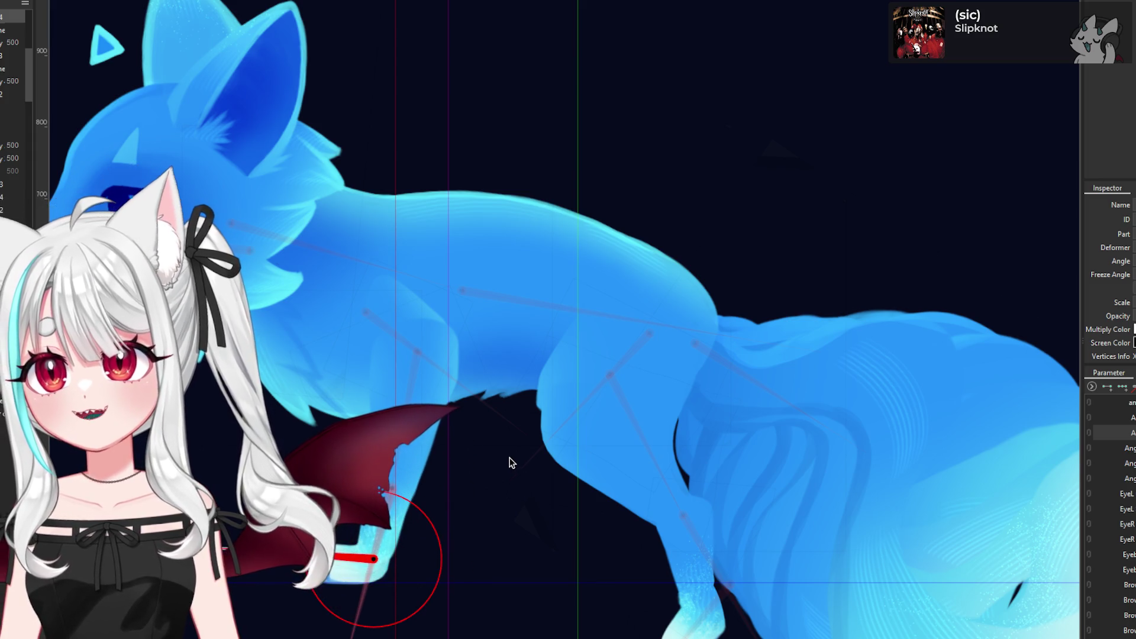
{"action": "scroll", "coordinate": [508, 456], "scroll_direction": "down", "scroll_amount": 2}
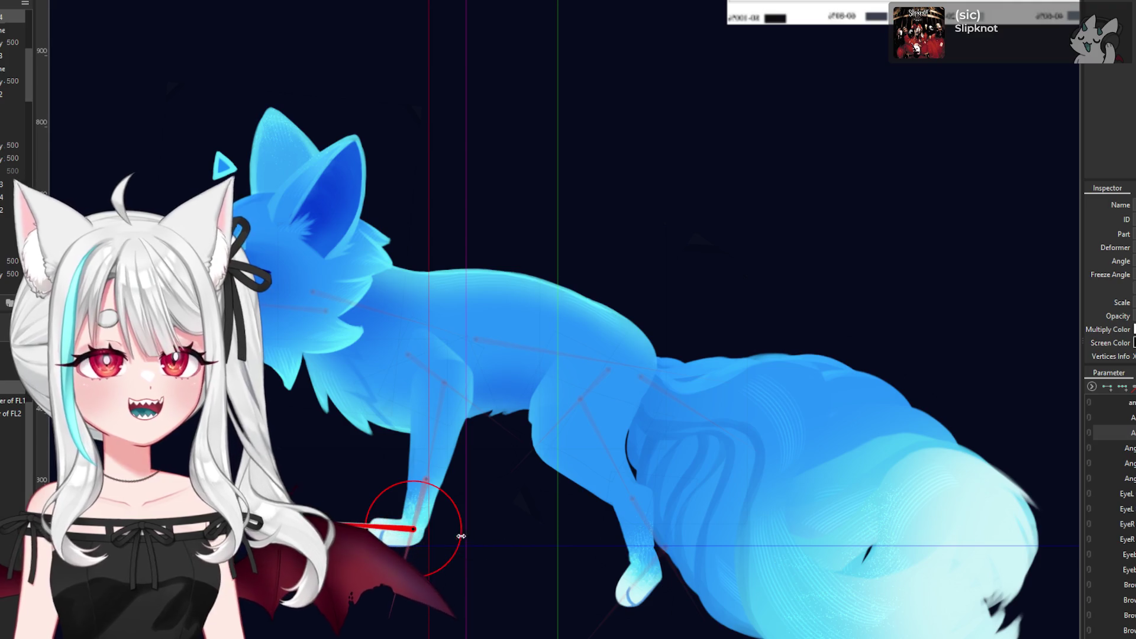
{"action": "scroll", "coordinate": [349, 497], "scroll_direction": "up", "scroll_amount": 3}
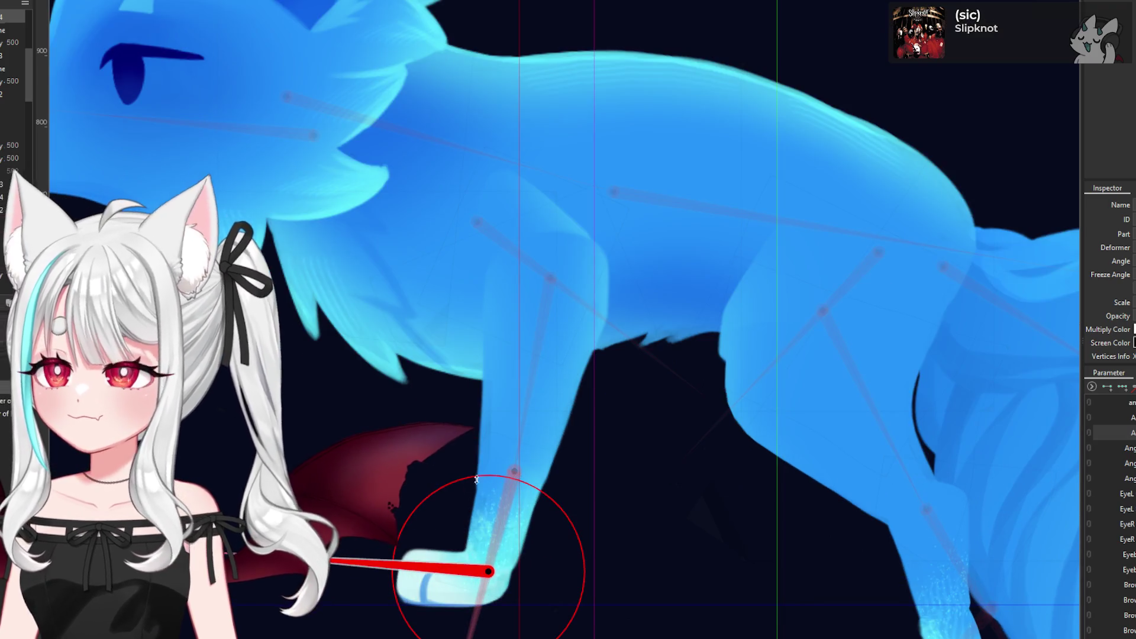
{"action": "scroll", "coordinate": [462, 479], "scroll_direction": "down", "scroll_amount": 3}
{"action": "scroll", "coordinate": [489, 497], "scroll_direction": "up", "scroll_amount": 3}
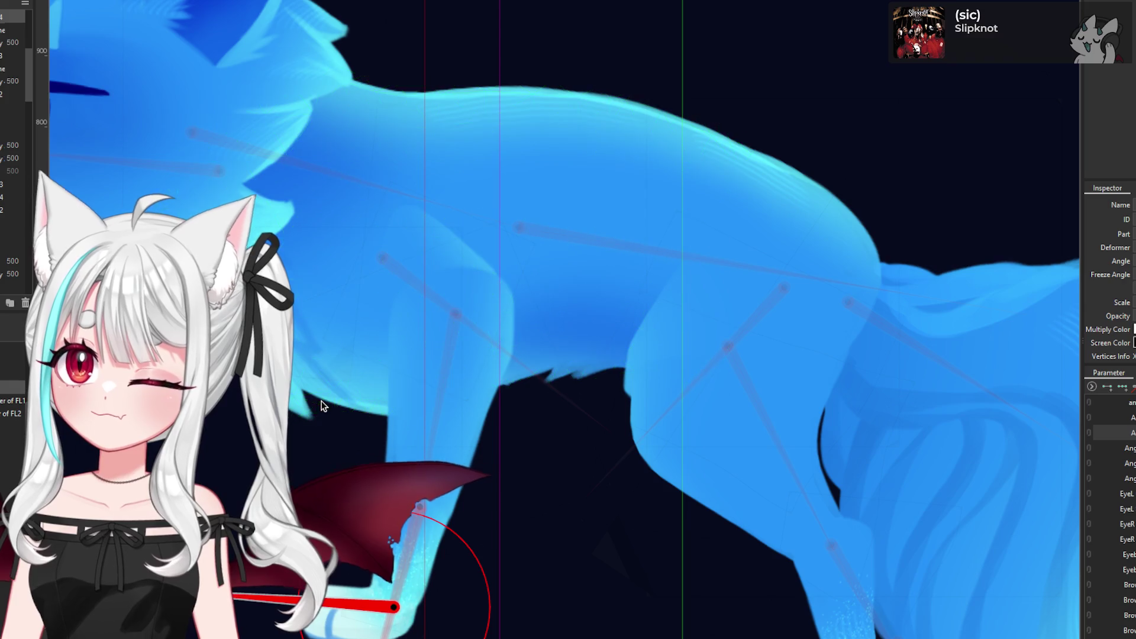
{"action": "scroll", "coordinate": [249, 422], "scroll_direction": "down", "scroll_amount": 2}
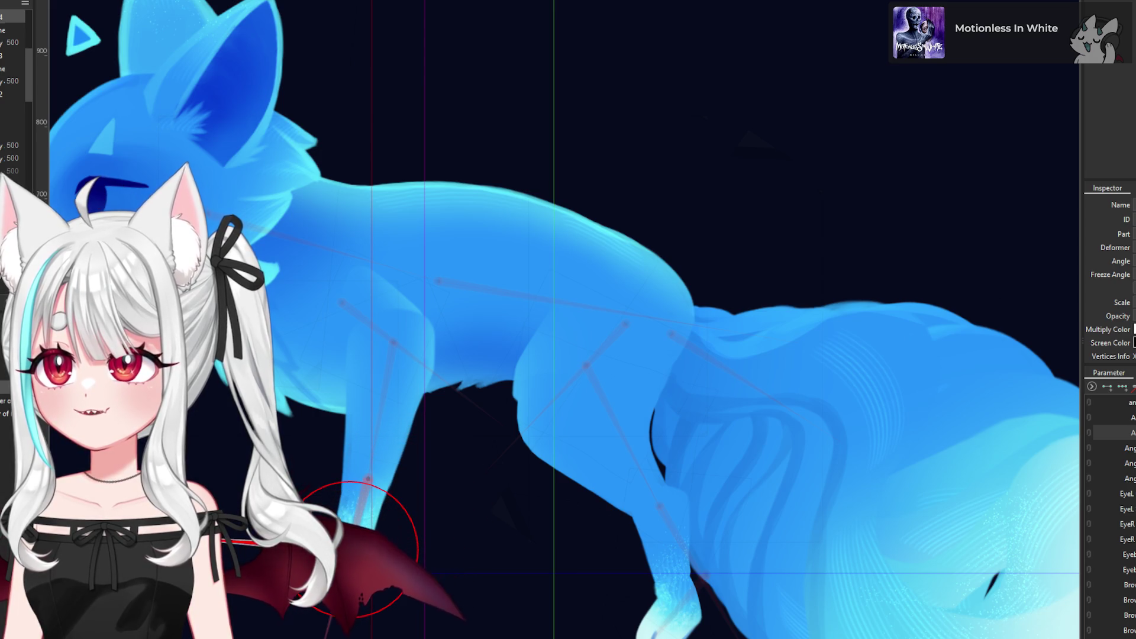
- Rotate the upper hind leg's BL1 Rotation deformer to about -190°
{"action": "scroll", "coordinate": [143, 340], "scroll_direction": "down", "scroll_amount": 2}
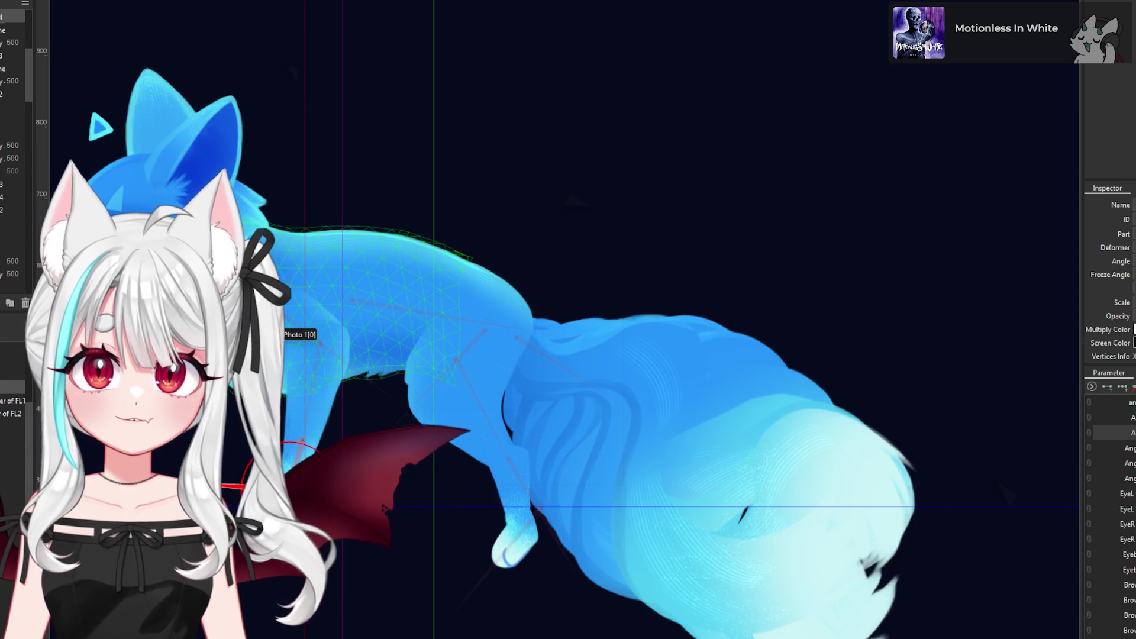
{"action": "scroll", "coordinate": [278, 355], "scroll_direction": "up", "scroll_amount": 2}
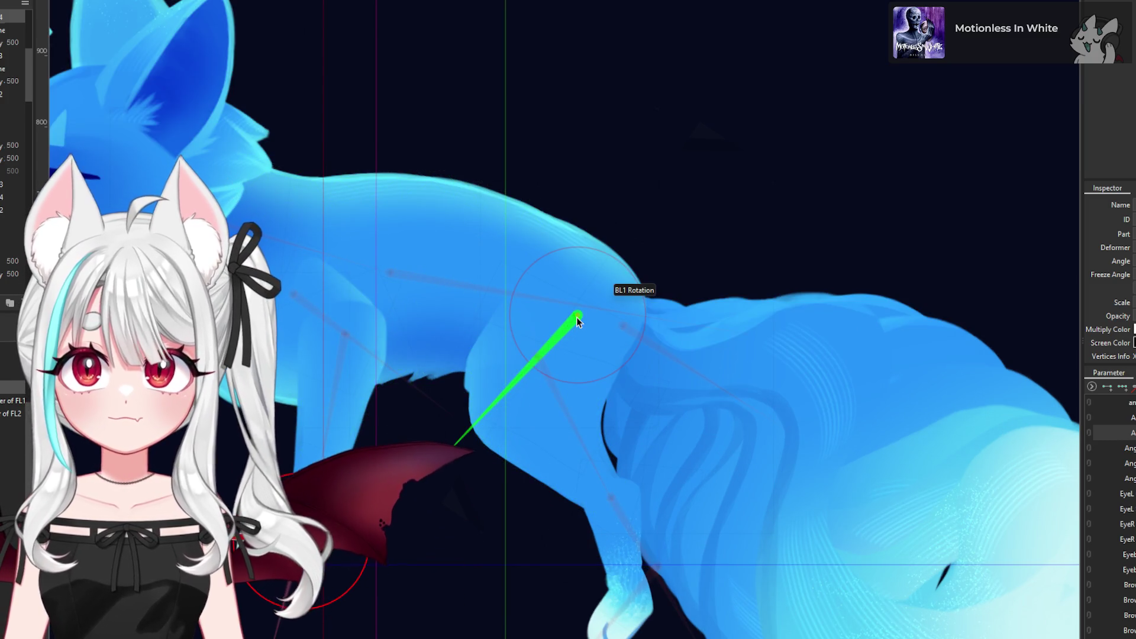
{"action": "left_click", "coordinate": [577, 318]}
{"action": "scroll", "coordinate": [580, 325], "scroll_direction": "down", "scroll_amount": 2}
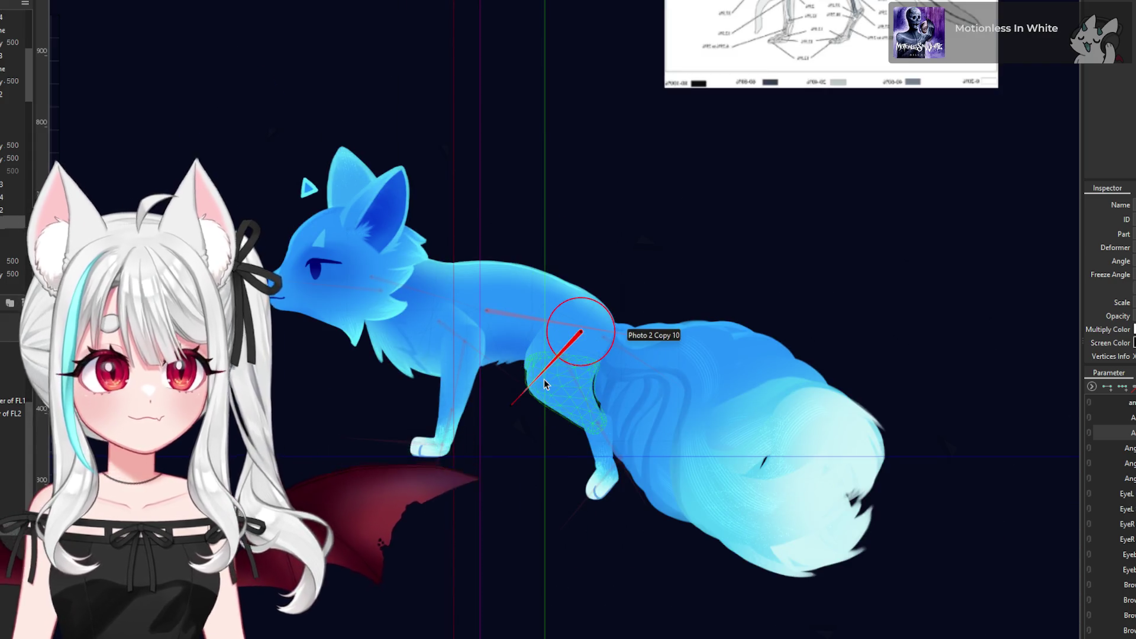
{"action": "scroll", "coordinate": [543, 380], "scroll_direction": "up", "scroll_amount": 2}
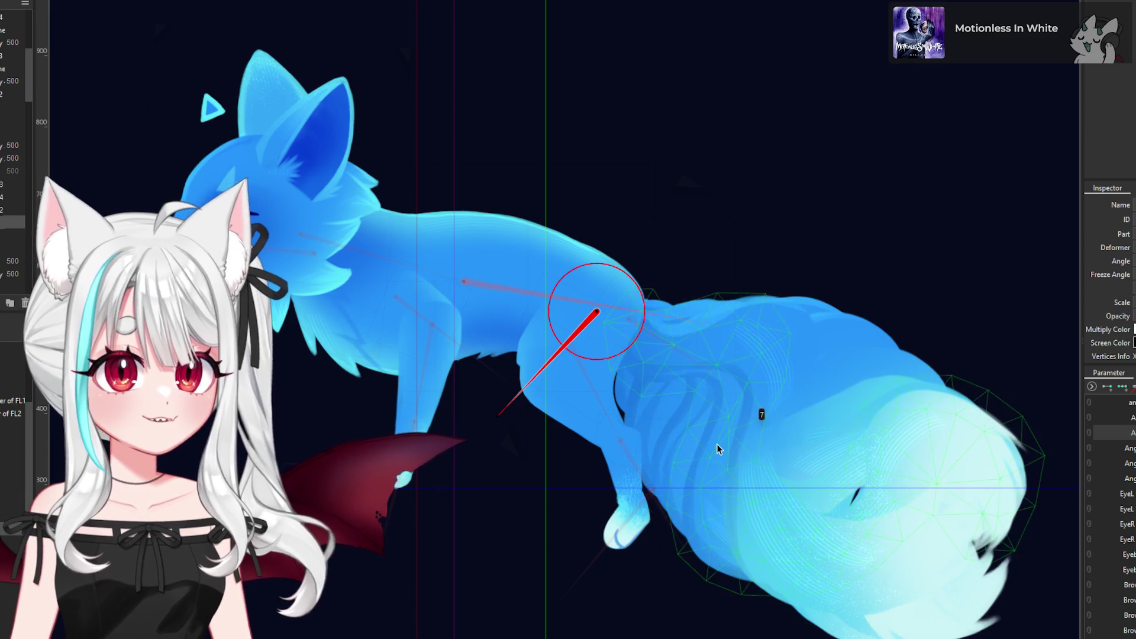
{"action": "scroll", "coordinate": [526, 383], "scroll_direction": "down", "scroll_amount": 5}
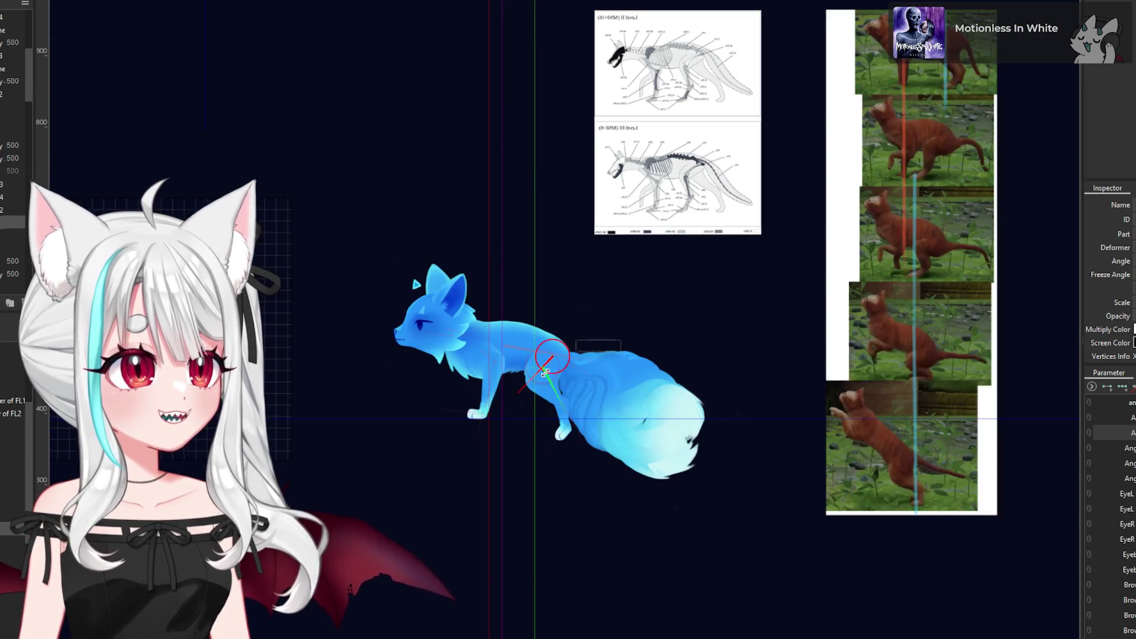
{"action": "scroll", "coordinate": [522, 353], "scroll_direction": "up", "scroll_amount": 2}
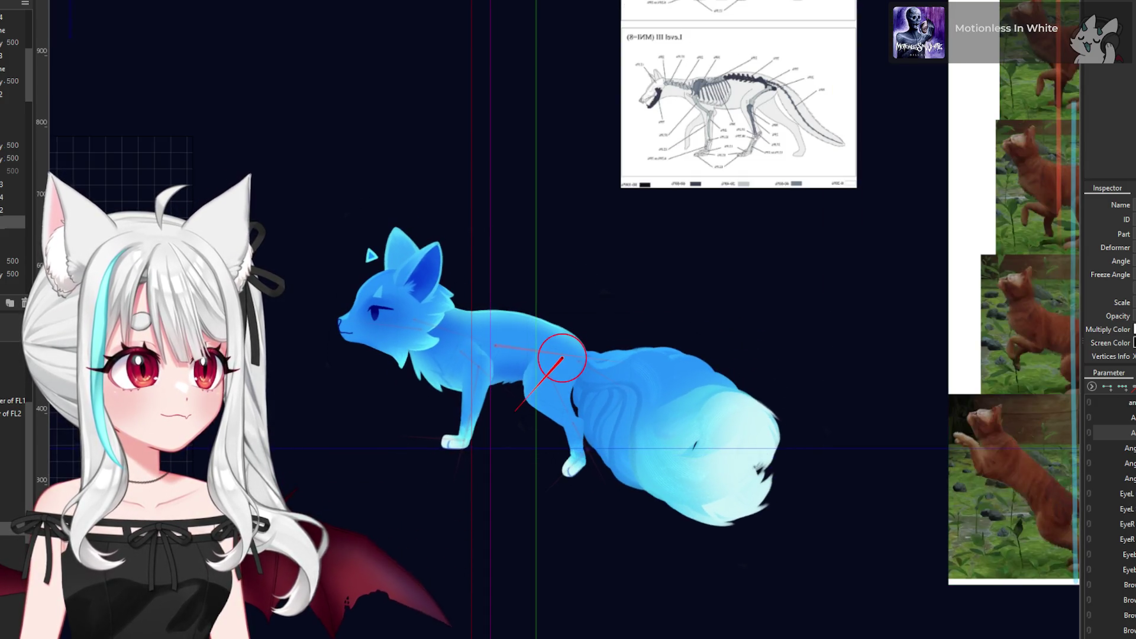
{"action": "mouse_move", "coordinate": [444, 462]}
{"action": "left_mouse_down"}
{"action": "mouse_move", "coordinate": [414, 380]}
{"action": "mouse_move", "coordinate": [423, 362]}
{"action": "left_mouse_up"}
- Rotate the lower leg's BL1 Rotation2 to about 287°, then undo/redo to compare poses
{"action": "scroll", "coordinate": [444, 476], "scroll_direction": "up", "scroll_amount": 2}
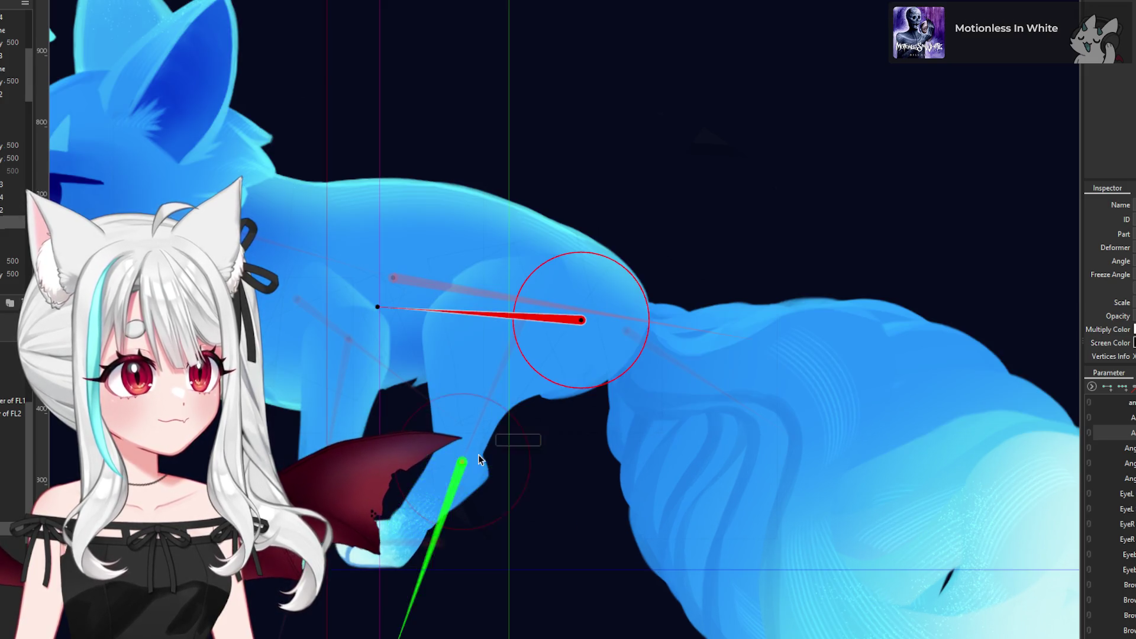
{"action": "left_click", "coordinate": [532, 305]}
{"action": "left_click_drag", "start_coordinate": [445, 504], "coordinate": [453, 508]}
{"action": "scroll", "coordinate": [486, 485], "scroll_direction": "down", "scroll_amount": 3}
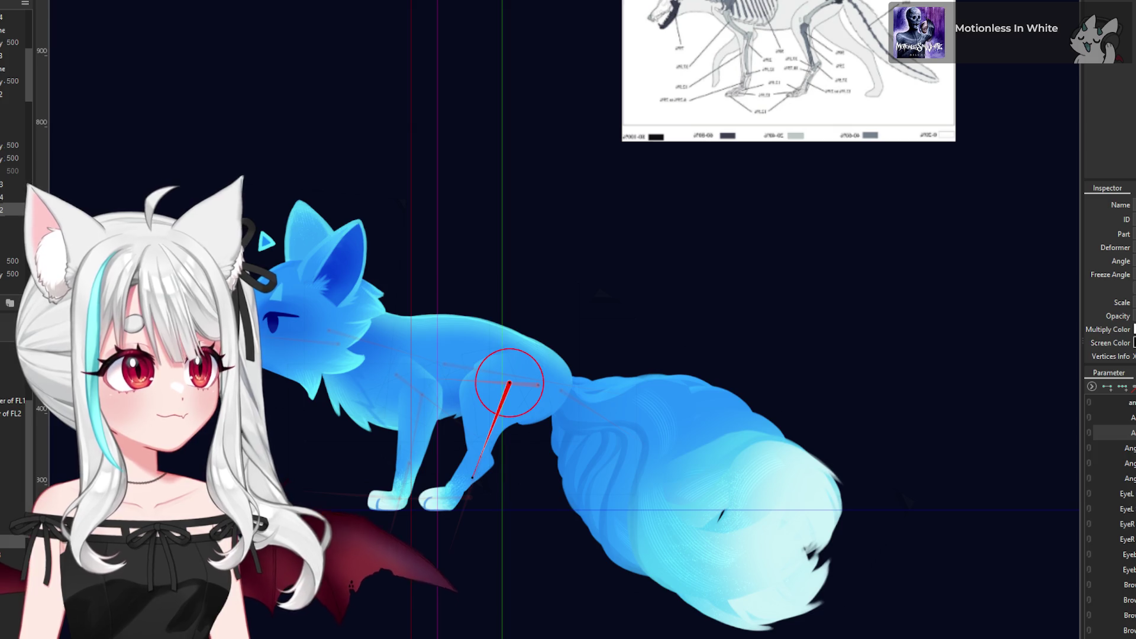
{"action": "key", "text": "ctrl+z"}
{"action": "key", "text": "ctrl+z"}
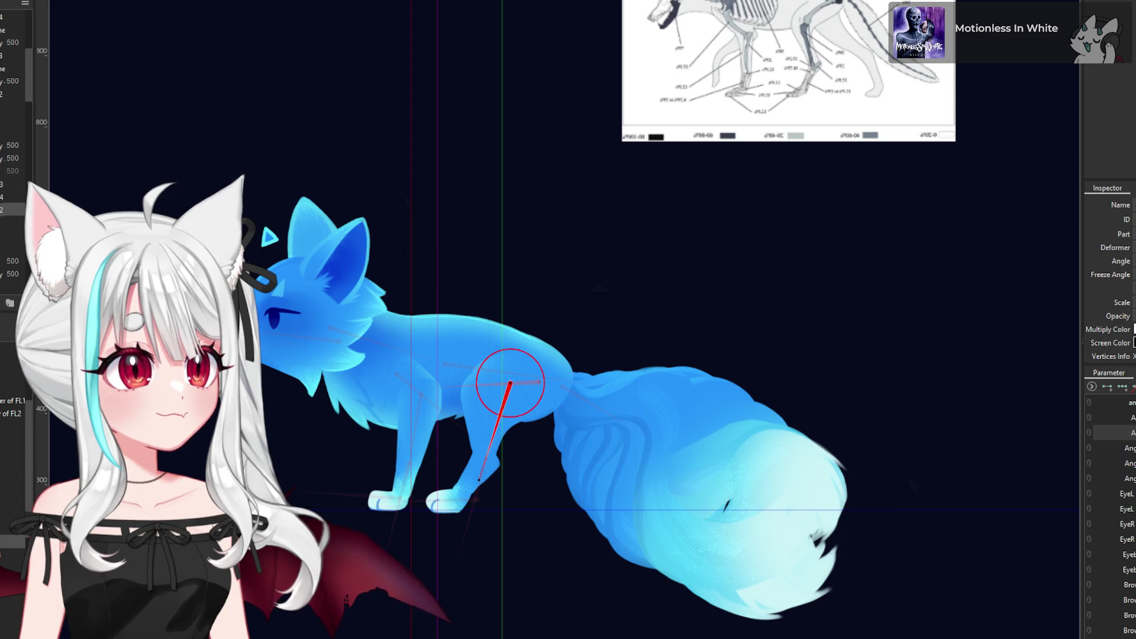
{"action": "key", "text": "ctrl+z"}
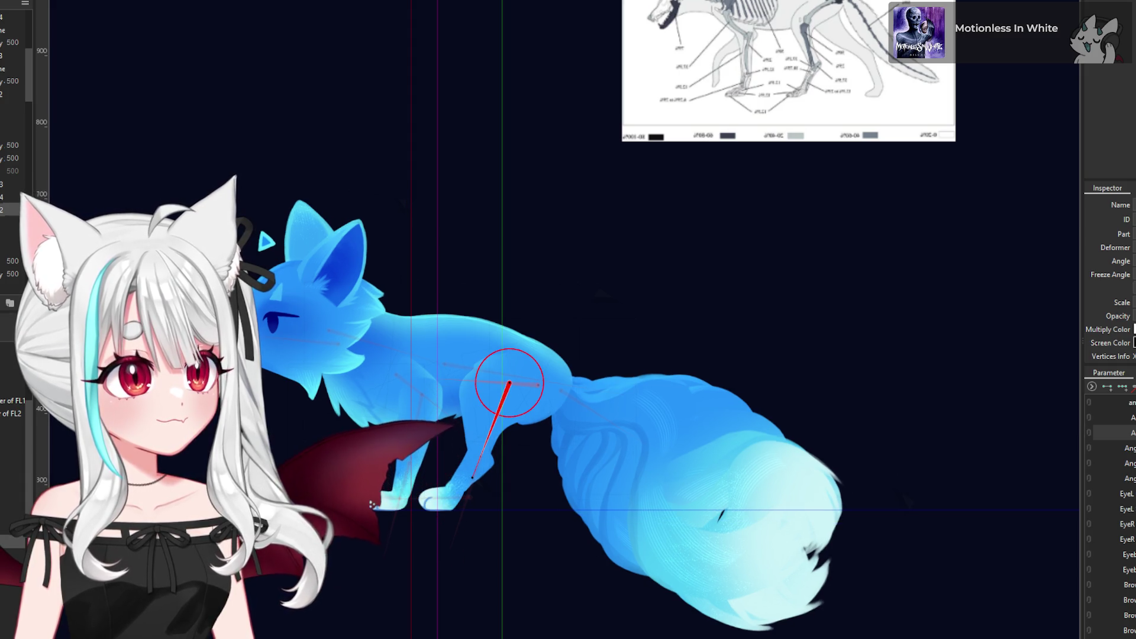
{"action": "key", "text": "ctrl+z"}
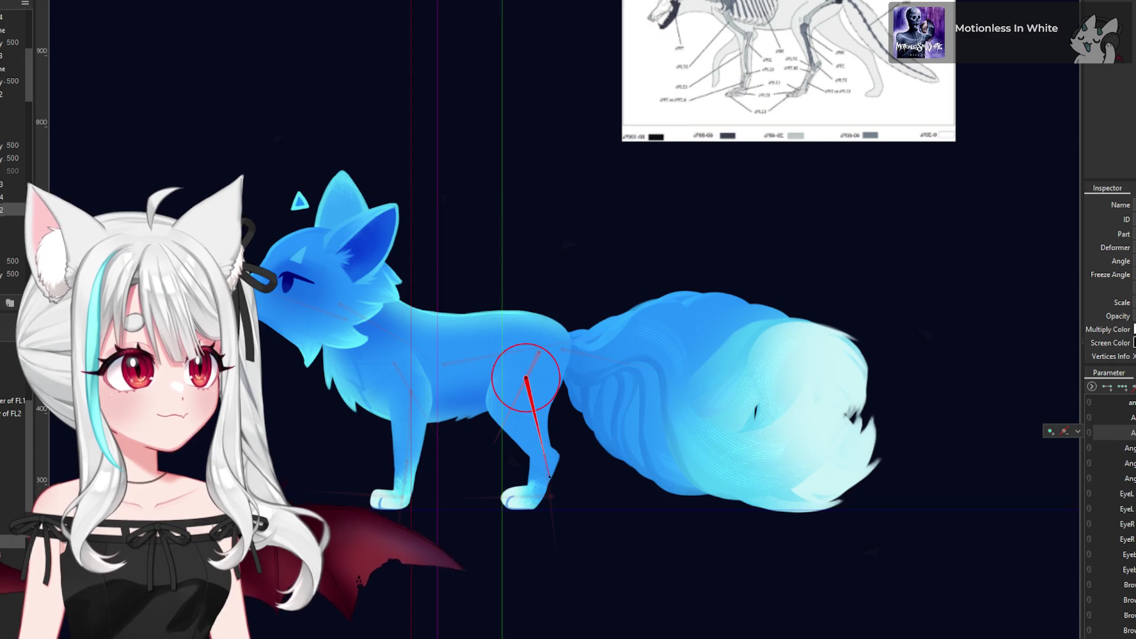
{"action": "key", "text": "ctrl+z"}
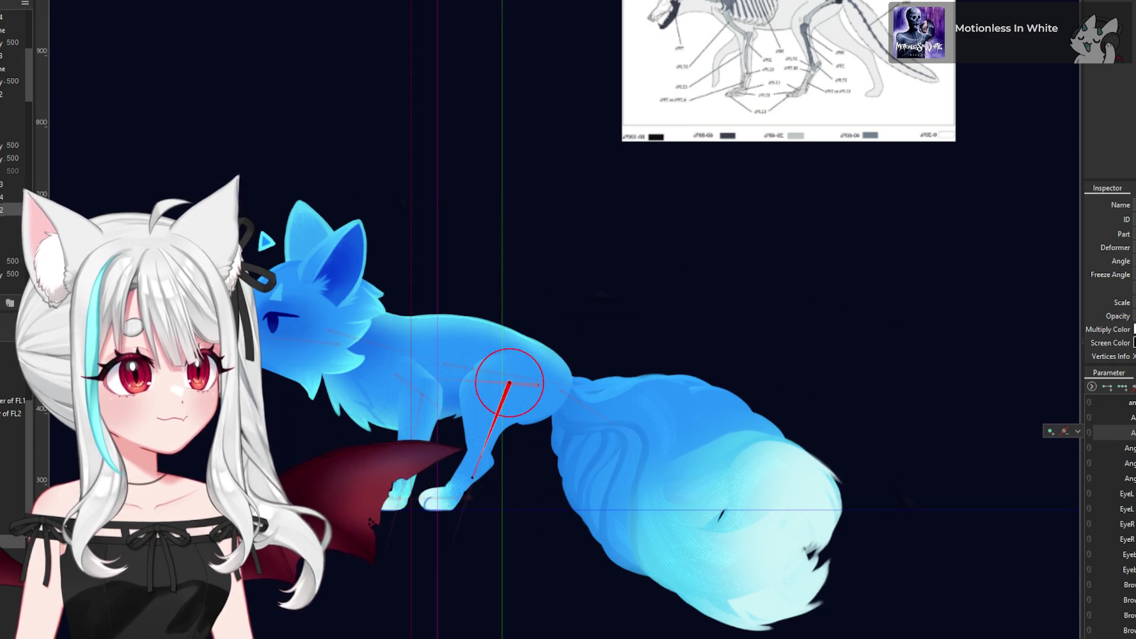
{"action": "scroll", "coordinate": [740, 442], "scroll_direction": "down", "scroll_amount": 3}
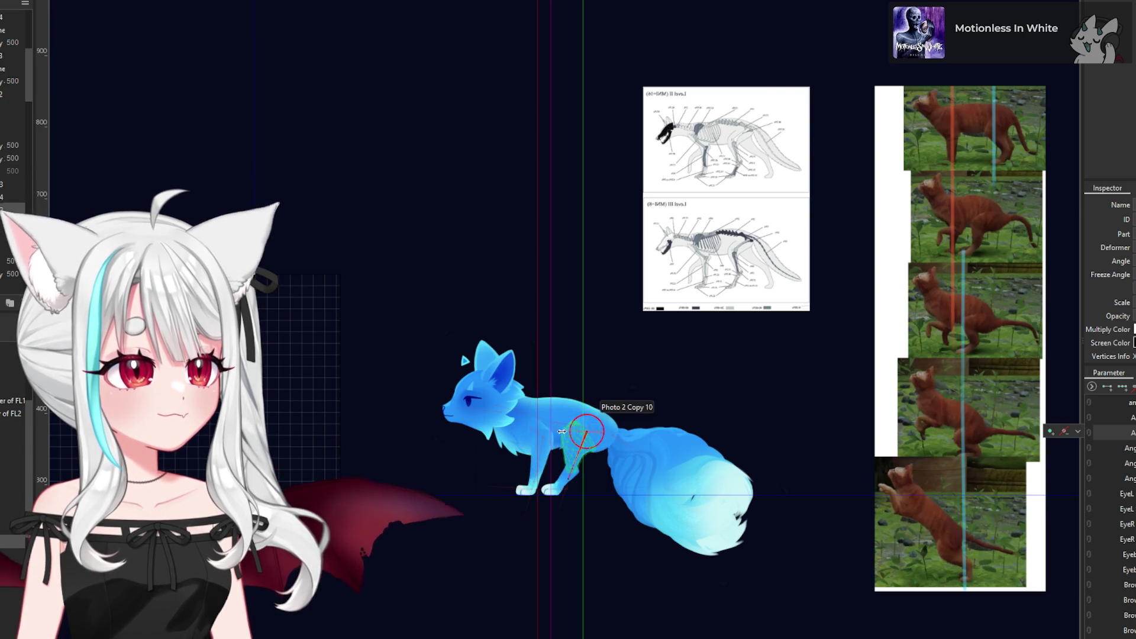
{"action": "scroll", "coordinate": [588, 432], "scroll_direction": "up", "scroll_amount": 2}
{"action": "scroll", "coordinate": [568, 420], "scroll_direction": "down", "scroll_amount": 2}
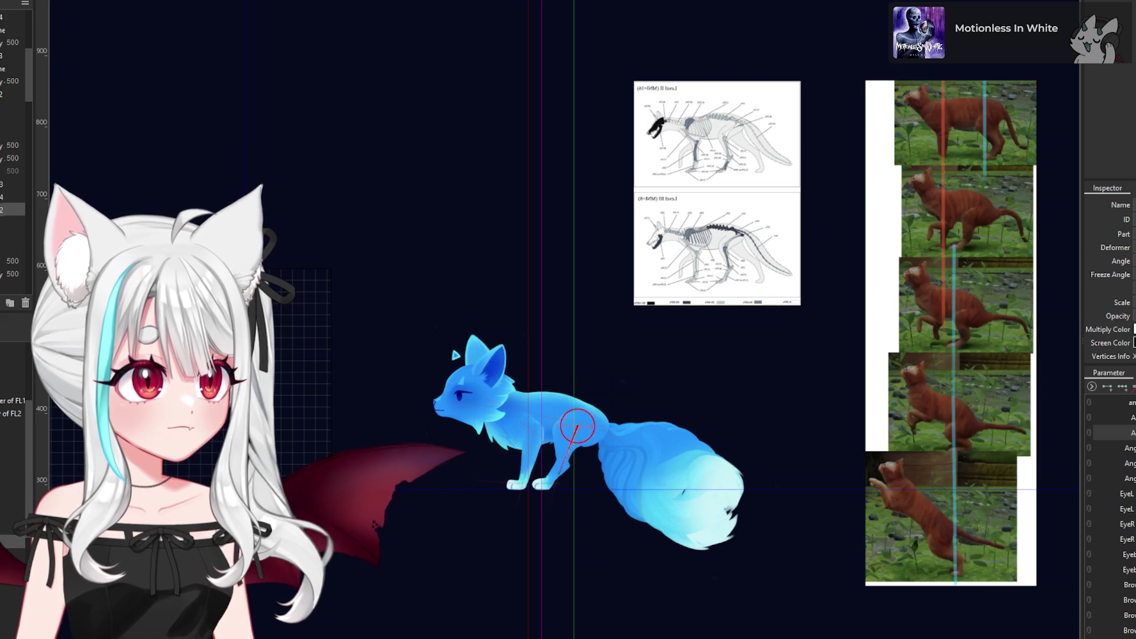
- Rotate the tail's Parts9 Rotation deformer to about -12.9° so it lies level
{"action": "scroll", "coordinate": [629, 441], "scroll_direction": "up", "scroll_amount": 5}
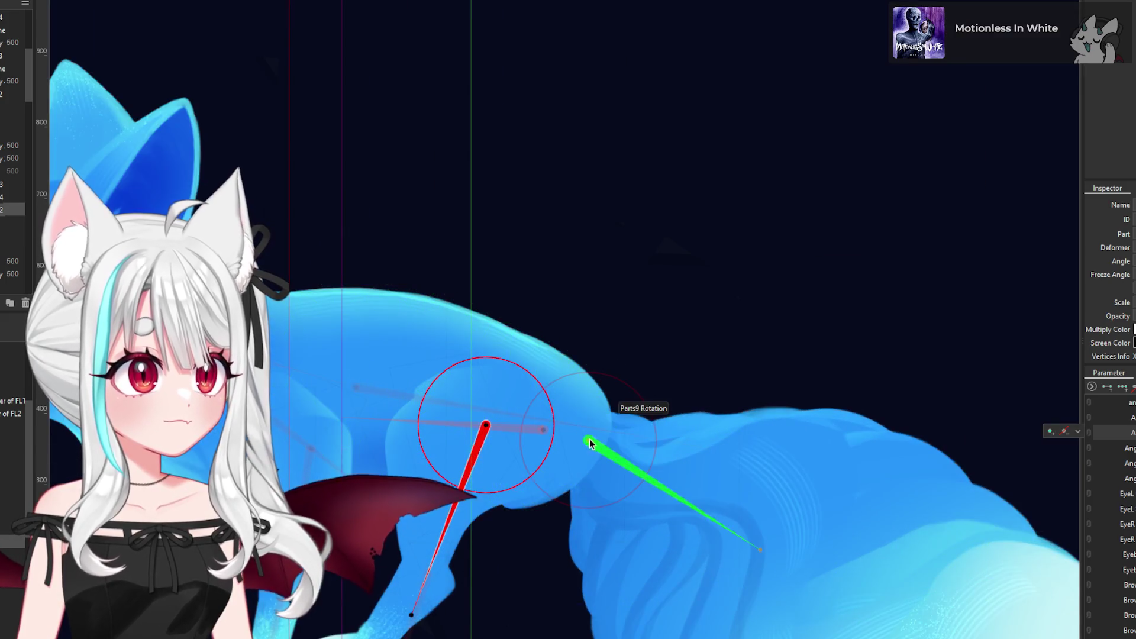
{"action": "scroll", "coordinate": [592, 420], "scroll_direction": "down", "scroll_amount": 5}
{"action": "left_click_drag", "start_coordinate": [629, 445], "coordinate": [643, 424]}
{"action": "scroll", "coordinate": [643, 425], "scroll_direction": "up", "scroll_amount": 3}
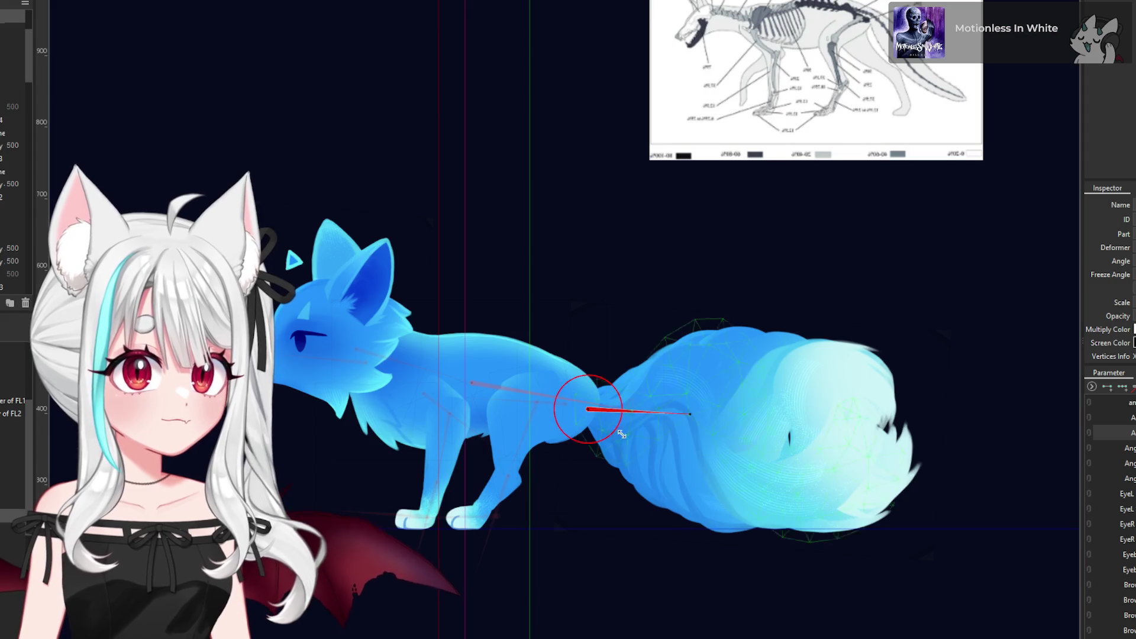
{"action": "scroll", "coordinate": [643, 425], "scroll_direction": "down", "scroll_amount": 1}
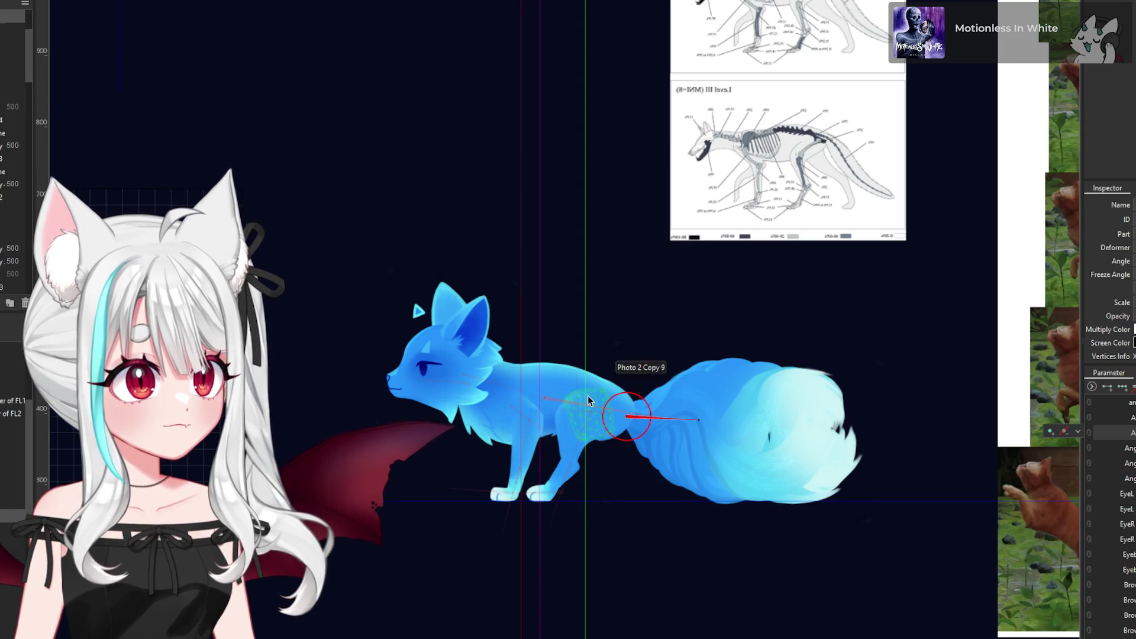
{"action": "scroll", "coordinate": [588, 401], "scroll_direction": "up", "scroll_amount": 2}
{"action": "scroll", "coordinate": [649, 416], "scroll_direction": "down", "scroll_amount": 2}
{"action": "scroll", "coordinate": [583, 403], "scroll_direction": "up", "scroll_amount": 2}
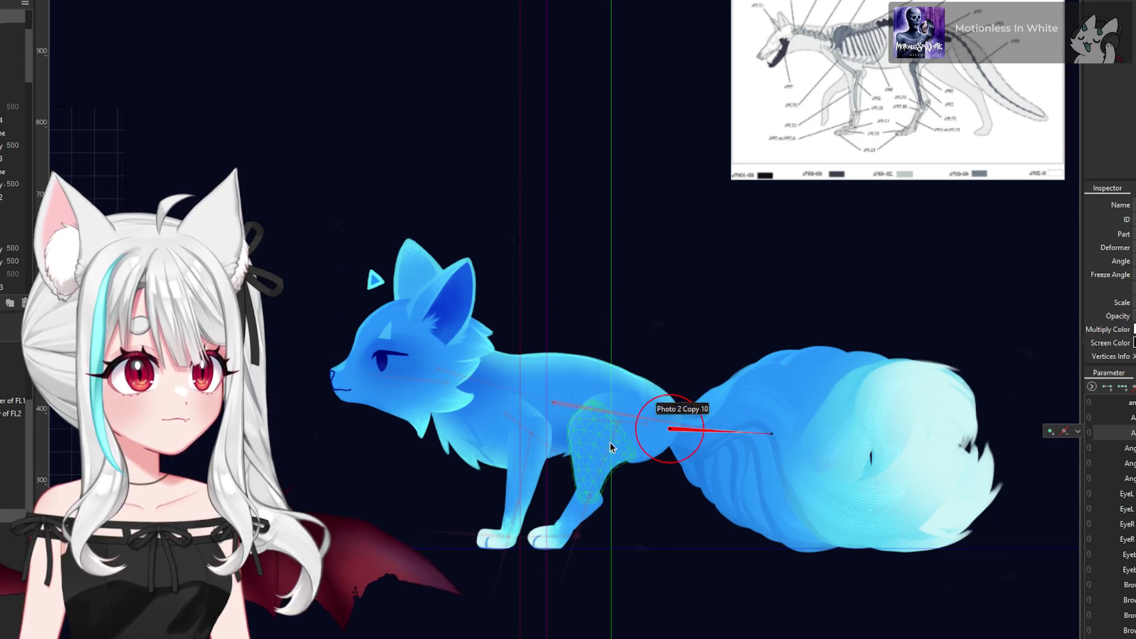
- Use the parameter's key dropdown to Select every deformer keyed on it
{"action": "left_click", "coordinate": [1077, 431]}
{"action": "left_click", "coordinate": [1097, 433]}
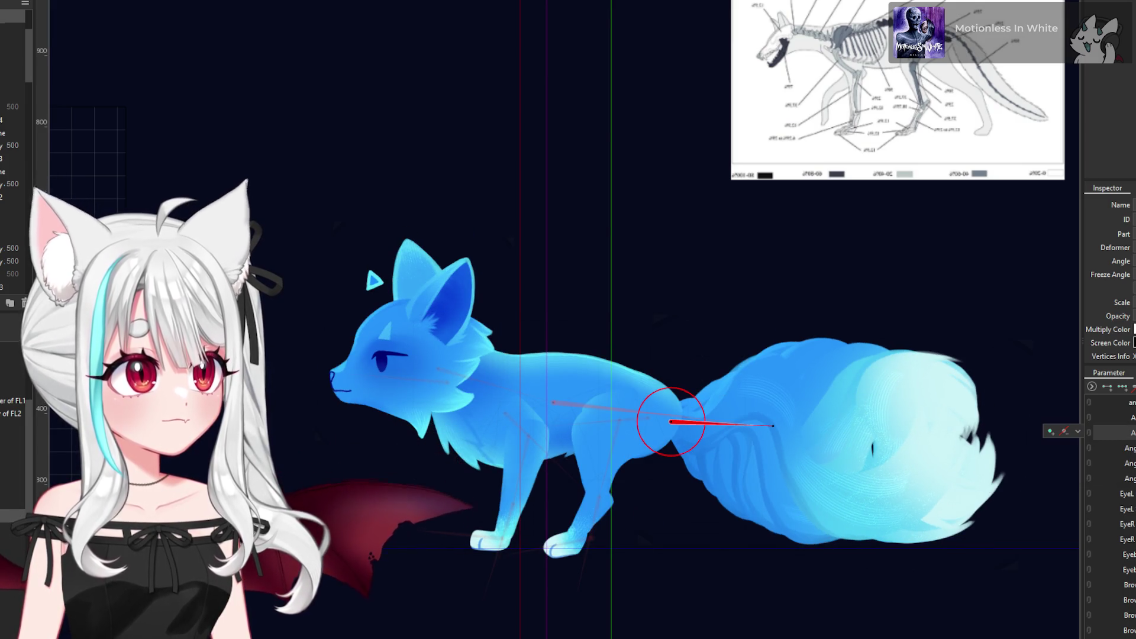
{"action": "left_click", "coordinate": [1077, 431]}
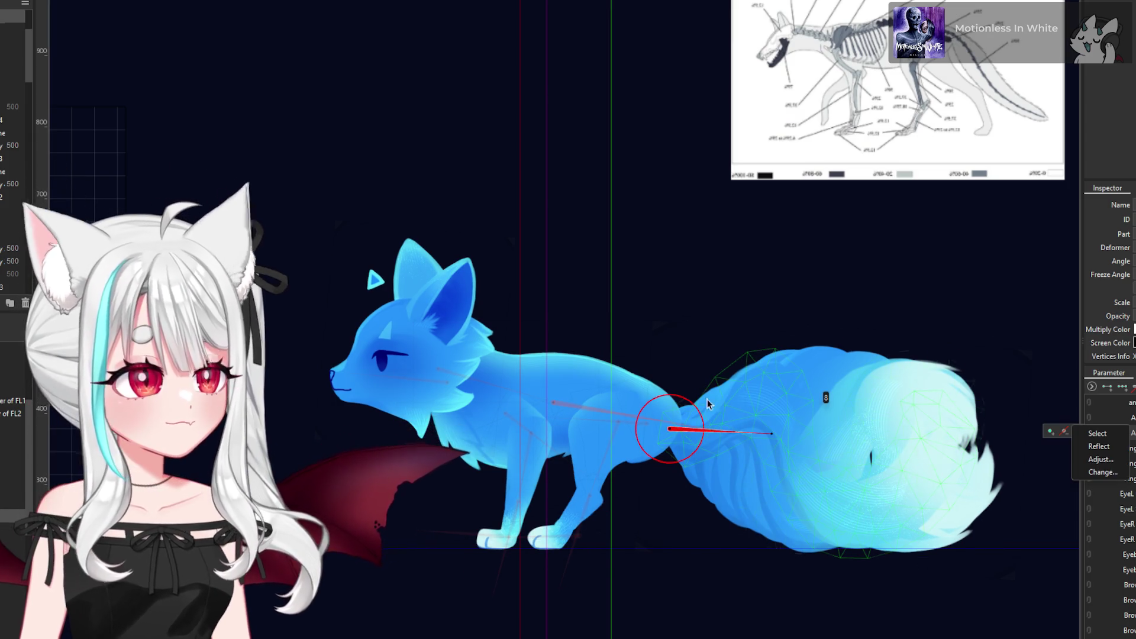
{"action": "scroll", "coordinate": [716, 404], "scroll_direction": "up", "scroll_amount": 2}
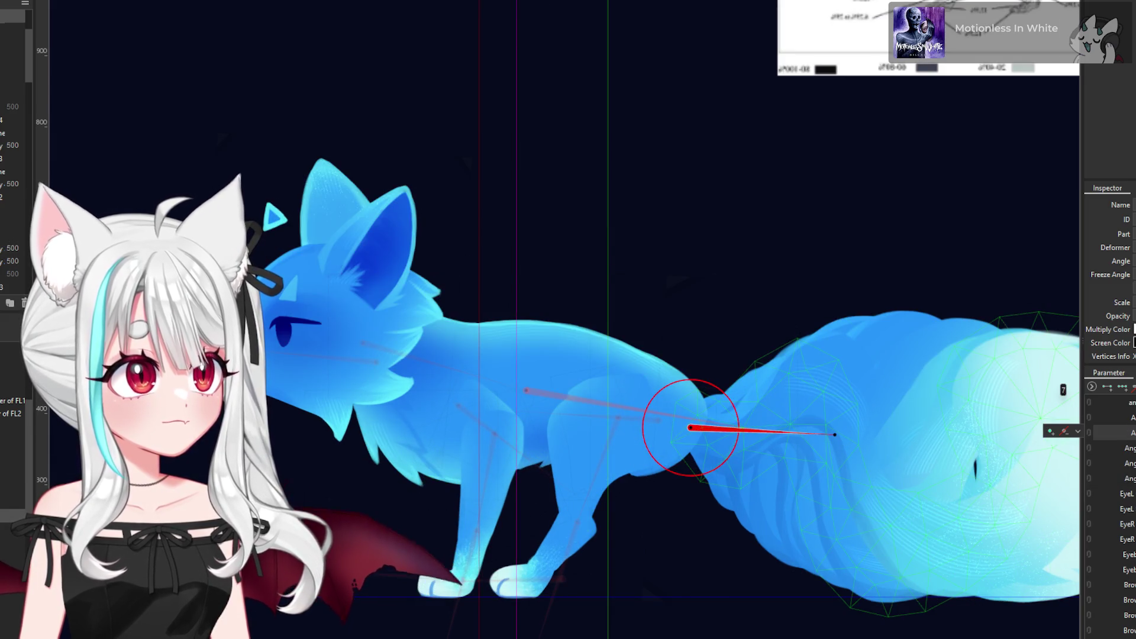
{"action": "scroll", "coordinate": [647, 404], "scroll_direction": "down", "scroll_amount": 2}
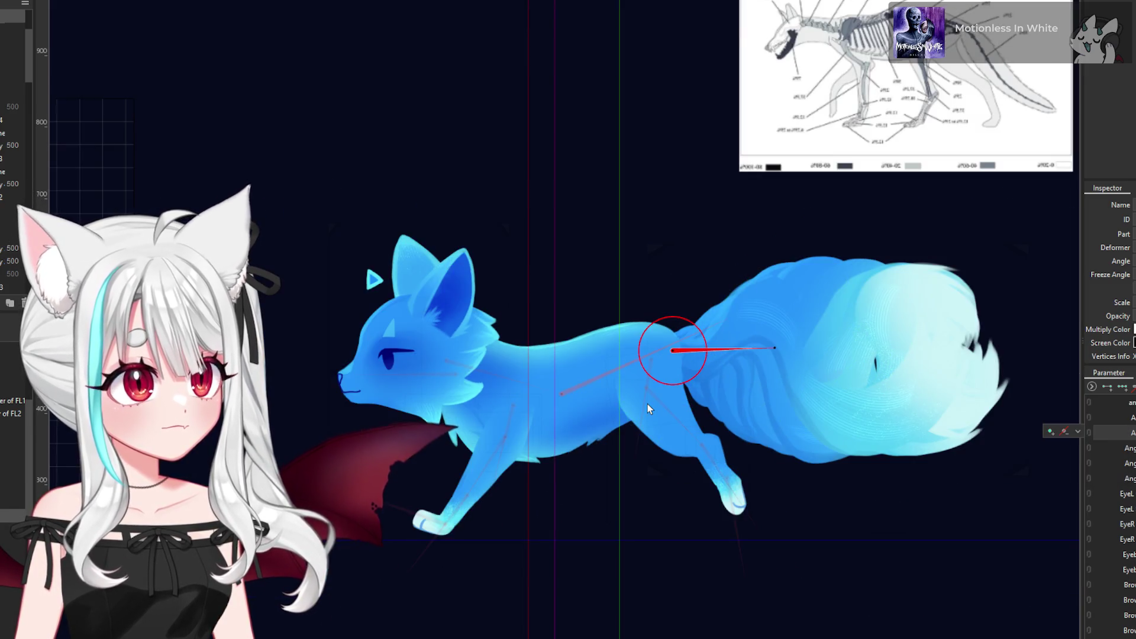
{"action": "scroll", "coordinate": [647, 404], "scroll_direction": "down", "scroll_amount": 2}
{"action": "scroll", "coordinate": [648, 404], "scroll_direction": "up", "scroll_amount": 2}
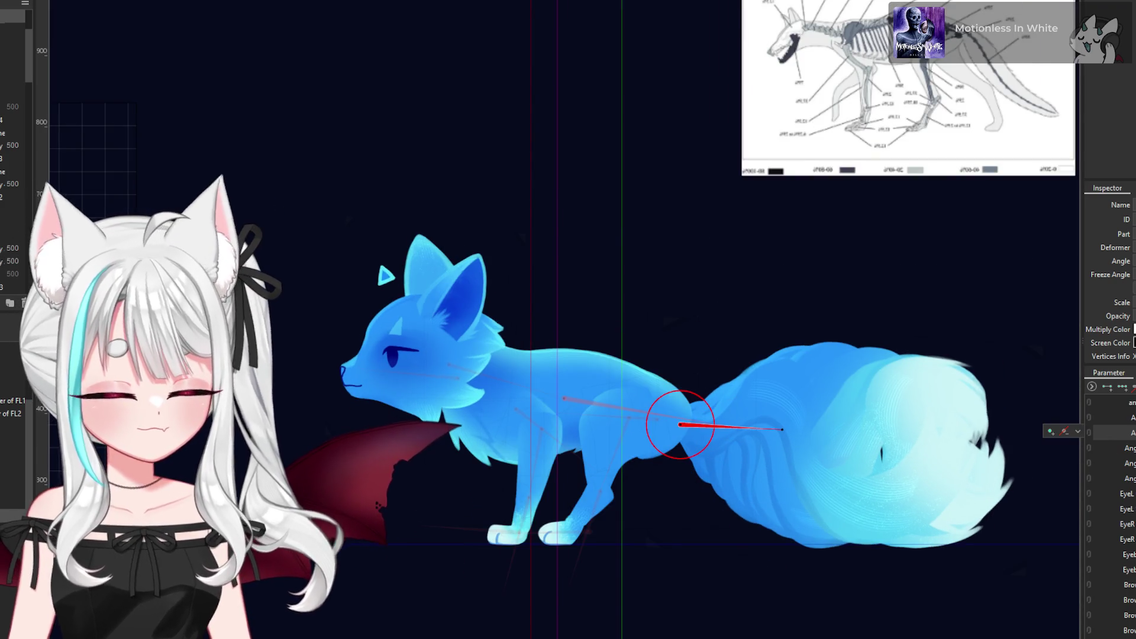
{"action": "left_click", "coordinate": [1077, 431]}
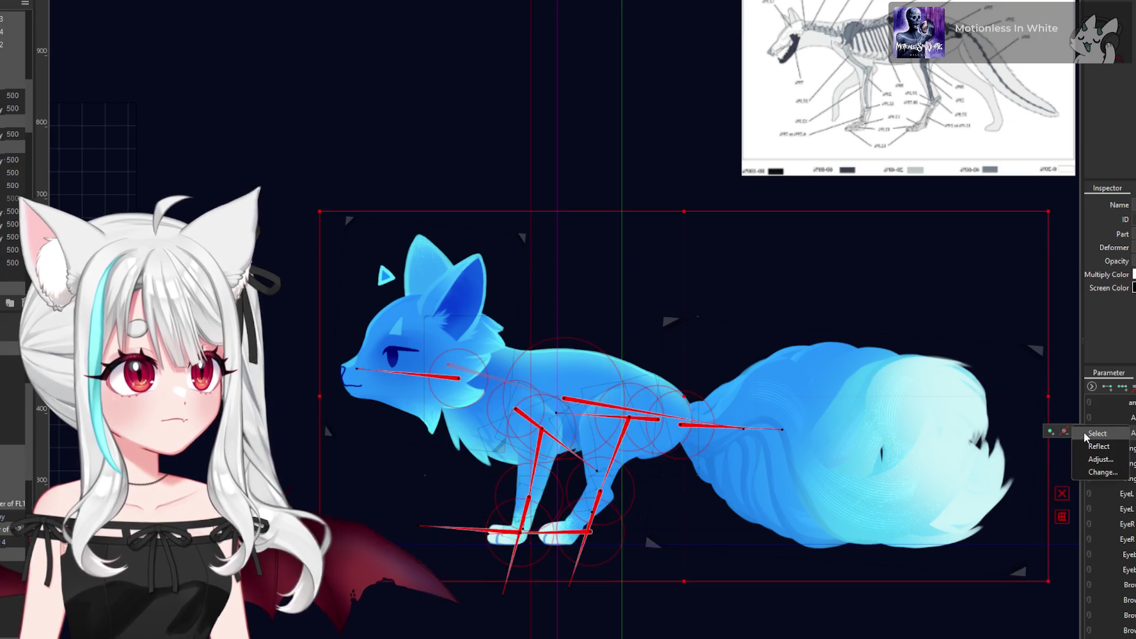
- Paste the copied form onto the selected fox rig, confirming the Target for Pasting Form dialog
{"action": "left_click", "coordinate": [1095, 434]}
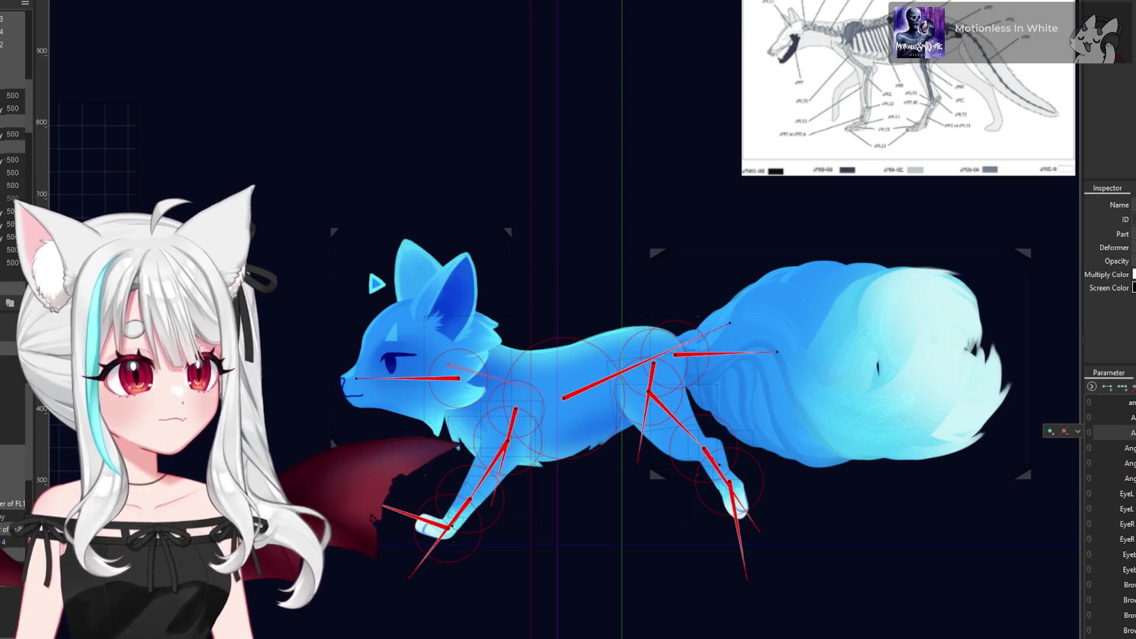
{"action": "left_click", "coordinate": [458, 444]}
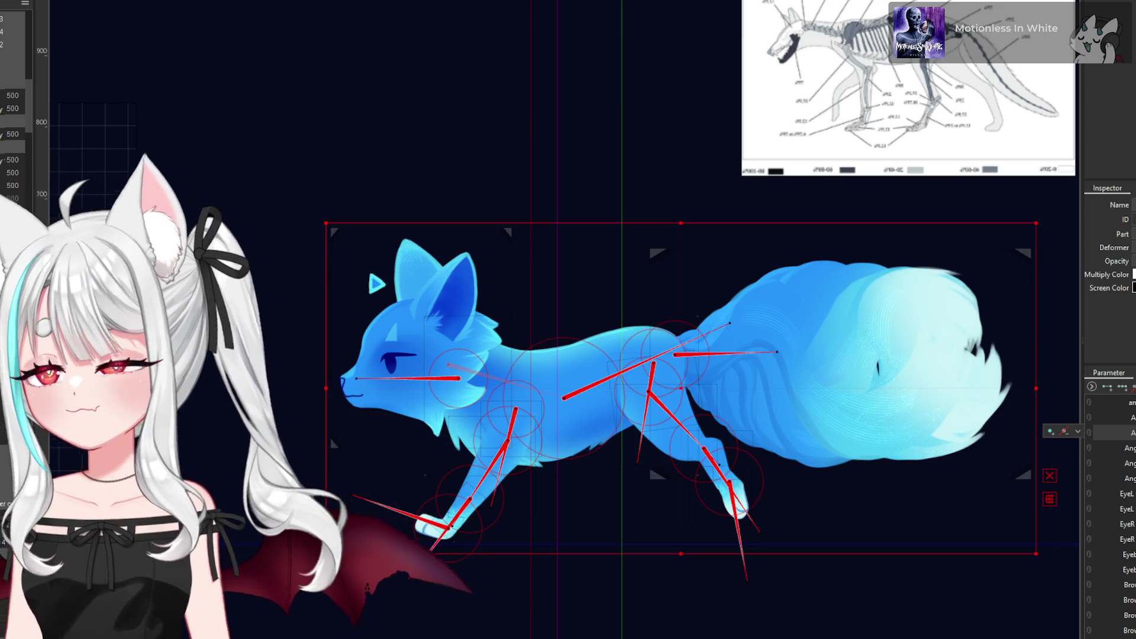
{"action": "key", "text": "ctrl+v"}
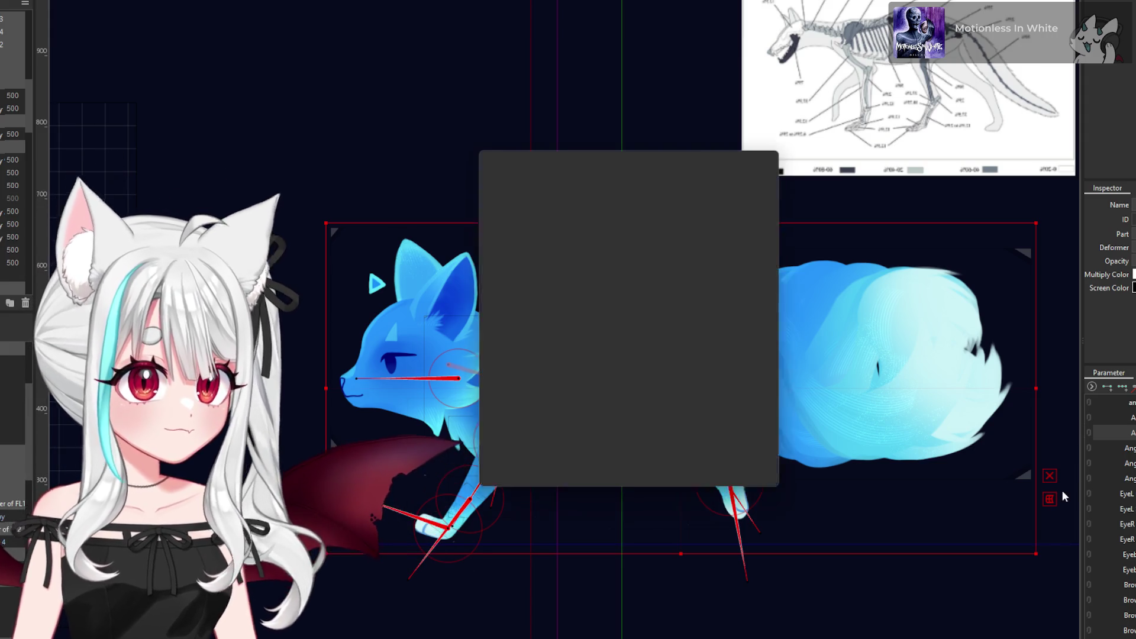
{"action": "left_click", "coordinate": [609, 477]}
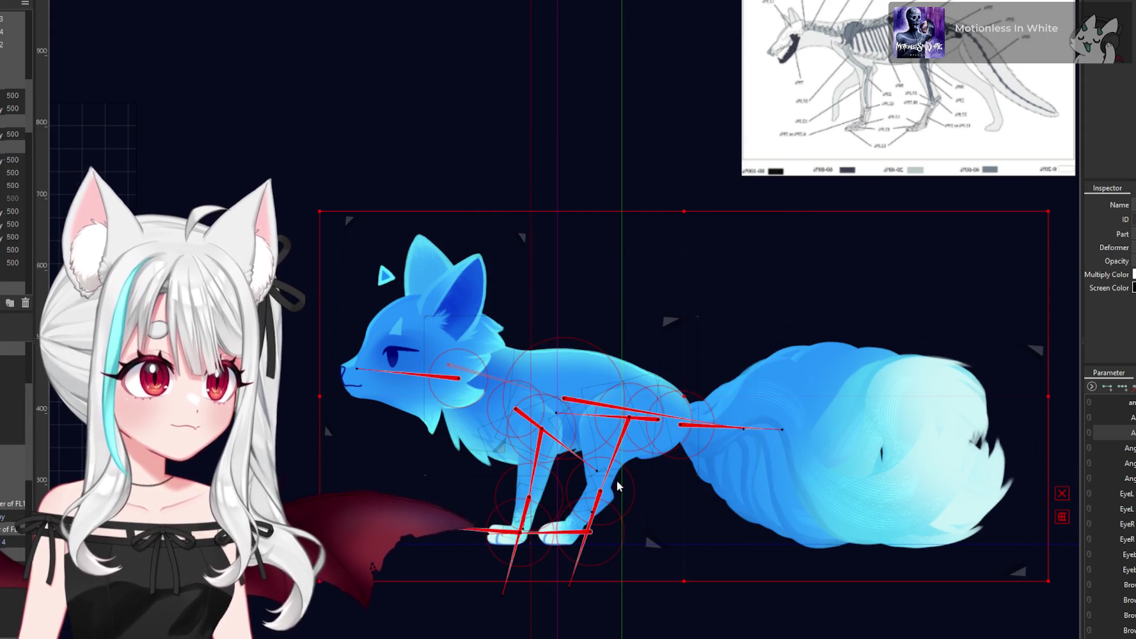
{"action": "scroll", "coordinate": [444, 467], "scroll_direction": "down", "scroll_amount": 4}
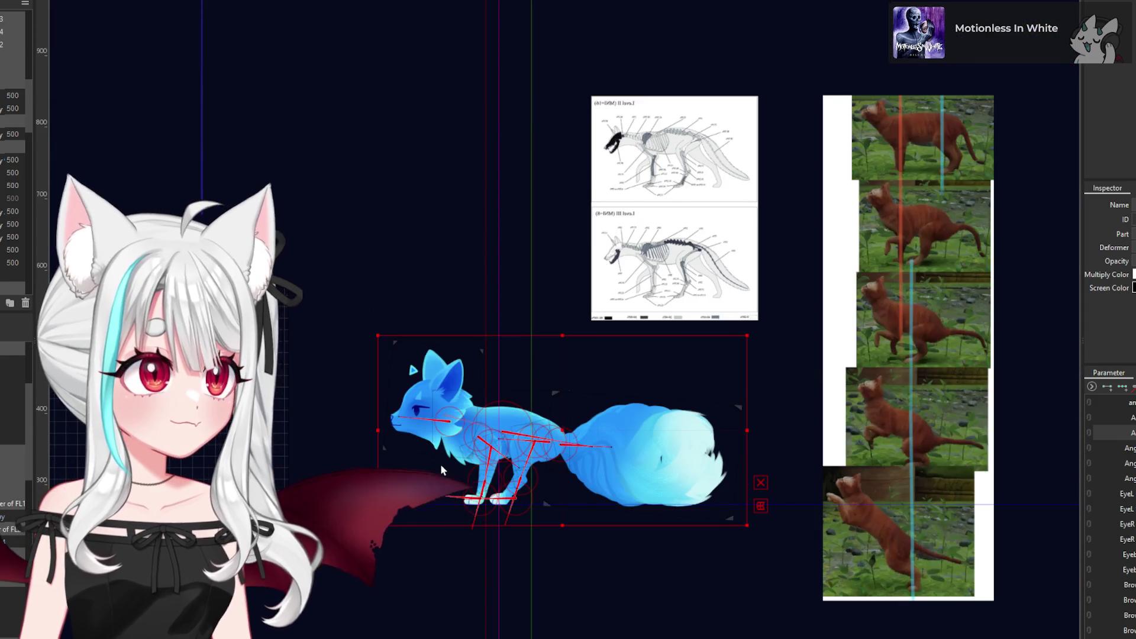
{"action": "scroll", "coordinate": [543, 422], "scroll_direction": "up", "scroll_amount": 2}
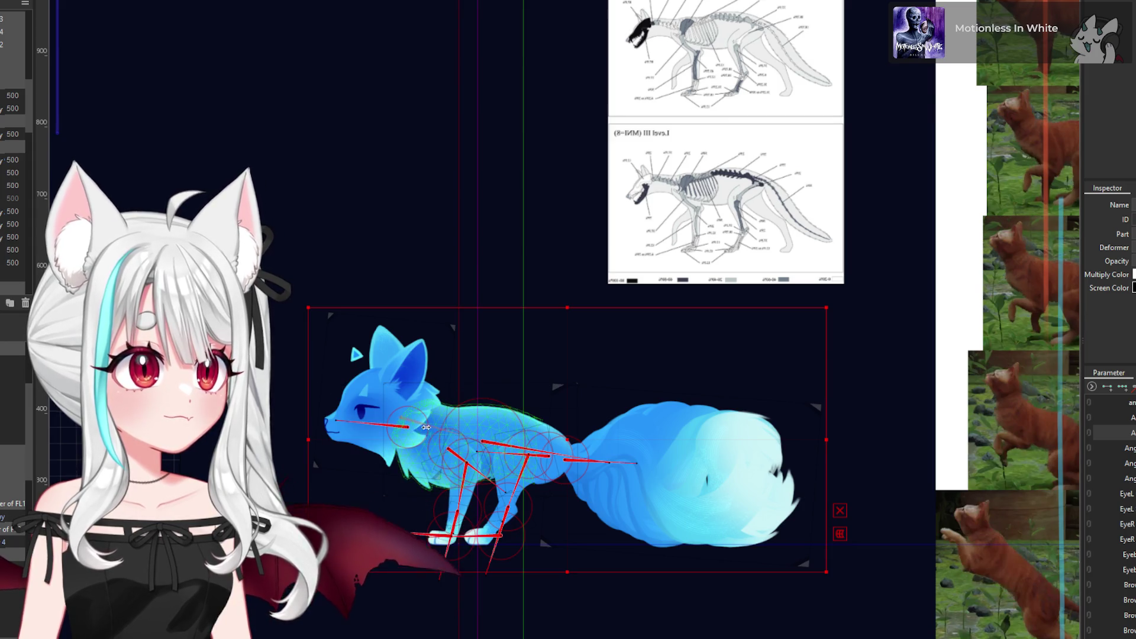
{"action": "scroll", "coordinate": [405, 423], "scroll_direction": "up", "scroll_amount": 2}
{"action": "left_click", "coordinate": [403, 420]}
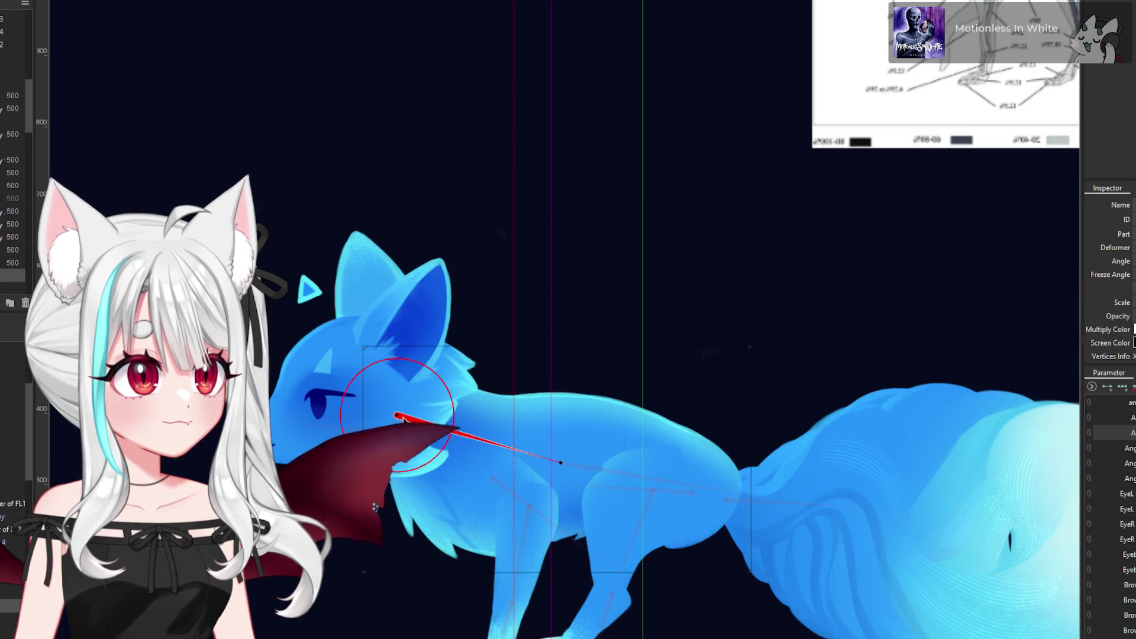
{"action": "scroll", "coordinate": [408, 423], "scroll_direction": "down", "scroll_amount": 4}
{"action": "scroll", "coordinate": [412, 425], "scroll_direction": "up", "scroll_amount": 4}
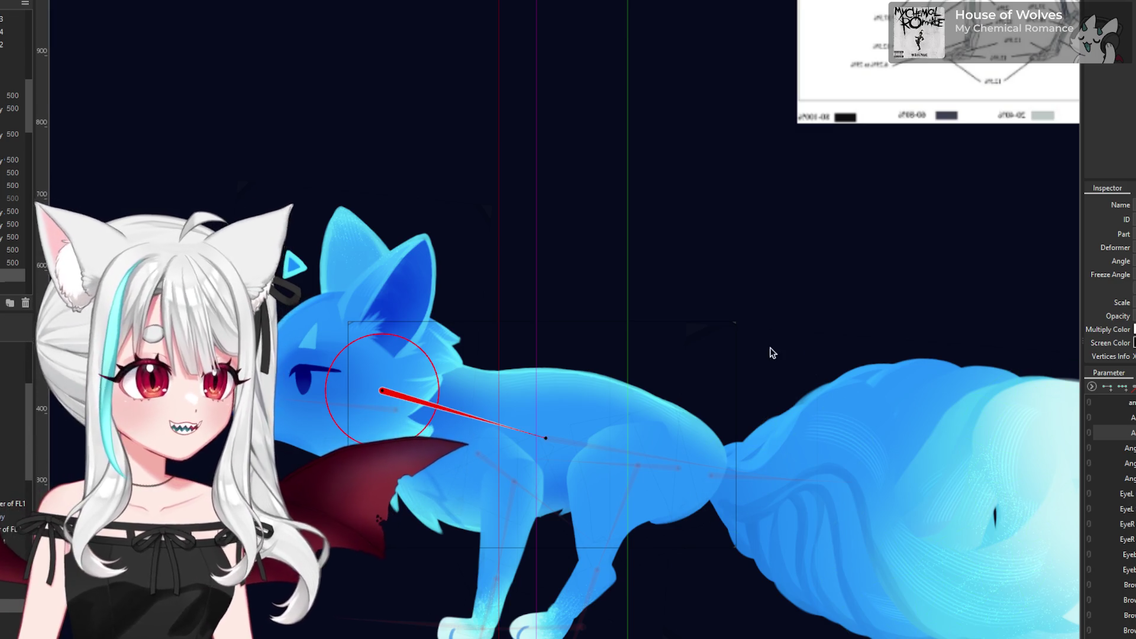
- Select the warp deformer spanning the fox's torso between head and tail
{"action": "scroll", "coordinate": [771, 353], "scroll_direction": "down", "scroll_amount": 5}
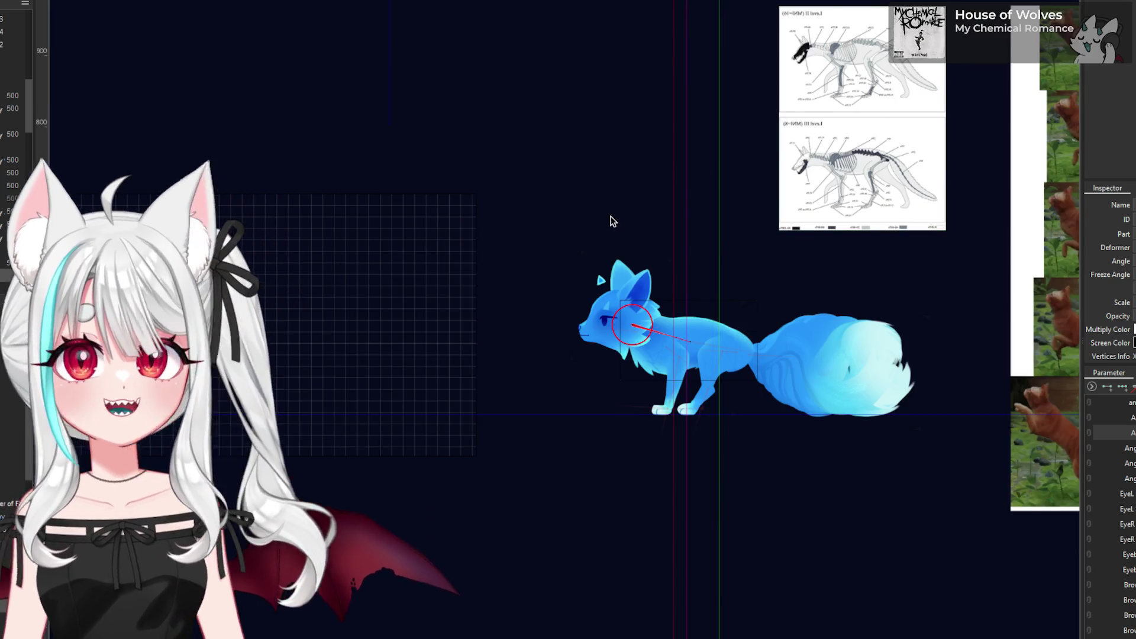
{"action": "scroll", "coordinate": [421, 251], "scroll_direction": "down", "scroll_amount": 3}
{"action": "scroll", "coordinate": [916, 97], "scroll_direction": "up", "scroll_amount": 3}
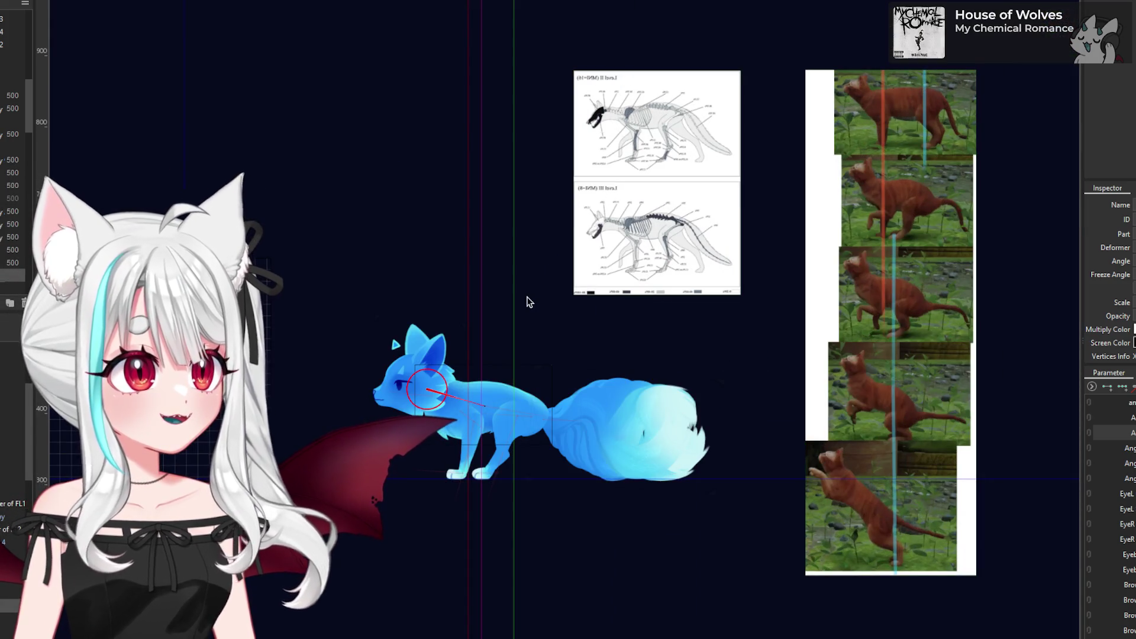
{"action": "scroll", "coordinate": [781, 171], "scroll_direction": "up", "scroll_amount": 2}
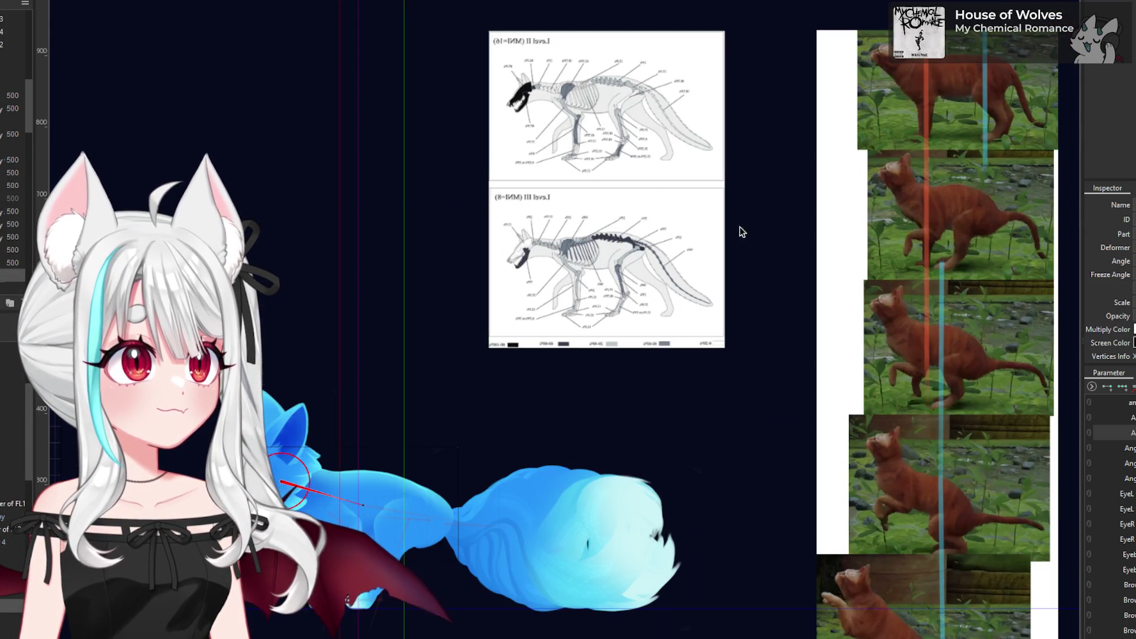
{"action": "scroll", "coordinate": [787, 260], "scroll_direction": "down", "scroll_amount": 2}
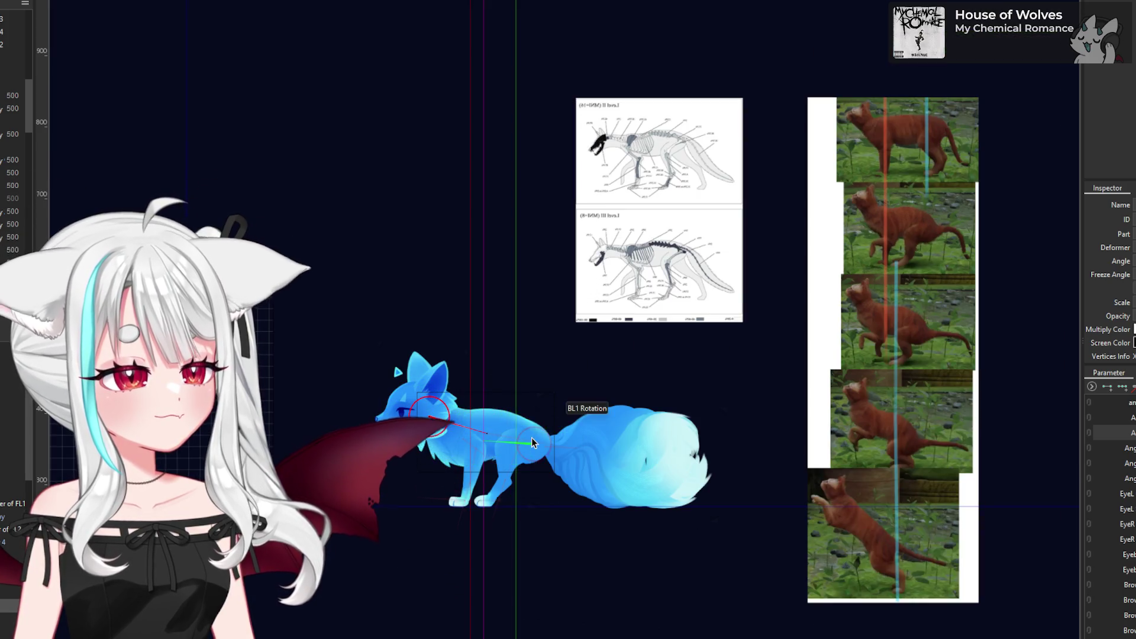
{"action": "left_click", "coordinate": [555, 401]}
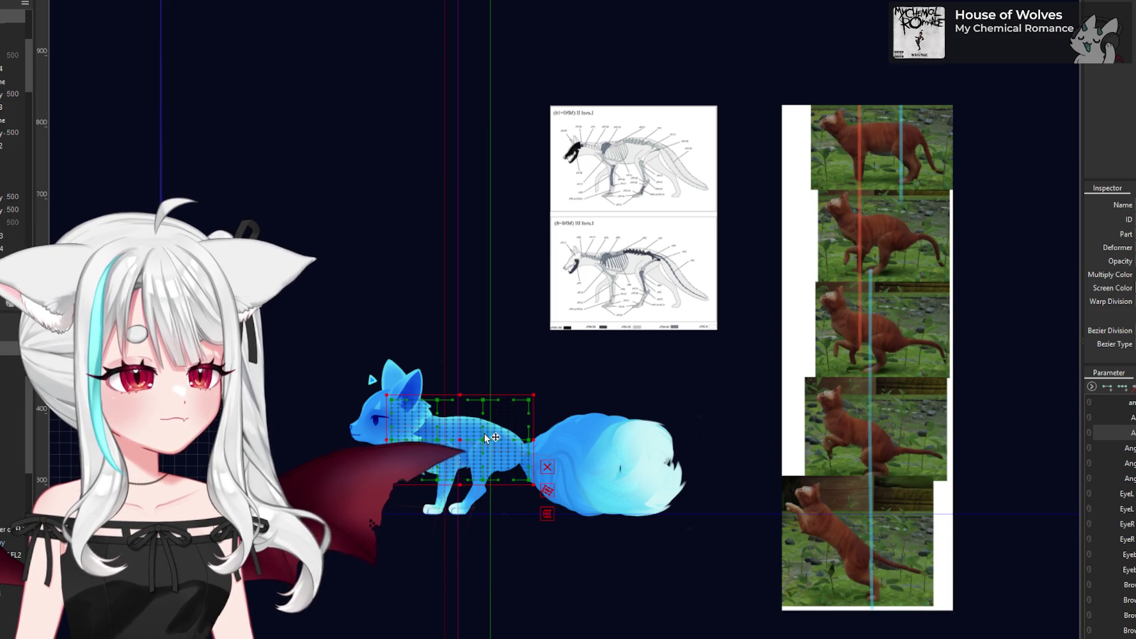
{"action": "scroll", "coordinate": [621, 434], "scroll_direction": "up", "scroll_amount": 2}
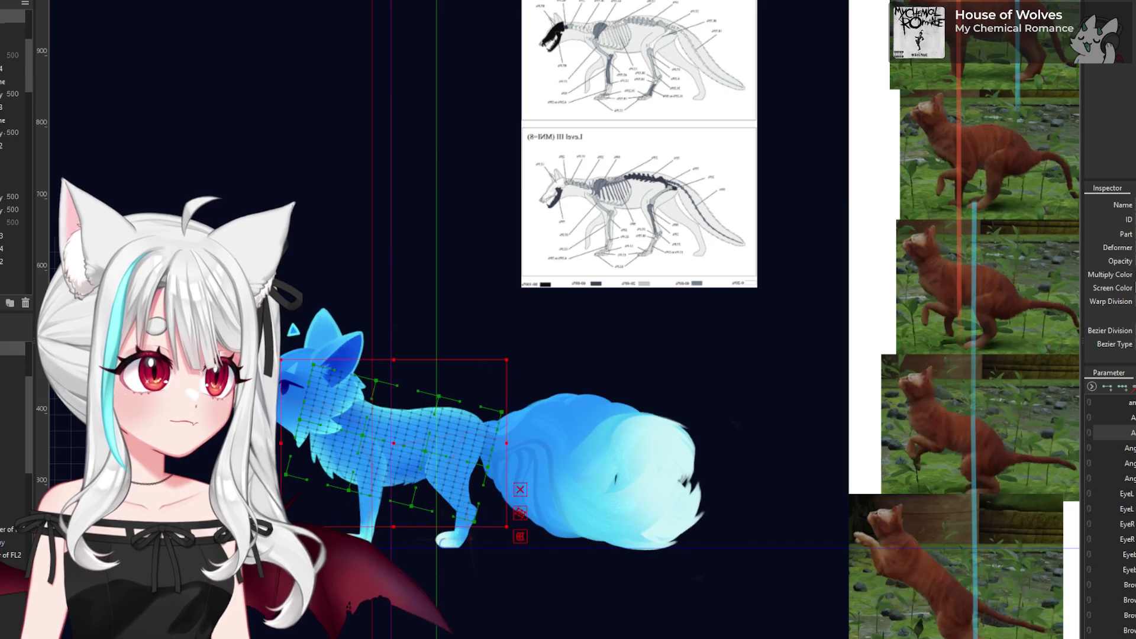
- Select the fox's head and body mesh, then the body warp deformer
{"action": "left_click", "coordinate": [393, 443]}
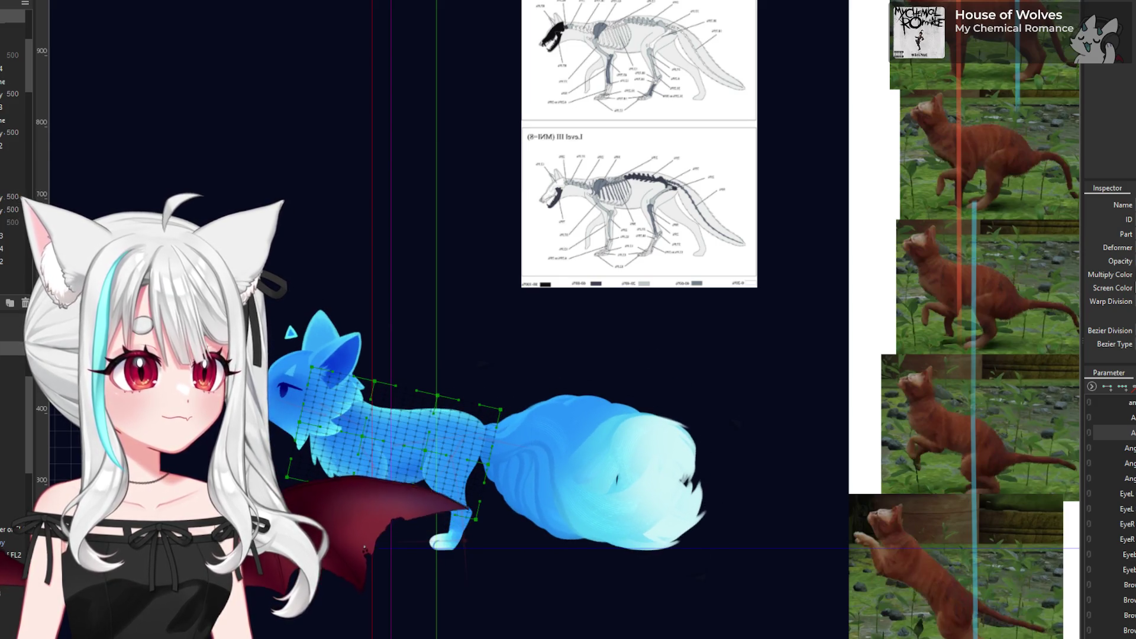
{"action": "left_click", "coordinate": [374, 507]}
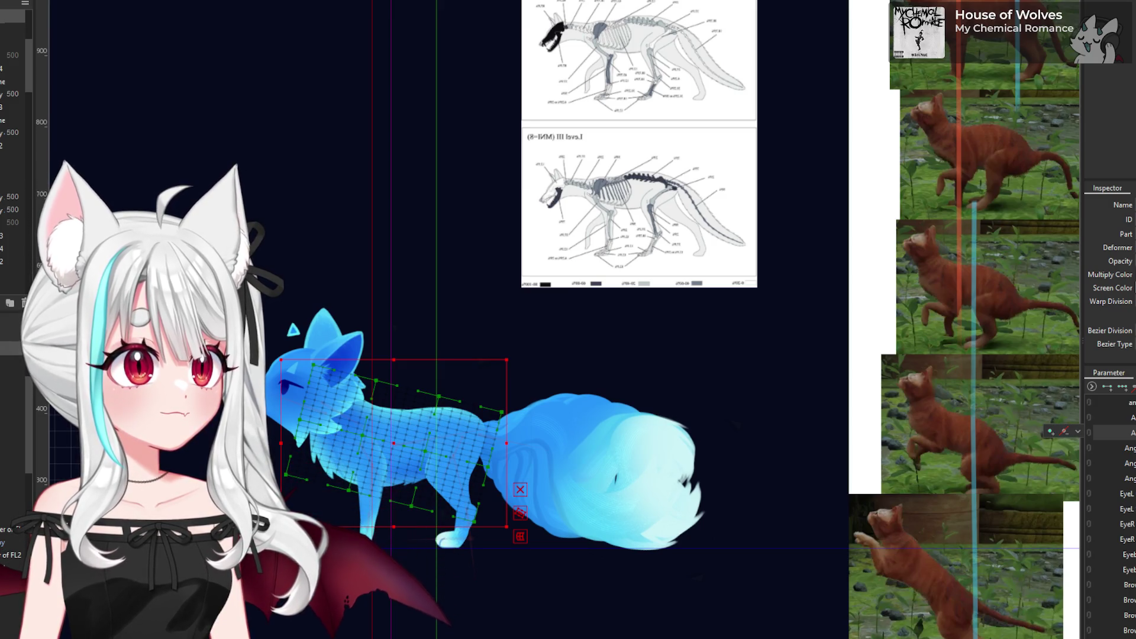
{"action": "scroll", "coordinate": [318, 512], "scroll_direction": "up", "scroll_amount": 2}
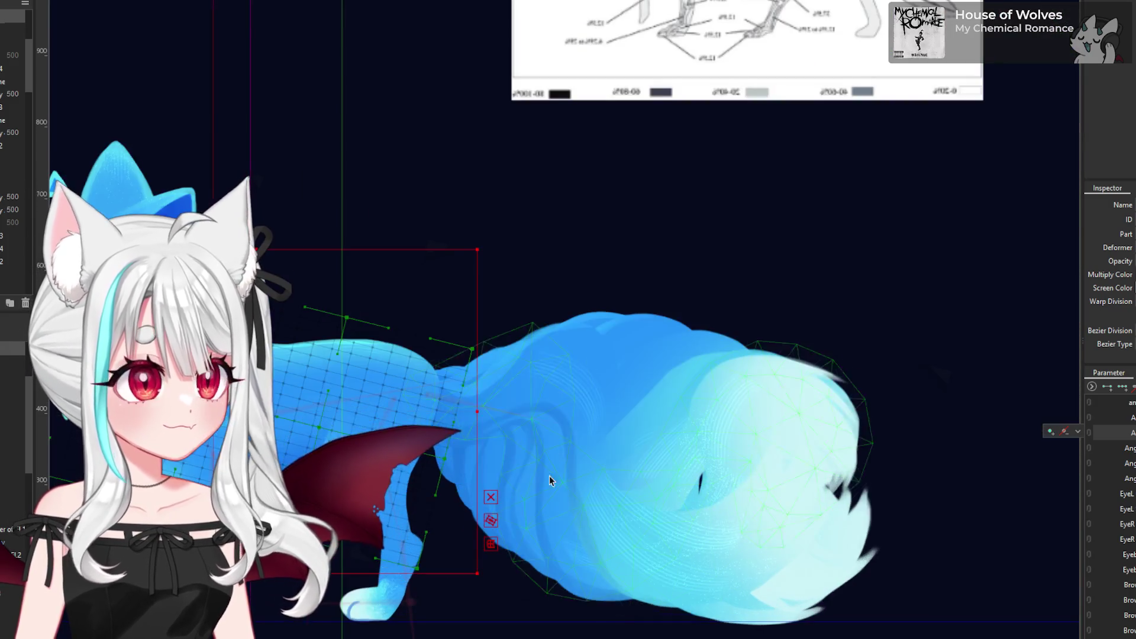
- Dismiss the parameter's keyform actions menu and deselect the body warp deformer
{"action": "left_click", "coordinate": [1078, 431]}
{"action": "key", "text": "Escape"}
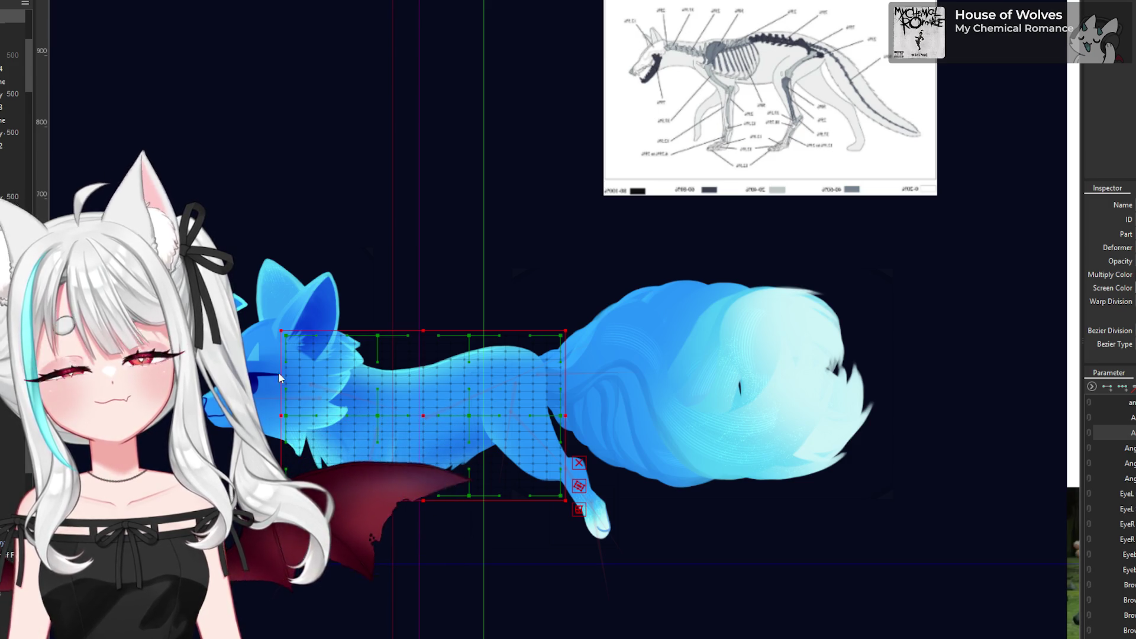
{"action": "left_click", "coordinate": [924, 367]}
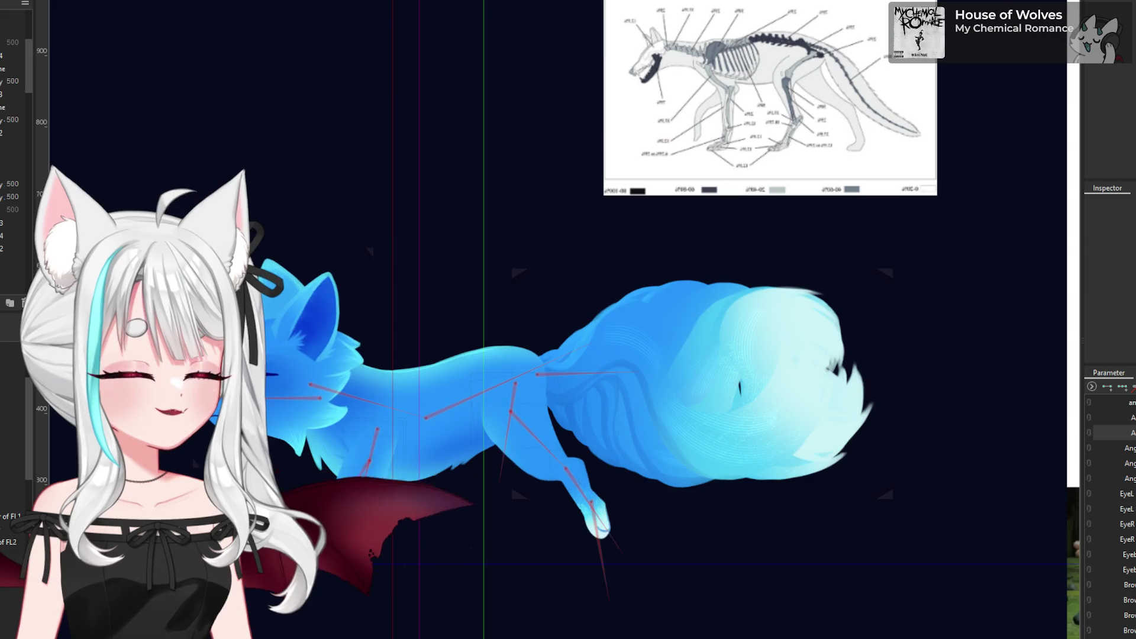
- Select the fox's torso mesh, then the chest warp deformer for editing
{"action": "left_click", "coordinate": [446, 442]}
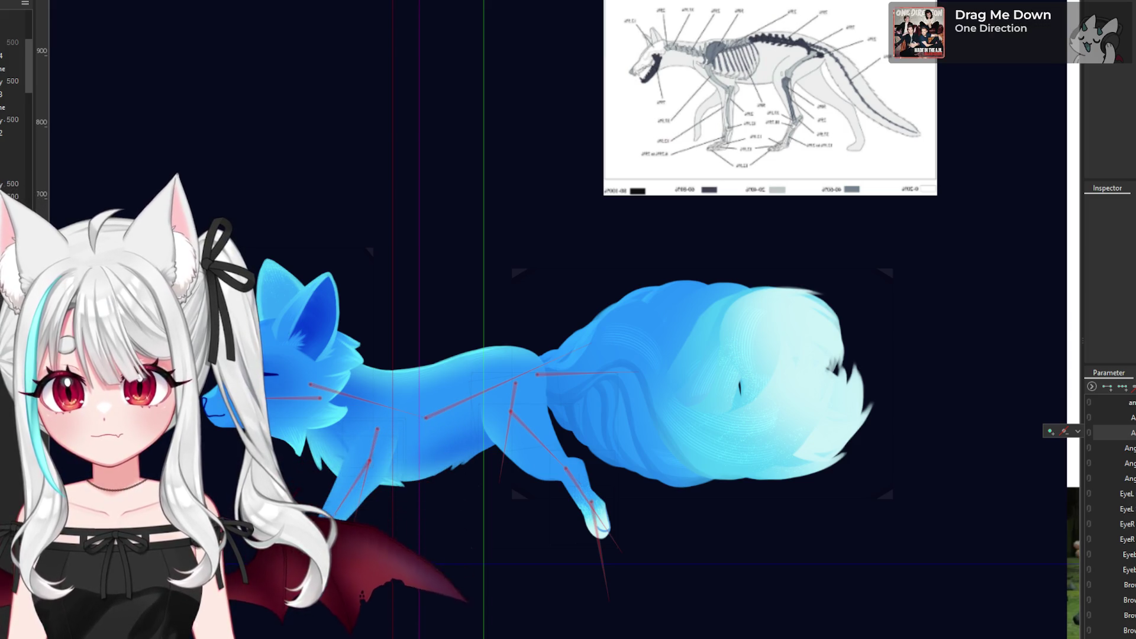
{"action": "left_click", "coordinate": [341, 461]}
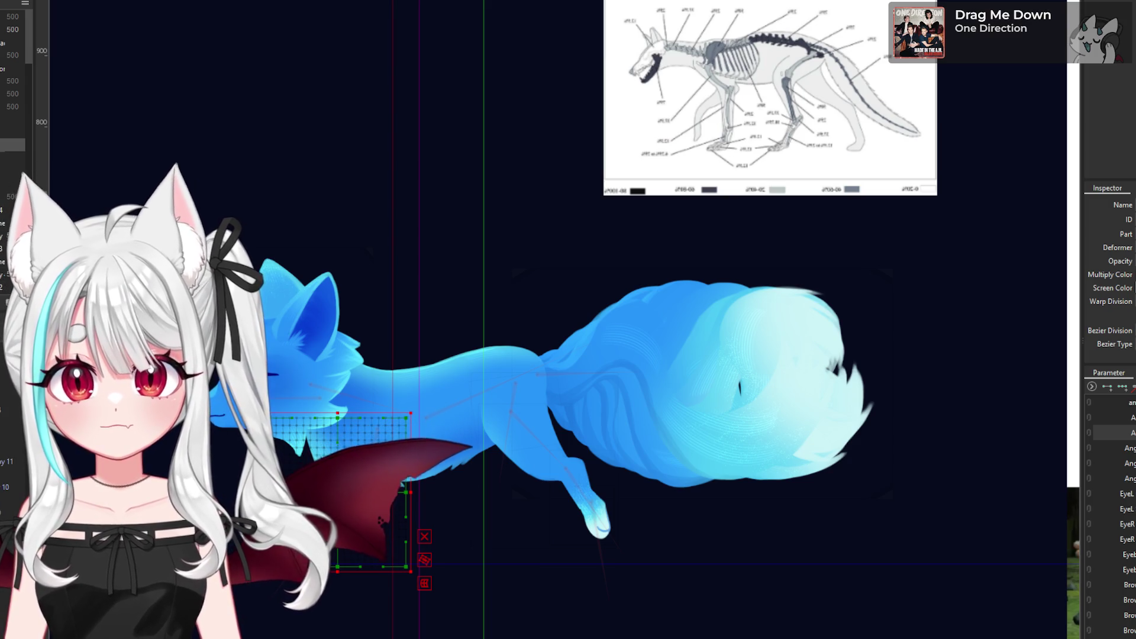
- Rotate the body bone so body and tail form a shorter running stride, tail level behind
{"action": "key", "text": "ctrl+a"}
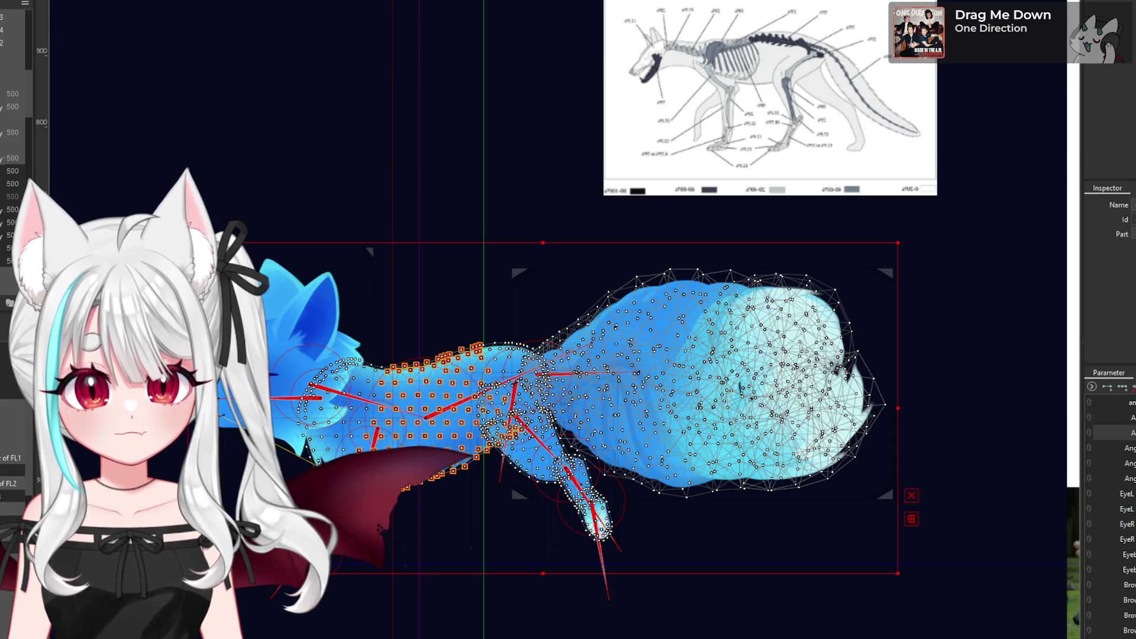
{"action": "key", "text": "Escape"}
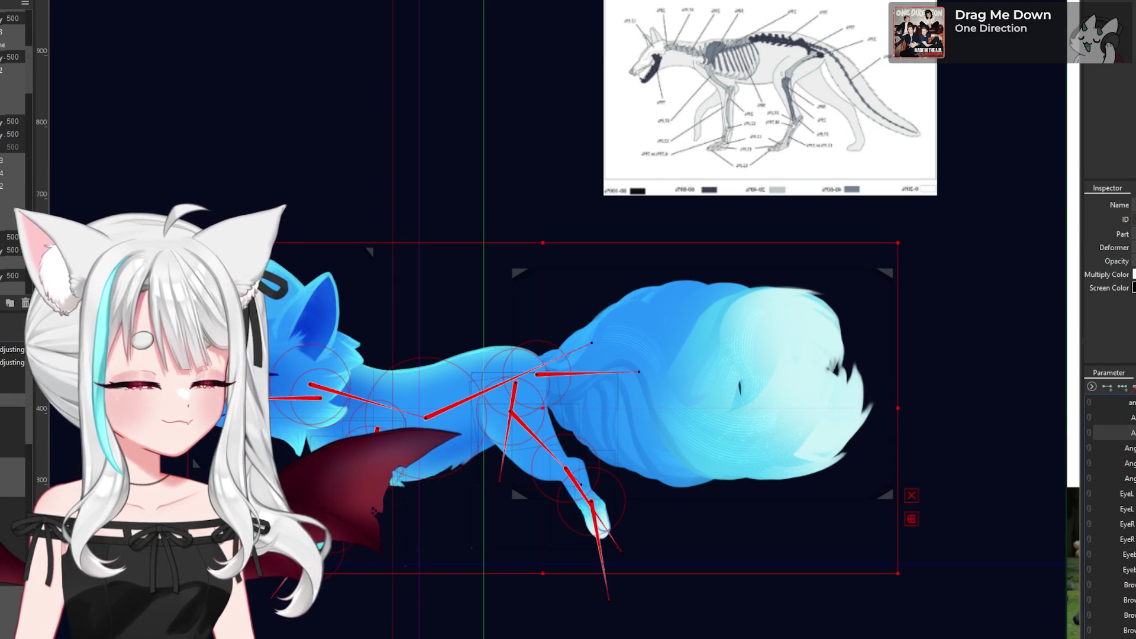
{"action": "left_click", "coordinate": [463, 418]}
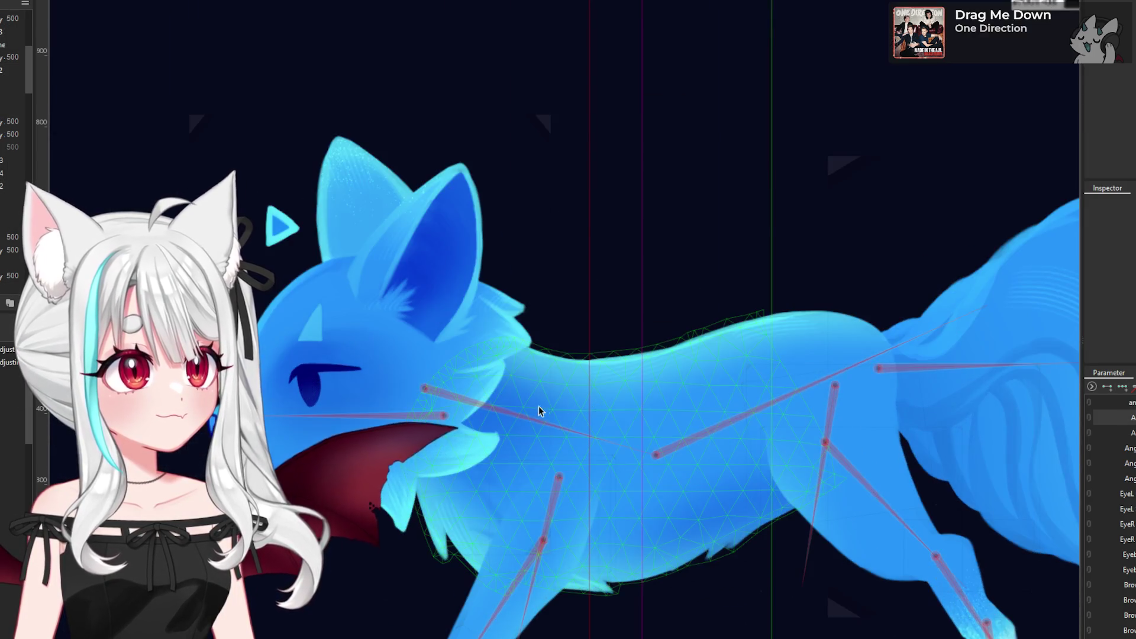
{"action": "left_click", "coordinate": [540, 411]}
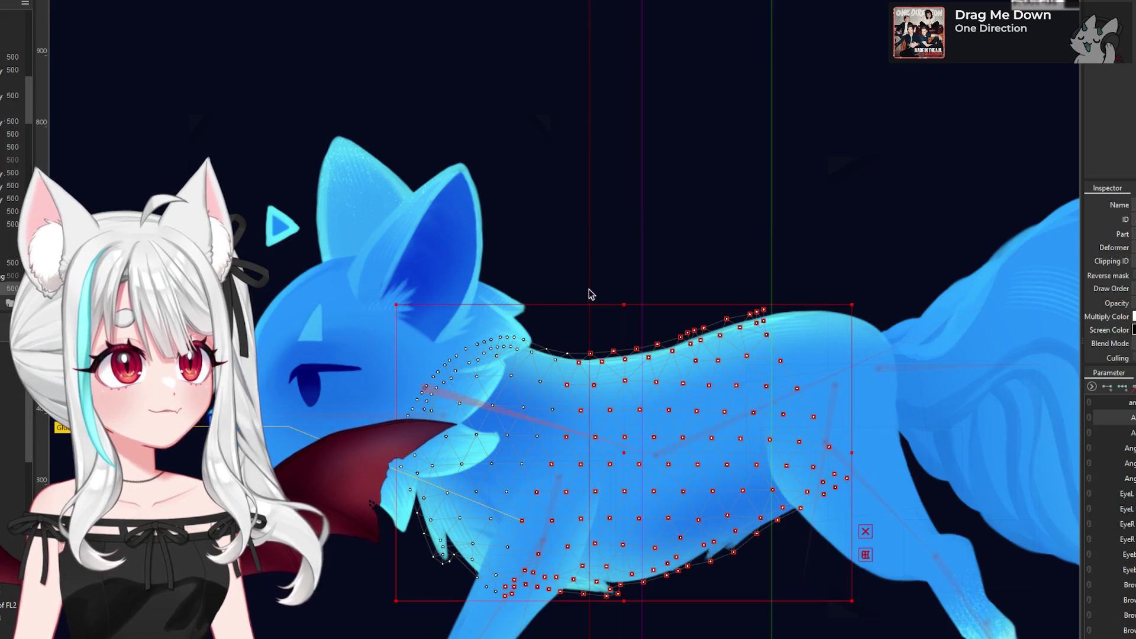
{"action": "left_click", "coordinate": [570, 304]}
{"action": "left_click", "coordinate": [424, 388]}
{"action": "scroll", "coordinate": [417, 386], "scroll_direction": "down", "scroll_amount": 3}
{"action": "mouse_move", "coordinate": [568, 402]}
{"action": "left_mouse_down"}
{"action": "mouse_move", "coordinate": [563, 438]}
{"action": "mouse_move", "coordinate": [591, 521]}
{"action": "mouse_move", "coordinate": [531, 501]}
{"action": "mouse_move", "coordinate": [592, 267]}
{"action": "mouse_move", "coordinate": [580, 248]}
{"action": "mouse_move", "coordinate": [594, 327]}
{"action": "mouse_move", "coordinate": [587, 441]}
{"action": "left_mouse_up"}
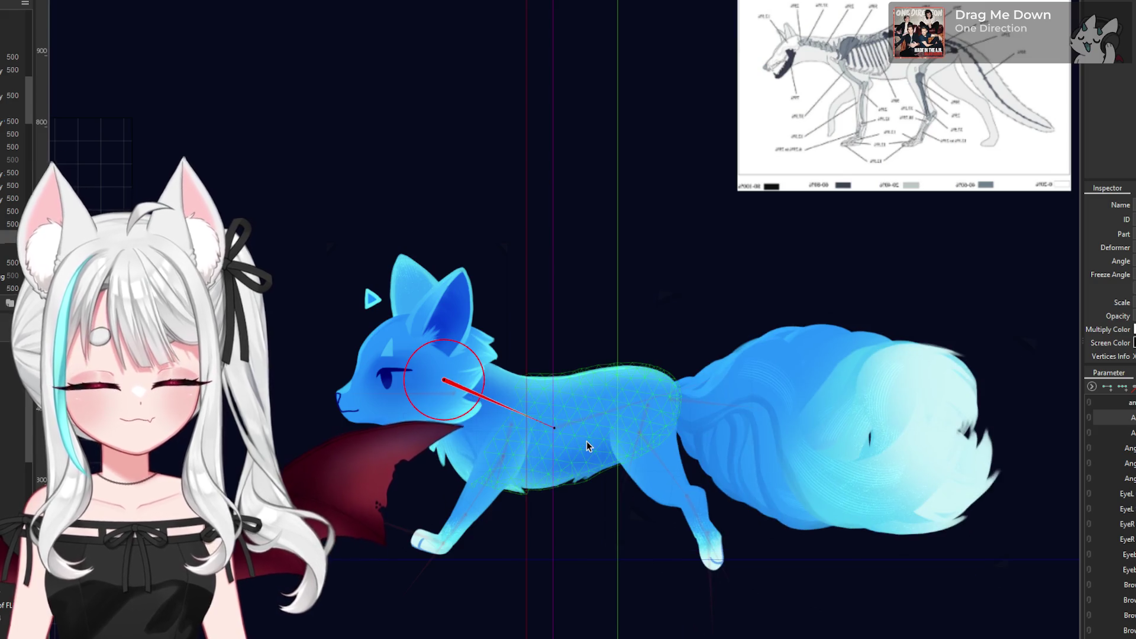
- Rotate the head rotation deformer to -105.0° to hold the head level with the stride
{"action": "scroll", "coordinate": [431, 387], "scroll_direction": "up", "scroll_amount": 2}
{"action": "scroll", "coordinate": [431, 387], "scroll_direction": "up", "scroll_amount": 2}
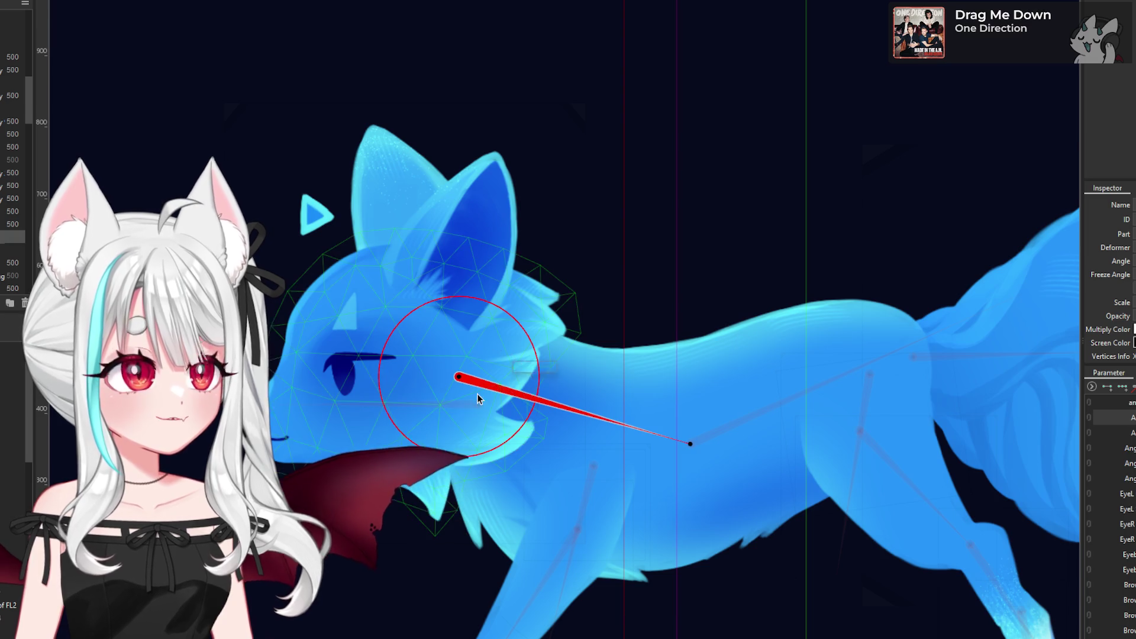
{"action": "left_click", "coordinate": [481, 407]}
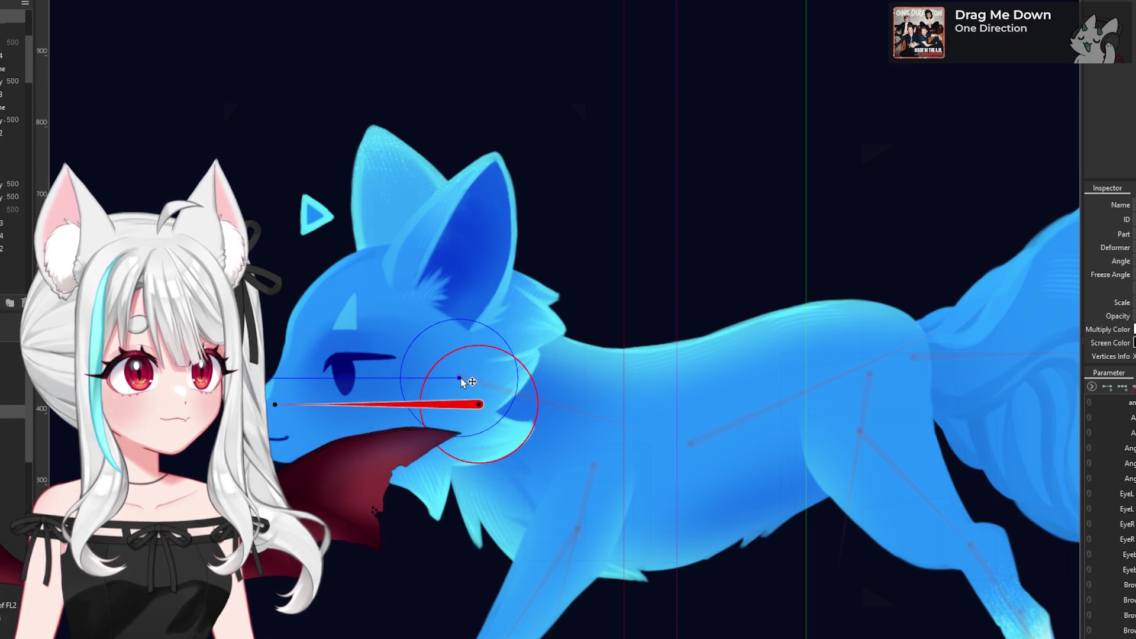
{"action": "left_click", "coordinate": [461, 383]}
{"action": "left_click_drag", "start_coordinate": [267, 377], "coordinate": [269, 430]}
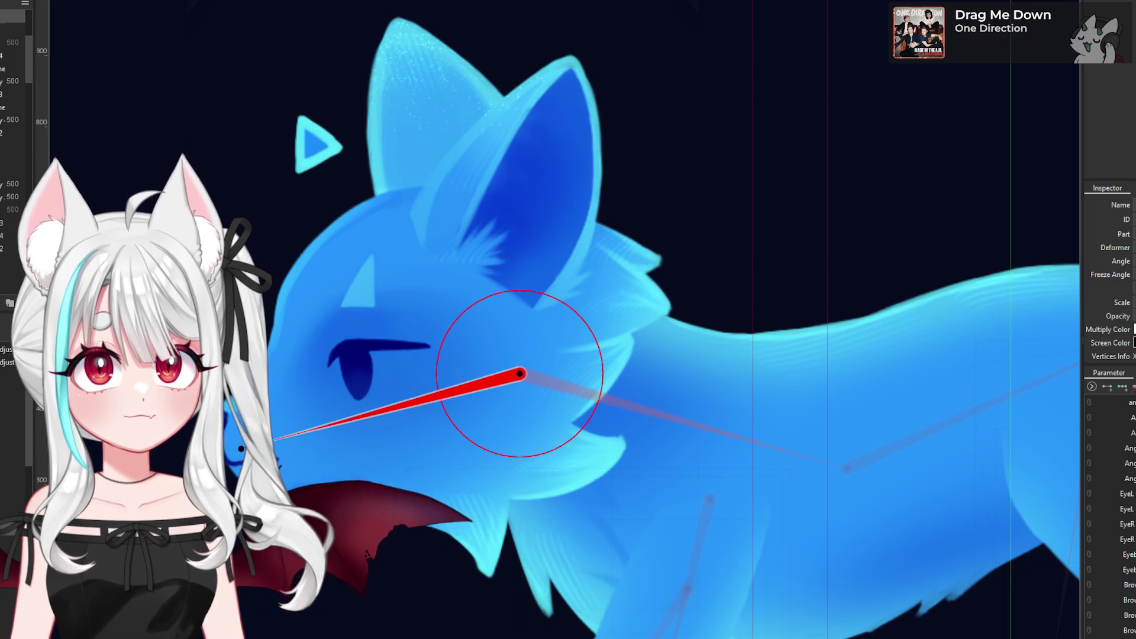
{"action": "left_click", "coordinate": [377, 510]}
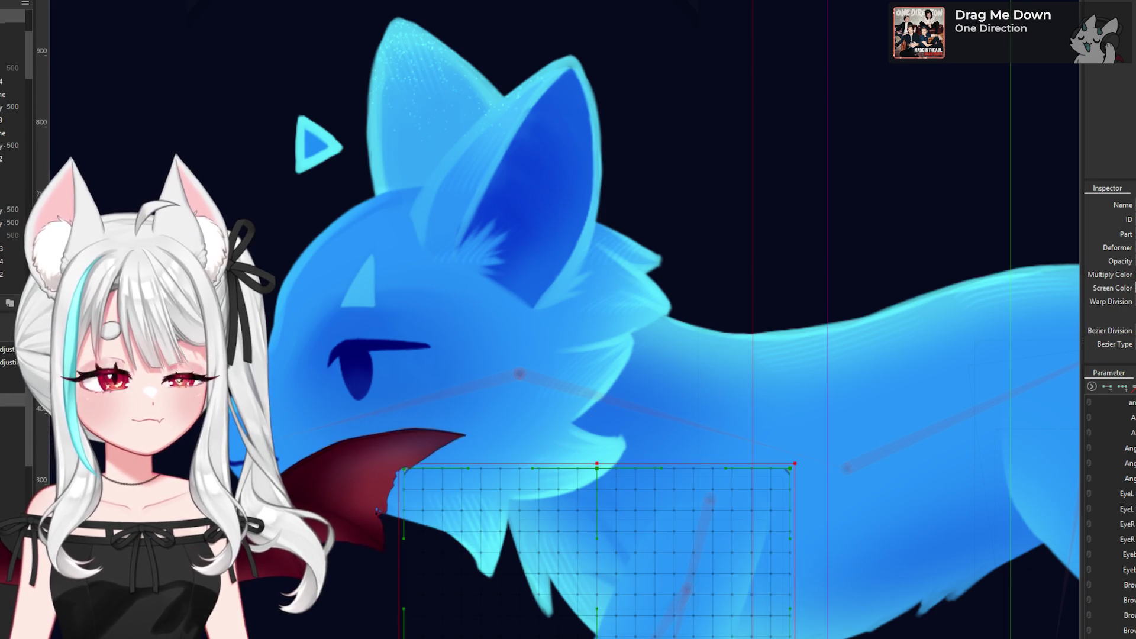
{"action": "left_click", "coordinate": [1023, 461]}
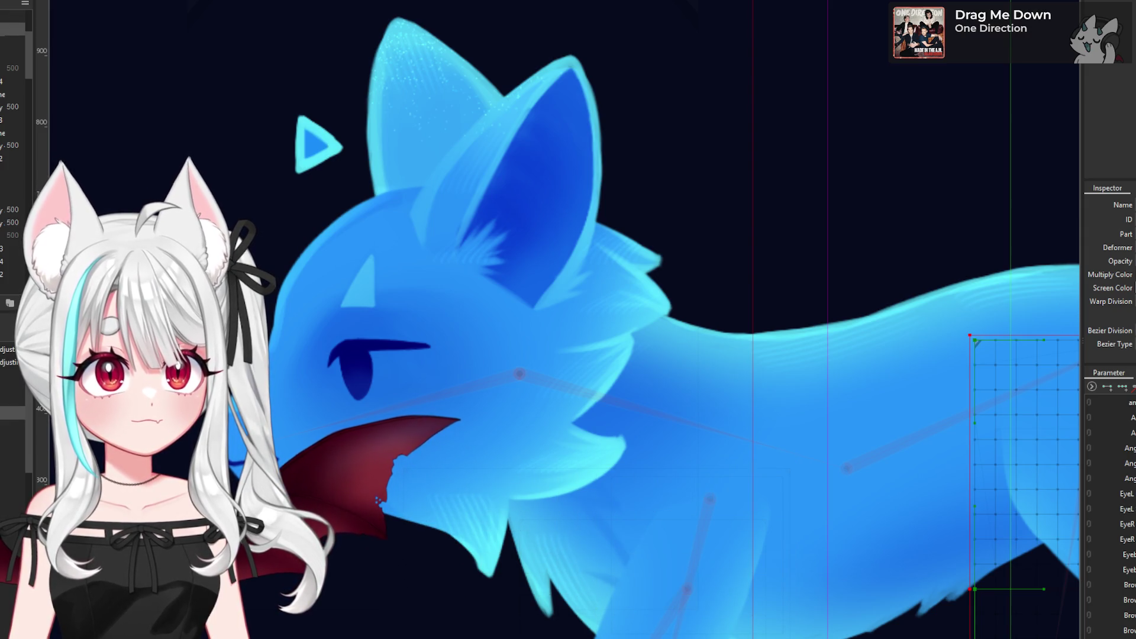
{"action": "left_click", "coordinate": [710, 499]}
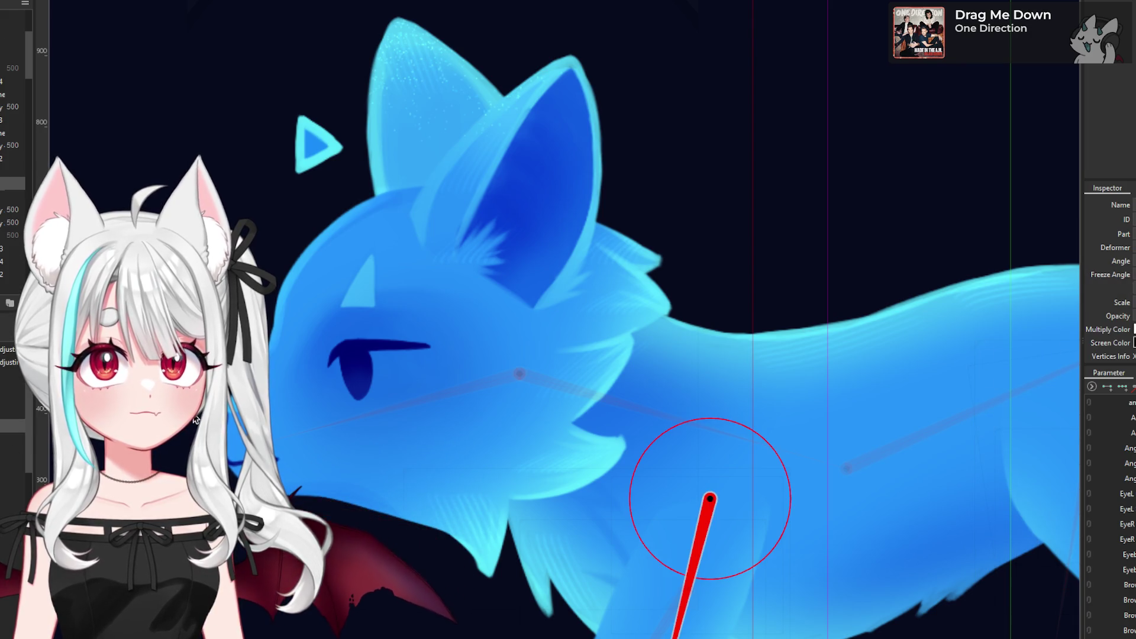
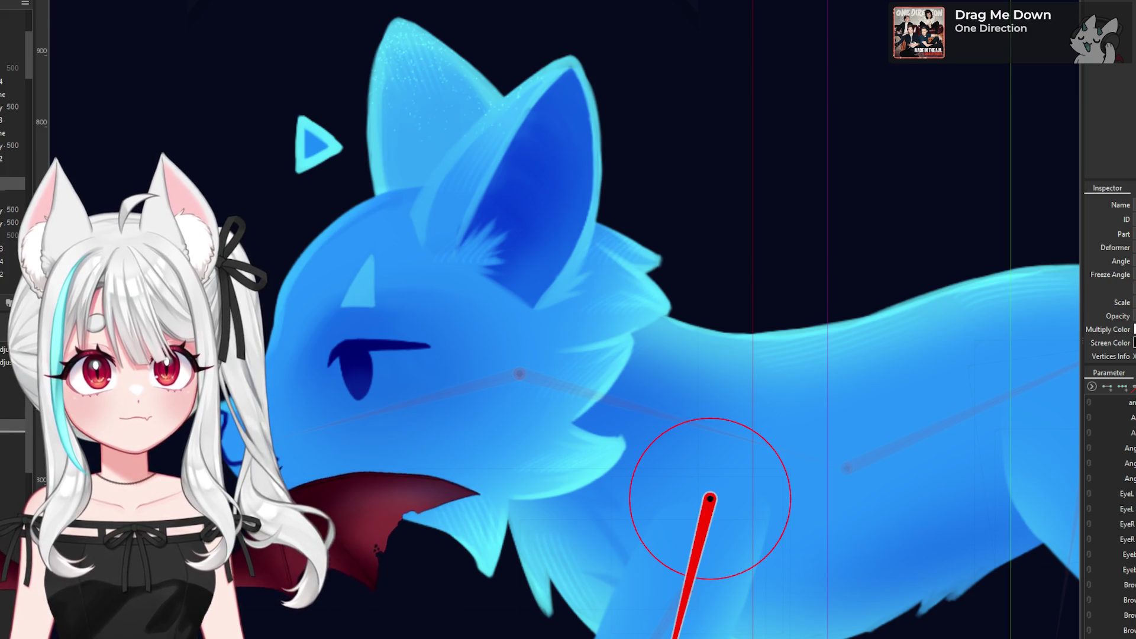
- Pick the deformer at the fox's head, then clear the selection
{"action": "left_click_drag", "start_coordinate": [710, 498], "coordinate": [474, 375]}
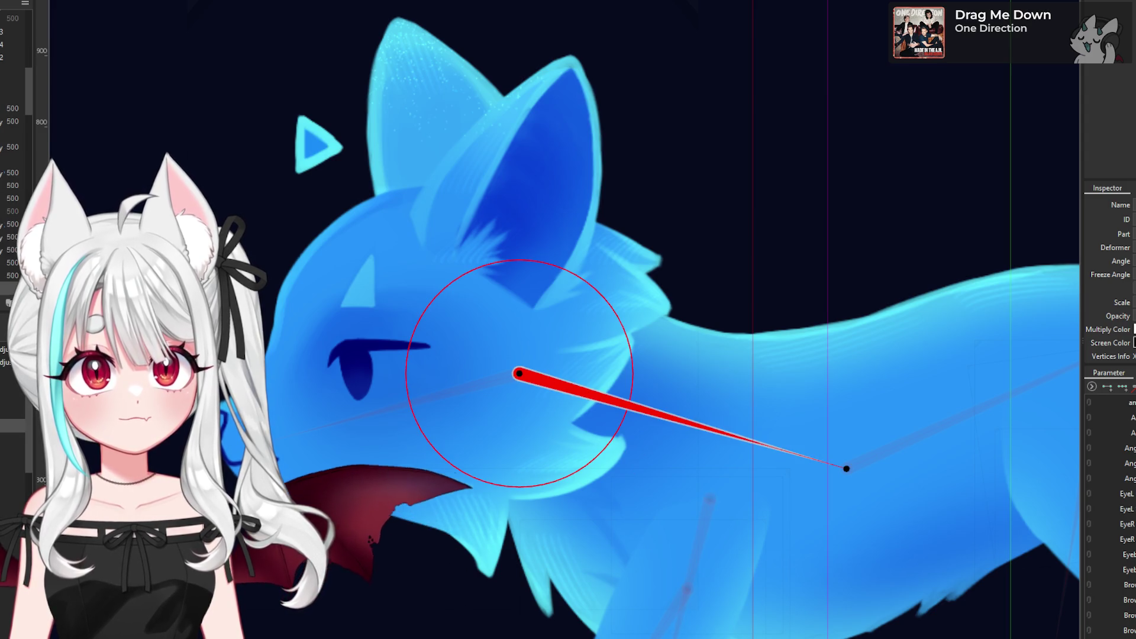
{"action": "scroll", "coordinate": [629, 377], "scroll_direction": "down", "scroll_amount": 5}
{"action": "scroll", "coordinate": [629, 377], "scroll_direction": "up", "scroll_amount": 3}
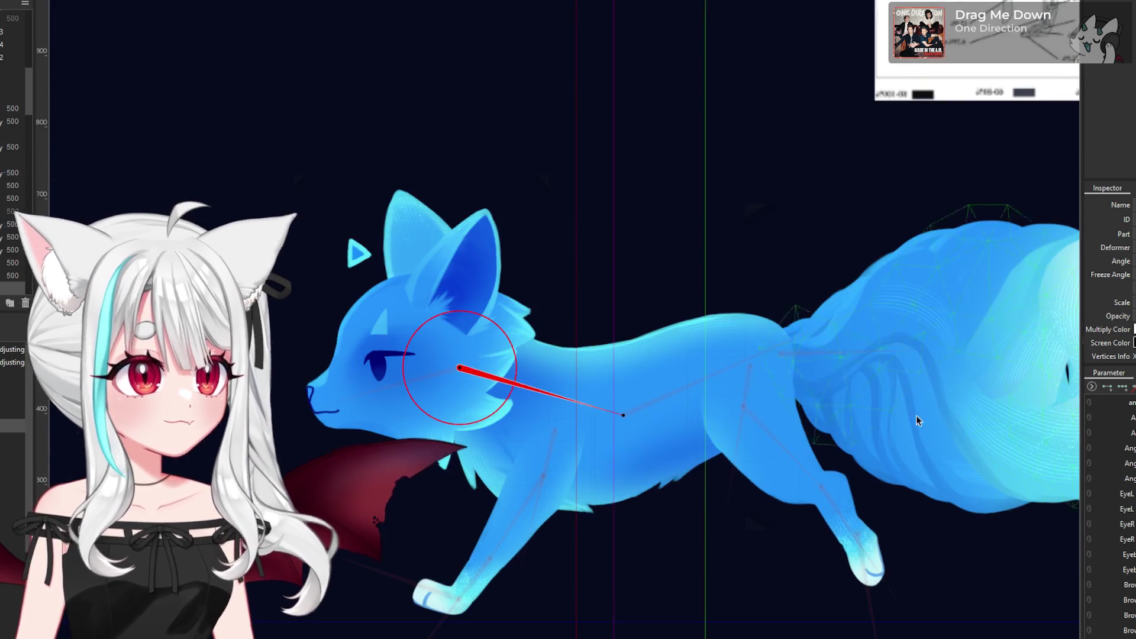
{"action": "scroll", "coordinate": [386, 355], "scroll_direction": "down", "scroll_amount": 6}
{"action": "scroll", "coordinate": [472, 292], "scroll_direction": "up", "scroll_amount": 3}
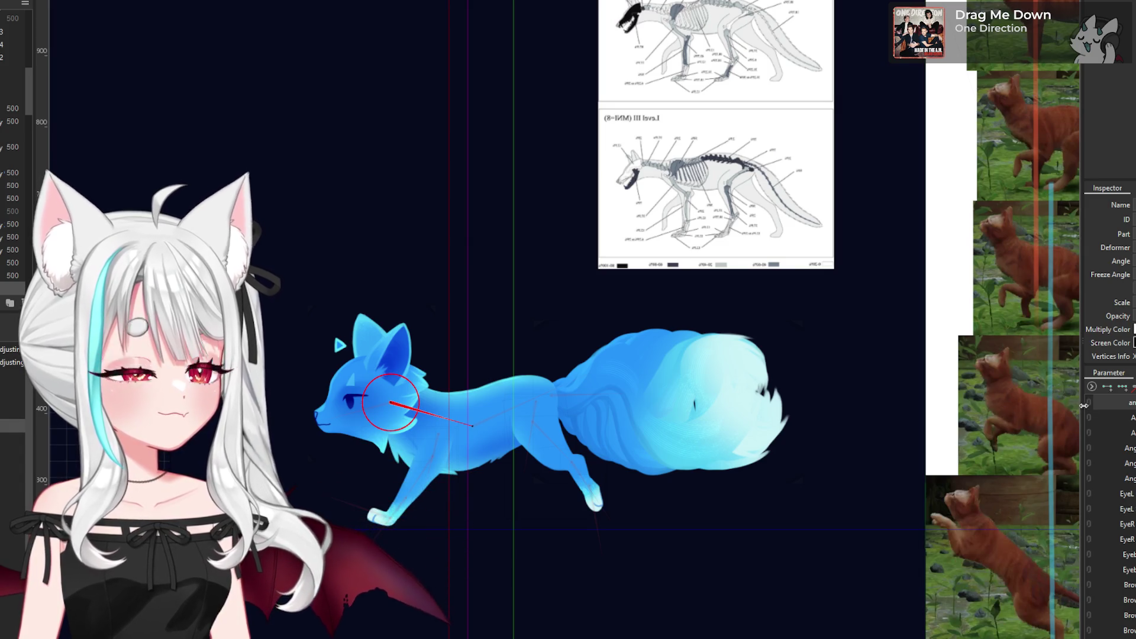
{"action": "left_click", "coordinate": [893, 414]}
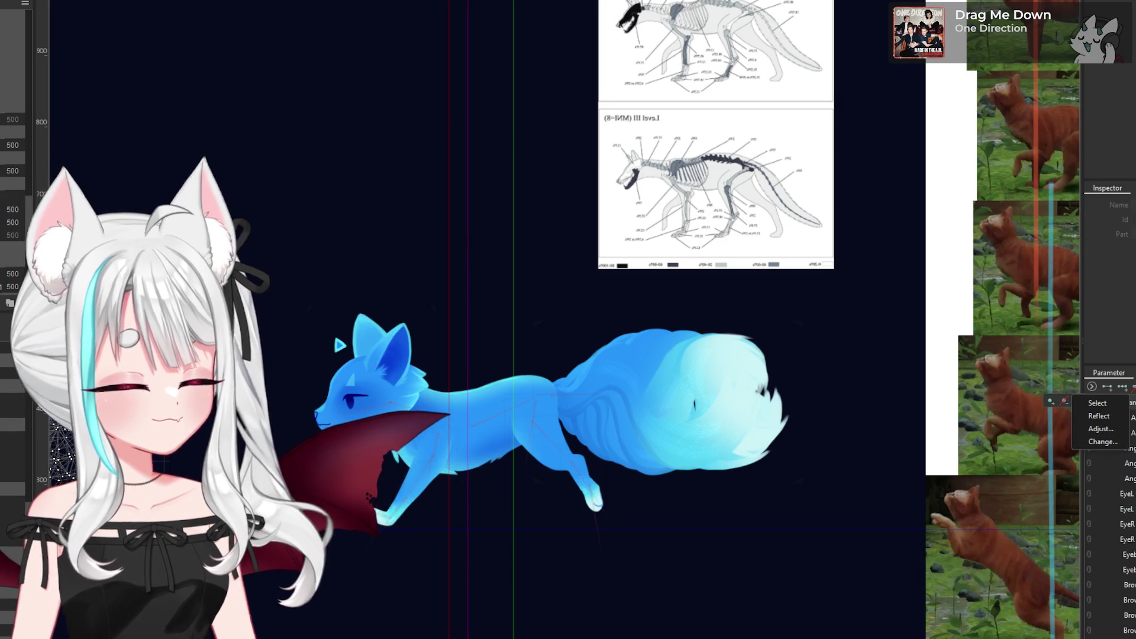
{"action": "scroll", "coordinate": [565, 405], "scroll_direction": "down", "scroll_amount": 5}
{"action": "scroll", "coordinate": [562, 440], "scroll_direction": "up", "scroll_amount": 8}
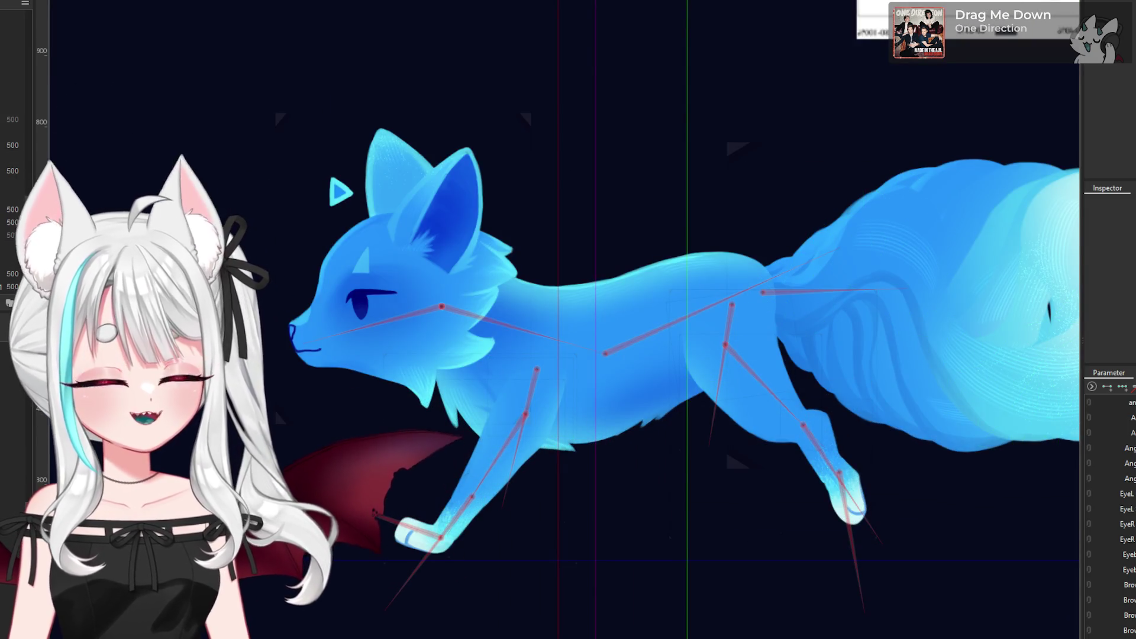
{"action": "scroll", "coordinate": [207, 390], "scroll_direction": "down", "scroll_amount": 3}
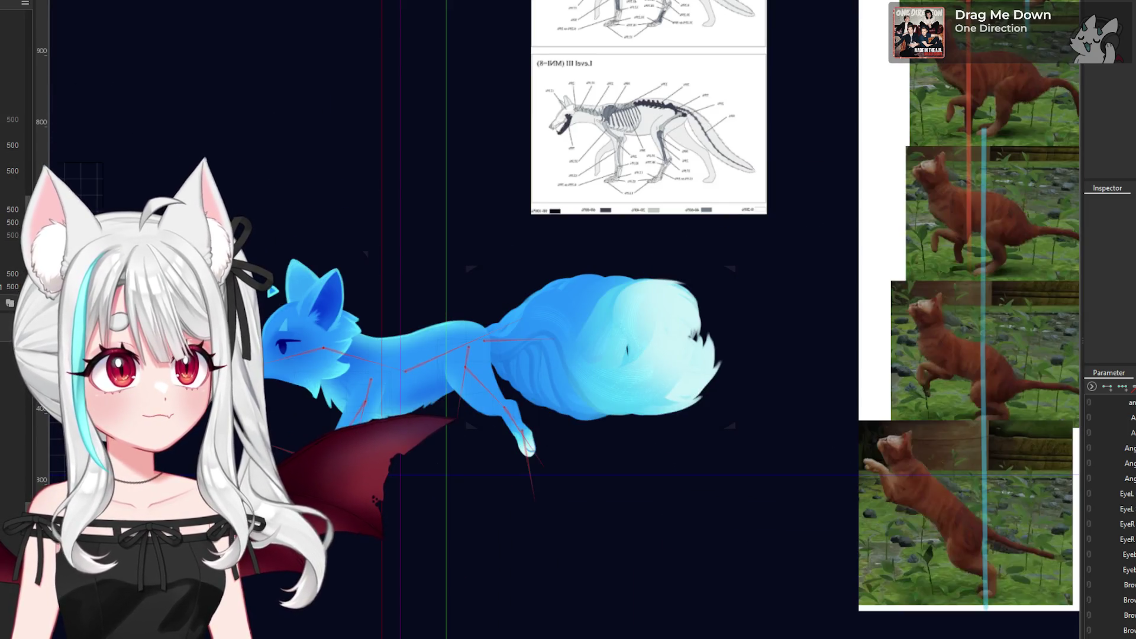
- Select the body rotation deformer and test-turn the fox's head with it
{"action": "left_click", "coordinate": [319, 354]}
{"action": "scroll", "coordinate": [320, 354], "scroll_direction": "down", "scroll_amount": 3}
{"action": "left_click", "coordinate": [811, 314]}
{"action": "scroll", "coordinate": [381, 353], "scroll_direction": "up", "scroll_amount": 6}
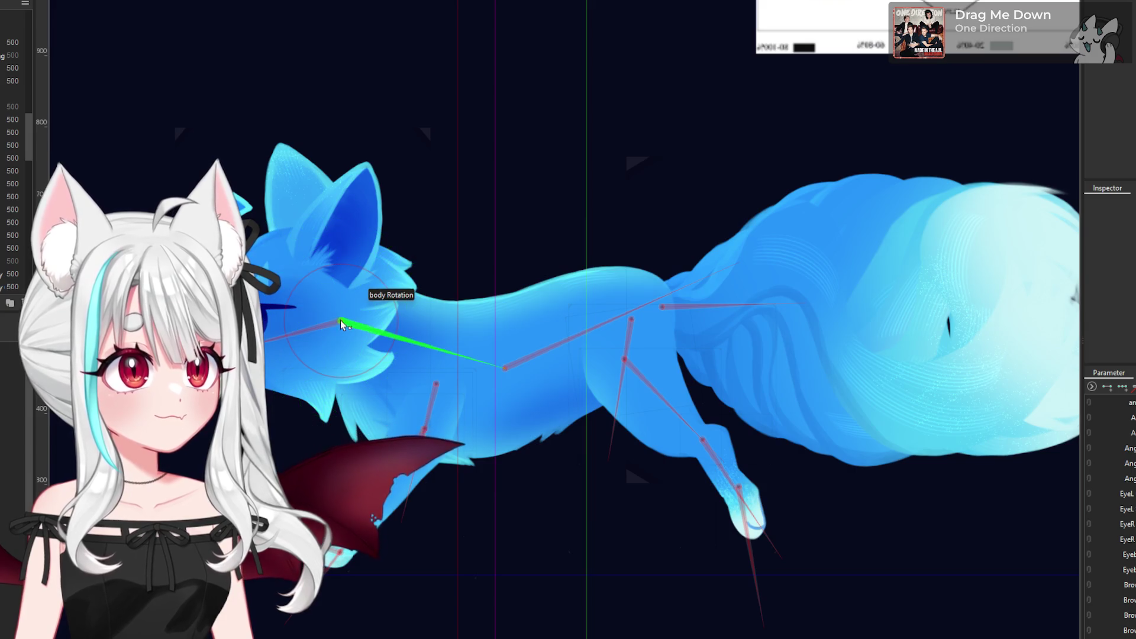
{"action": "left_click", "coordinate": [337, 321]}
{"action": "left_click_drag", "start_coordinate": [473, 358], "coordinate": [263, 307]}
{"action": "mouse_move", "coordinate": [243, 237]}
{"action": "left_mouse_down"}
{"action": "mouse_move", "coordinate": [293, 166]}
{"action": "mouse_move", "coordinate": [322, 420]}
{"action": "mouse_move", "coordinate": [293, 240]}
{"action": "mouse_move", "coordinate": [263, 225]}
{"action": "left_mouse_up"}
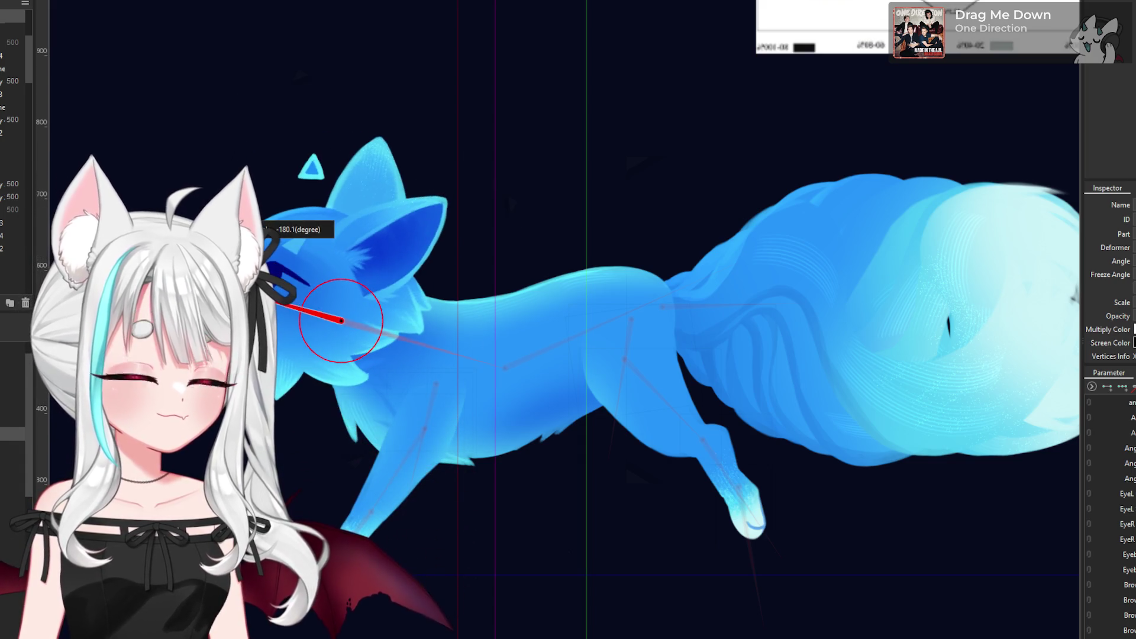
- Test-rotate the body on the neck bone, undo it, and add a bone toward the tail
{"action": "left_click", "coordinate": [468, 332]}
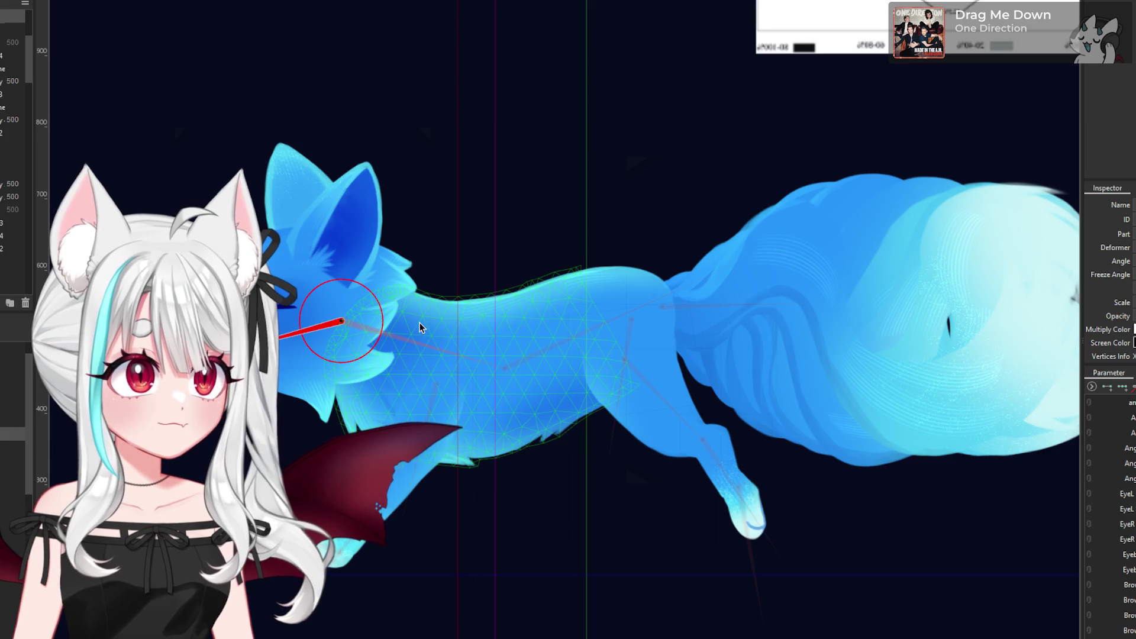
{"action": "left_click", "coordinate": [346, 319]}
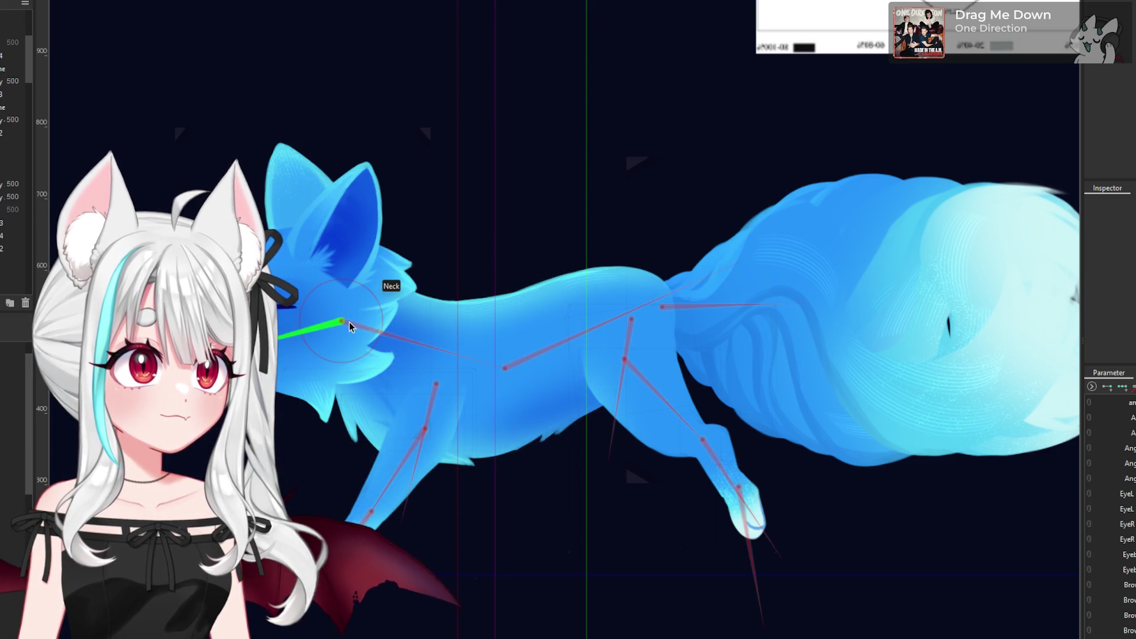
{"action": "left_click", "coordinate": [353, 325]}
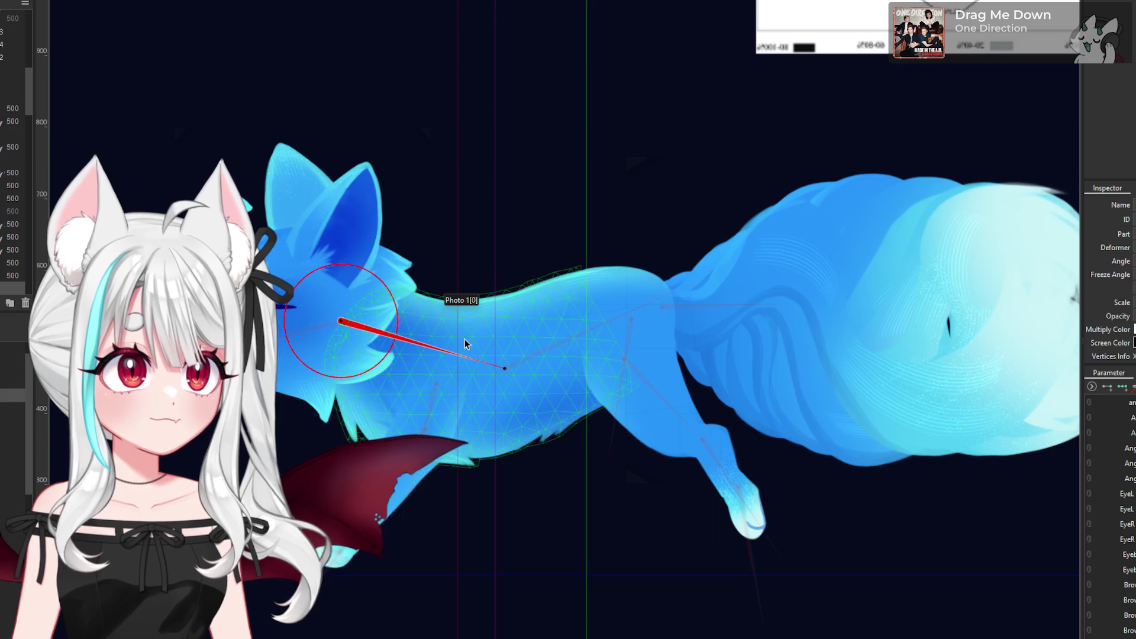
{"action": "mouse_move", "coordinate": [514, 367]}
{"action": "left_mouse_down"}
{"action": "mouse_move", "coordinate": [497, 291]}
{"action": "mouse_move", "coordinate": [308, 441]}
{"action": "mouse_move", "coordinate": [609, 264]}
{"action": "mouse_move", "coordinate": [580, 343]}
{"action": "mouse_move", "coordinate": [523, 370]}
{"action": "mouse_move", "coordinate": [627, 278]}
{"action": "mouse_move", "coordinate": [521, 379]}
{"action": "mouse_move", "coordinate": [592, 331]}
{"action": "mouse_move", "coordinate": [639, 258]}
{"action": "left_mouse_up"}
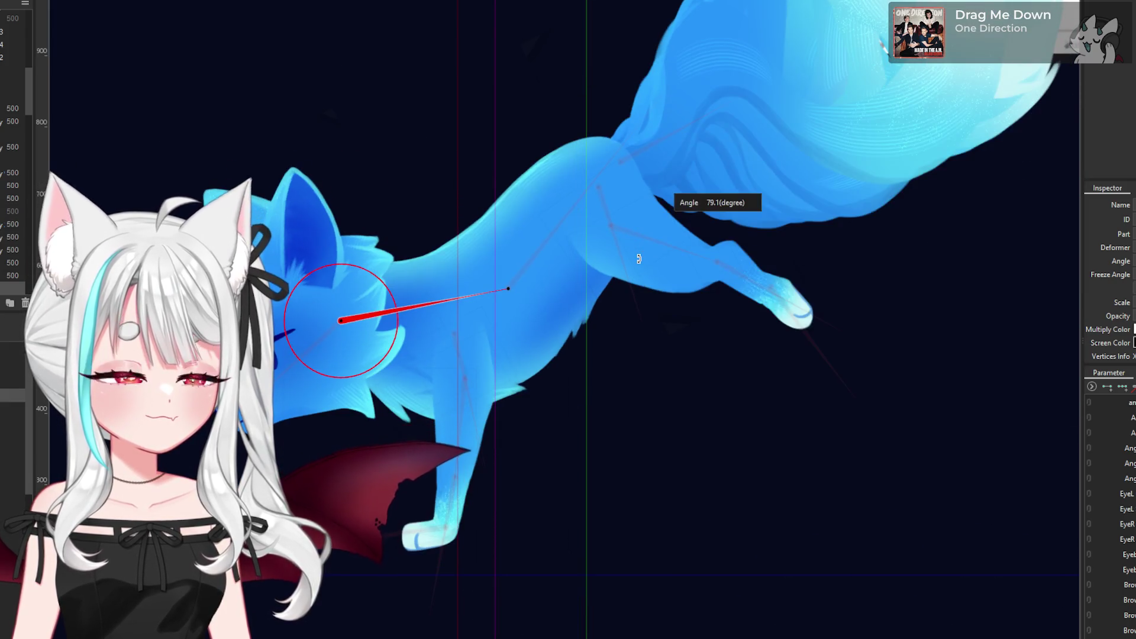
{"action": "key", "text": "ctrl+z"}
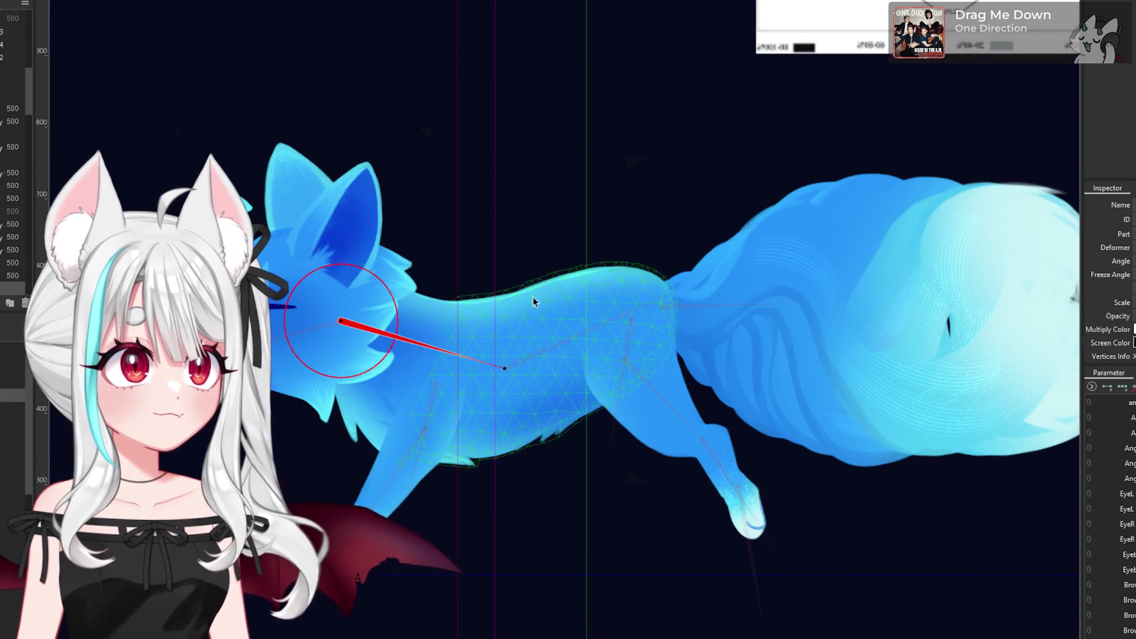
{"action": "mouse_move", "coordinate": [504, 368]}
{"action": "left_mouse_down"}
{"action": "mouse_move", "coordinate": [737, 263]}
{"action": "mouse_move", "coordinate": [624, 195]}
{"action": "mouse_move", "coordinate": [711, 378]}
{"action": "mouse_move", "coordinate": [657, 319]}
{"action": "mouse_move", "coordinate": [671, 428]}
{"action": "left_mouse_up"}
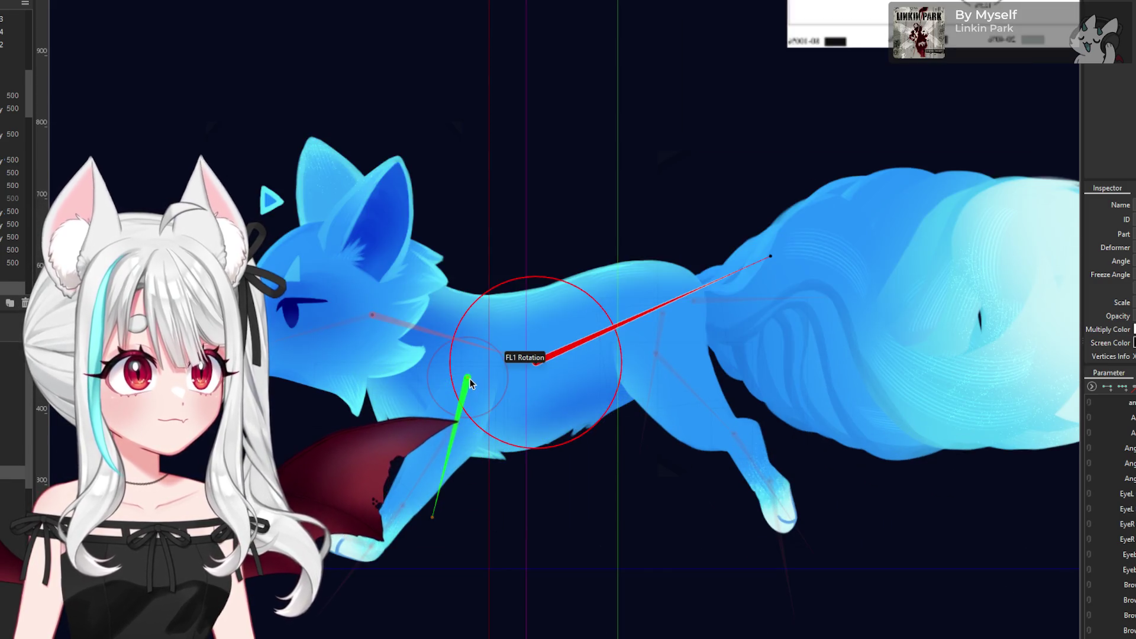
- Test-swing the front leg rotation deformer and undo each rotation
{"action": "left_click", "coordinate": [468, 382]}
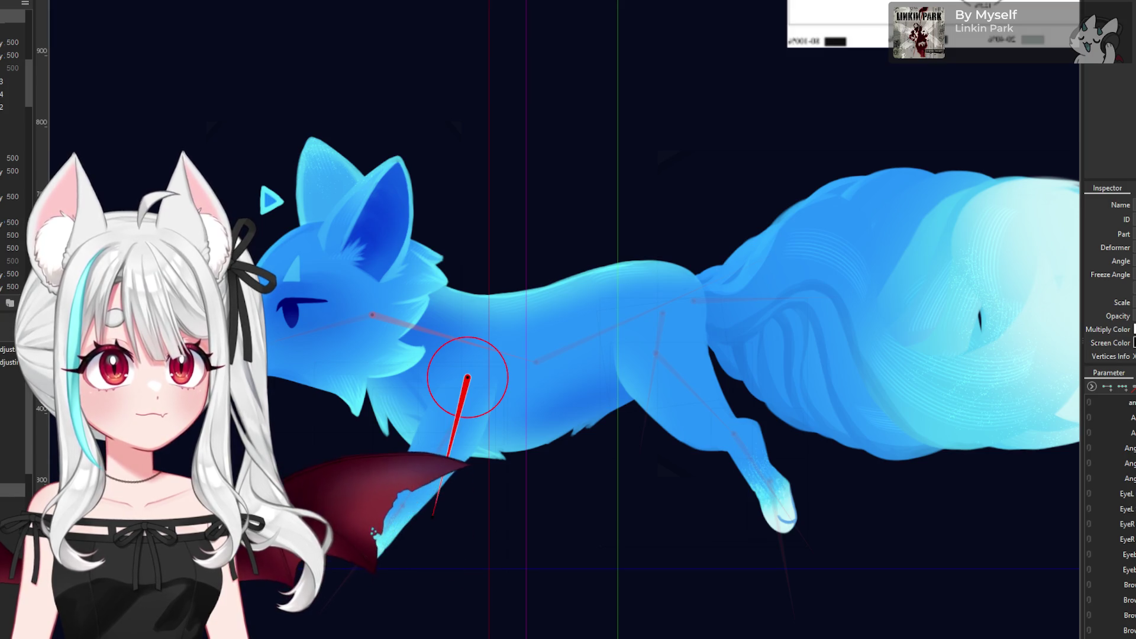
{"action": "left_click", "coordinate": [592, 337]}
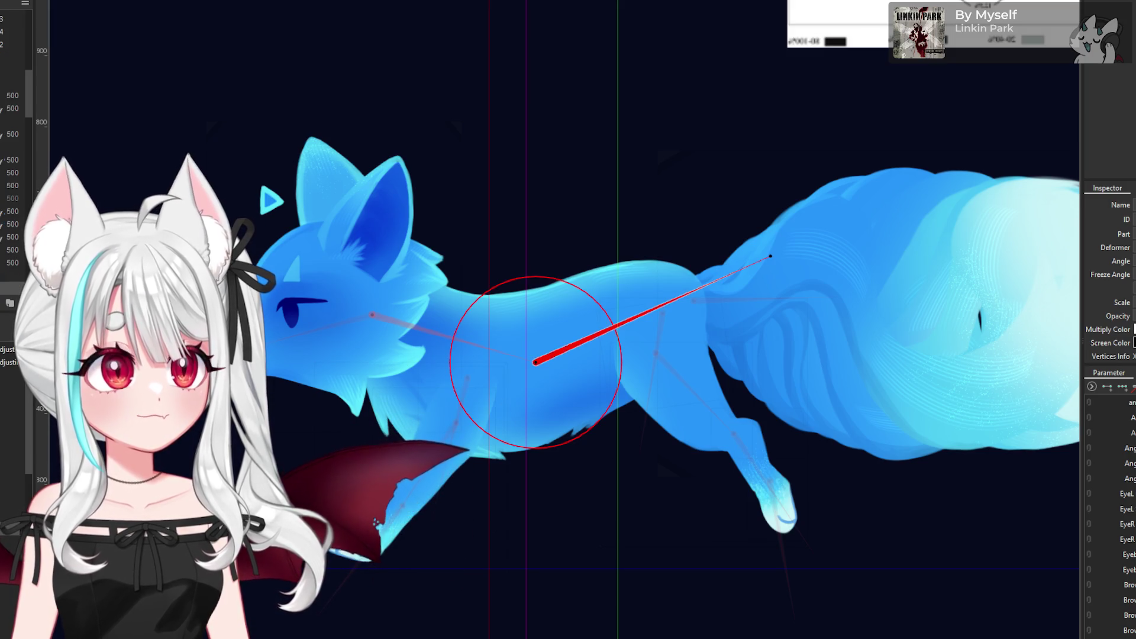
{"action": "left_click", "coordinate": [470, 383]}
{"action": "mouse_move", "coordinate": [470, 383]}
{"action": "left_mouse_down"}
{"action": "mouse_move", "coordinate": [456, 491]}
{"action": "mouse_move", "coordinate": [553, 533]}
{"action": "mouse_move", "coordinate": [676, 530]}
{"action": "left_mouse_up"}
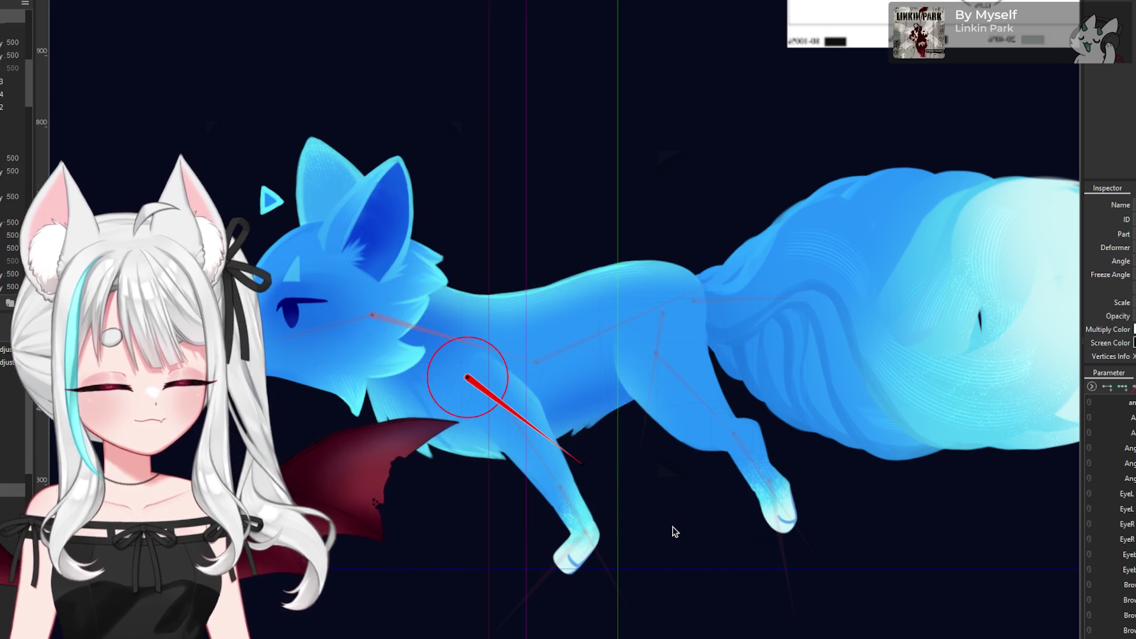
{"action": "key", "text": "ctrl+z"}
{"action": "mouse_move", "coordinate": [638, 448]}
{"action": "left_mouse_down"}
{"action": "mouse_move", "coordinate": [769, 320]}
{"action": "mouse_move", "coordinate": [665, 447]}
{"action": "mouse_move", "coordinate": [473, 486]}
{"action": "mouse_move", "coordinate": [1005, 387]}
{"action": "mouse_move", "coordinate": [971, 355]}
{"action": "left_mouse_up"}
{"action": "key", "text": "ctrl+z"}
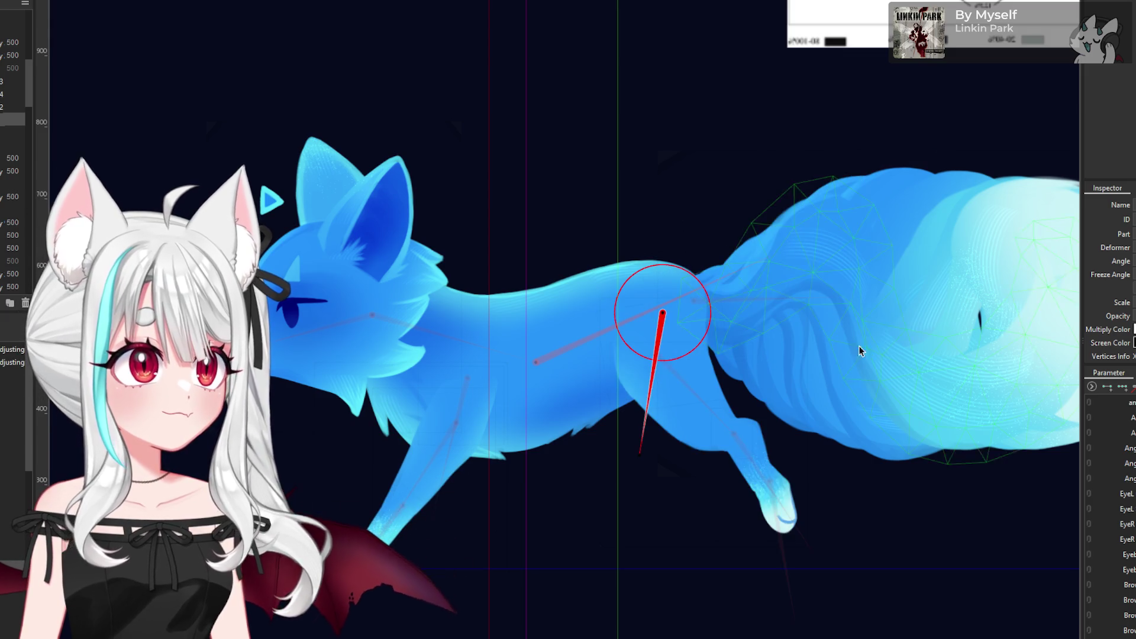
- Test-swing the tail rotation deformer up and down, then undo it
{"action": "left_click", "coordinate": [702, 306]}
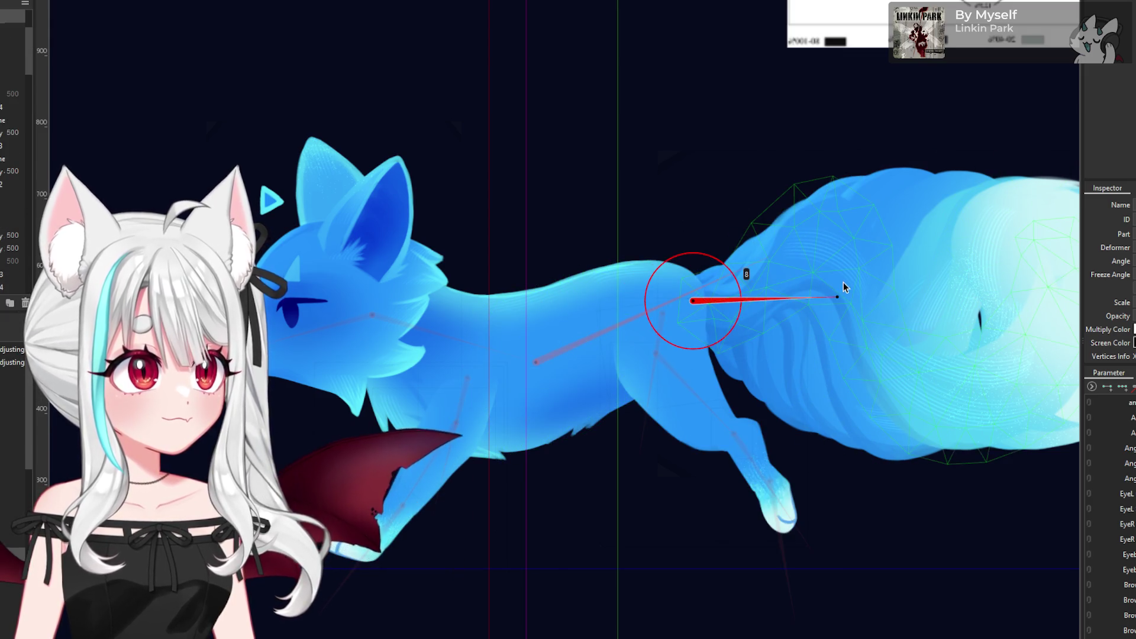
{"action": "mouse_move", "coordinate": [830, 288]}
{"action": "left_mouse_down"}
{"action": "mouse_move", "coordinate": [627, 172]}
{"action": "mouse_move", "coordinate": [800, 374]}
{"action": "mouse_move", "coordinate": [674, 158]}
{"action": "left_mouse_up"}
{"action": "key", "text": "ctrl+z"}
{"action": "scroll", "coordinate": [495, 414], "scroll_direction": "down", "scroll_amount": 2}
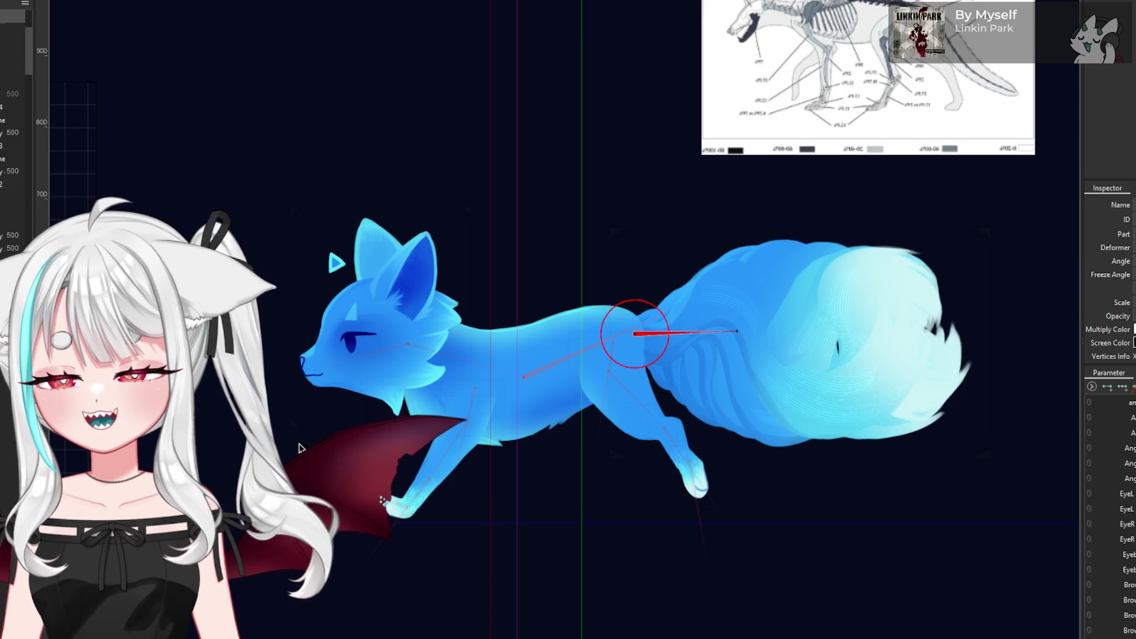
{"action": "scroll", "coordinate": [410, 357], "scroll_direction": "up", "scroll_amount": 2}
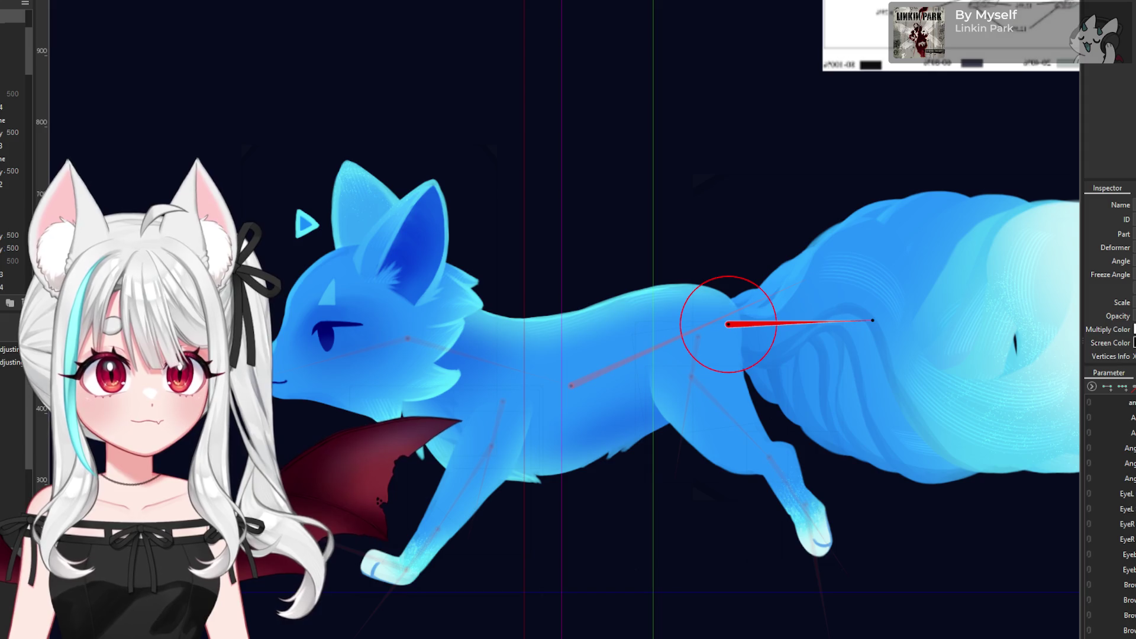
{"action": "scroll", "coordinate": [171, 463], "scroll_direction": "down", "scroll_amount": 2}
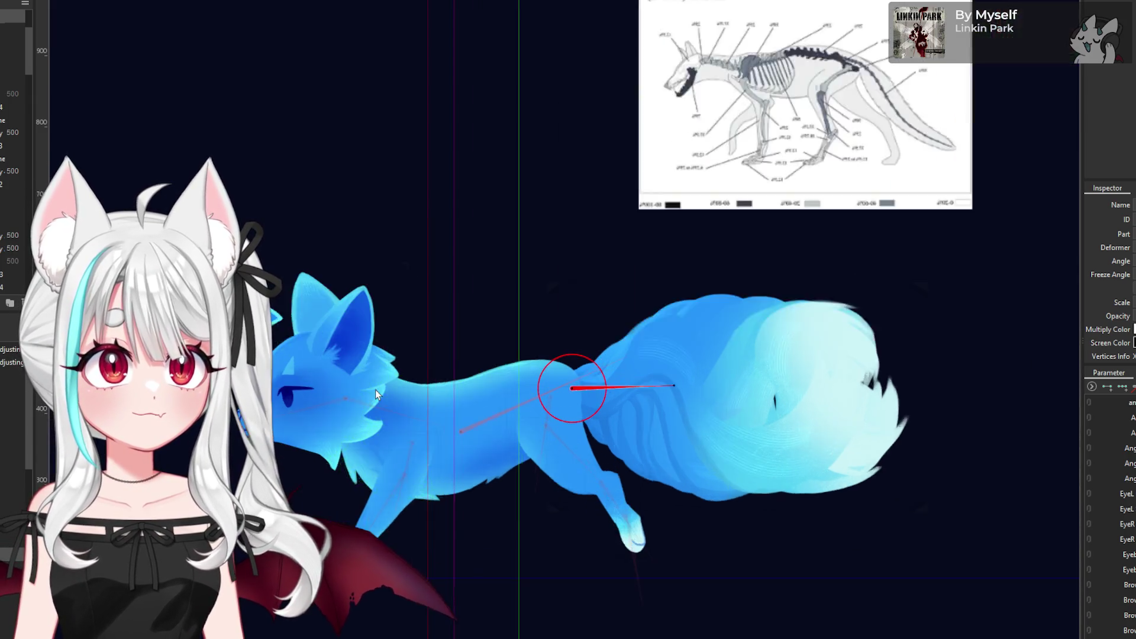
{"action": "scroll", "coordinate": [375, 389], "scroll_direction": "up", "scroll_amount": 2}
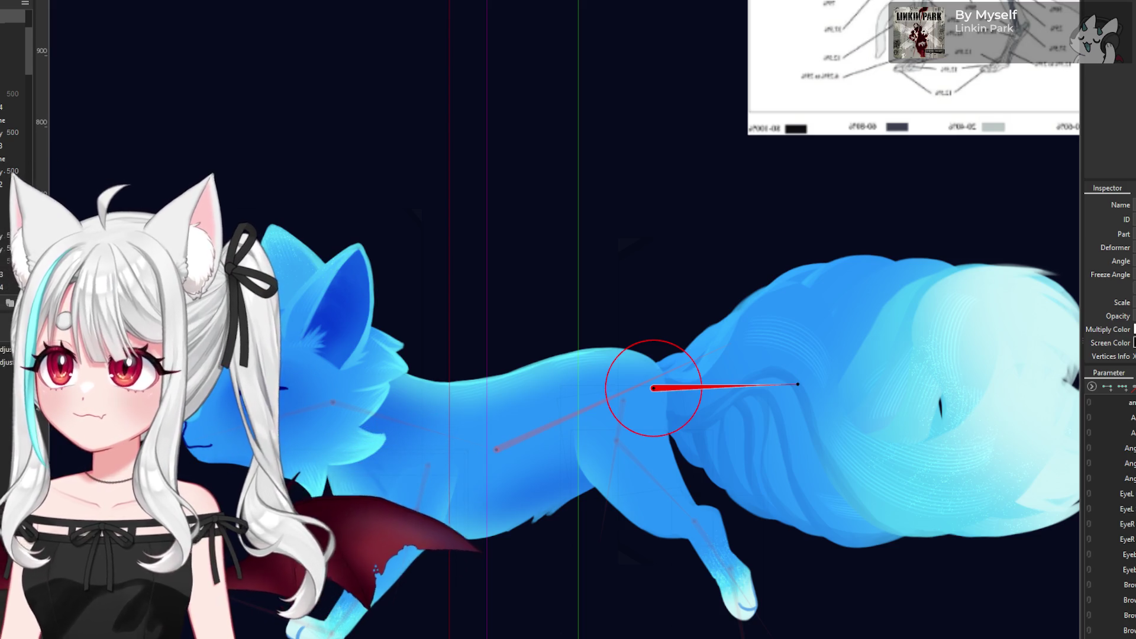
{"action": "scroll", "coordinate": [509, 418], "scroll_direction": "down", "scroll_amount": 1}
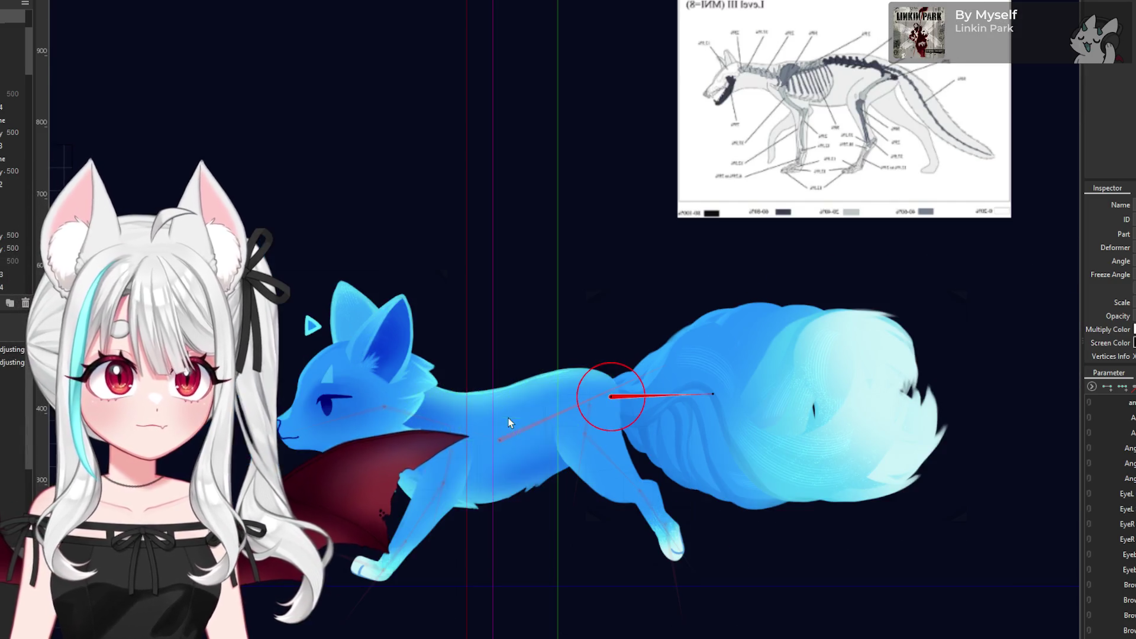
{"action": "scroll", "coordinate": [478, 421], "scroll_direction": "down", "scroll_amount": 3}
{"action": "scroll", "coordinate": [466, 425], "scroll_direction": "up", "scroll_amount": 2}
{"action": "scroll", "coordinate": [466, 425], "scroll_direction": "up", "scroll_amount": 2}
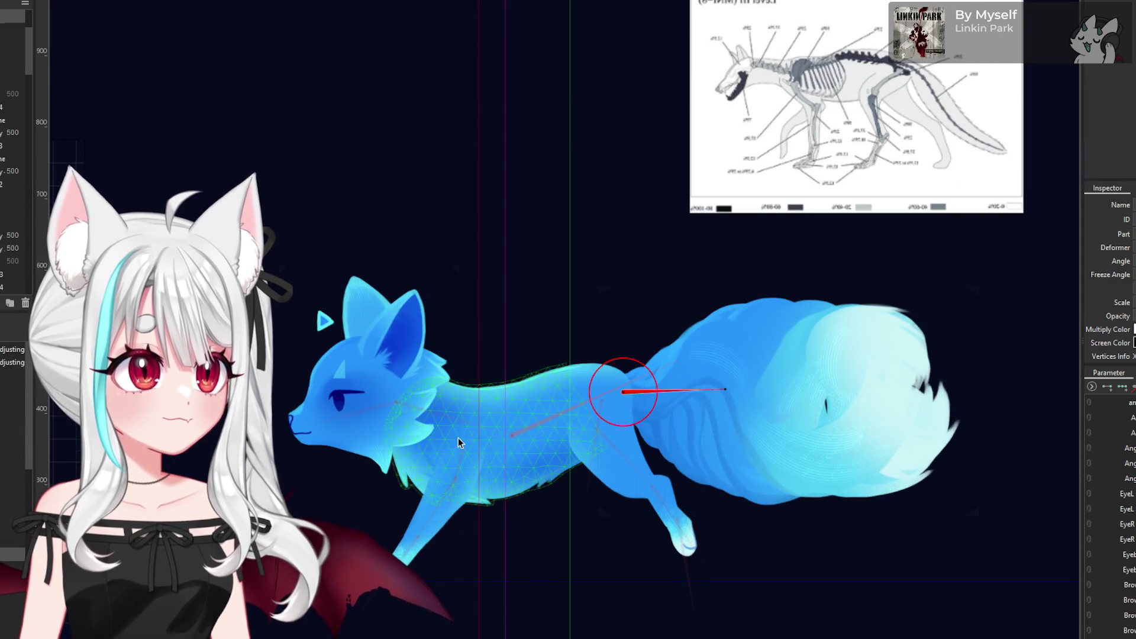
{"action": "scroll", "coordinate": [698, 398], "scroll_direction": "down", "scroll_amount": 3}
{"action": "scroll", "coordinate": [443, 442], "scroll_direction": "up", "scroll_amount": 3}
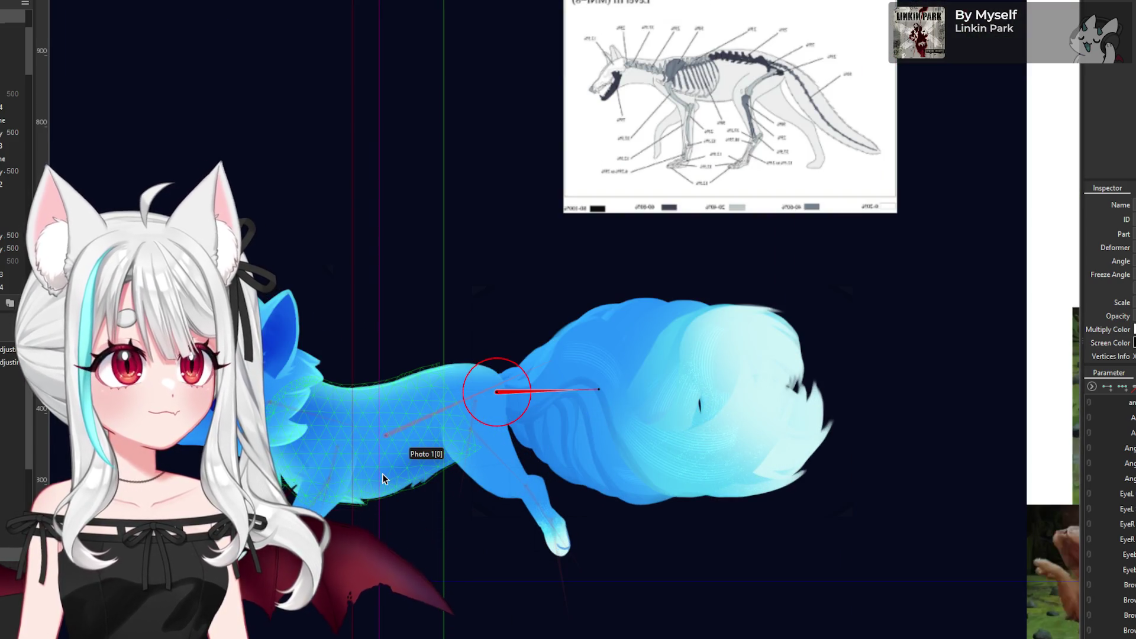
- Select the fox's body mesh and start a rotation deformer for it with Ctrl+R
{"action": "left_click", "coordinate": [382, 474]}
{"action": "mouse_move", "coordinate": [372, 527]}
{"action": "left_mouse_down"}
{"action": "mouse_move", "coordinate": [375, 507]}
{"action": "mouse_move", "coordinate": [350, 594]}
{"action": "mouse_move", "coordinate": [374, 506]}
{"action": "mouse_move", "coordinate": [351, 595]}
{"action": "left_mouse_up"}
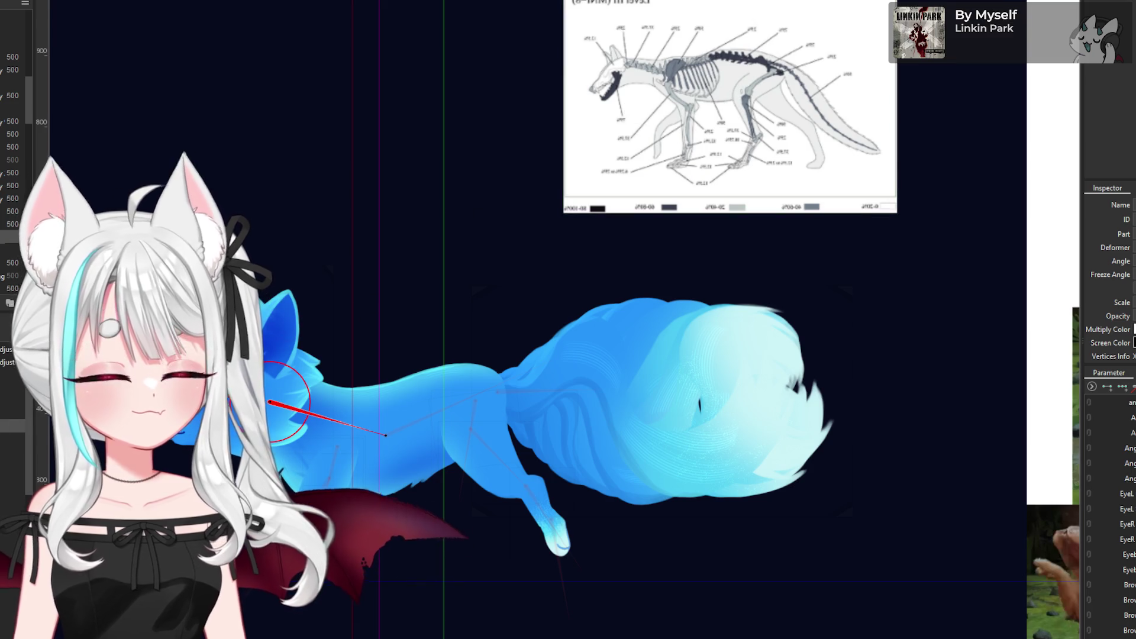
{"action": "key", "text": "ctrl+r"}
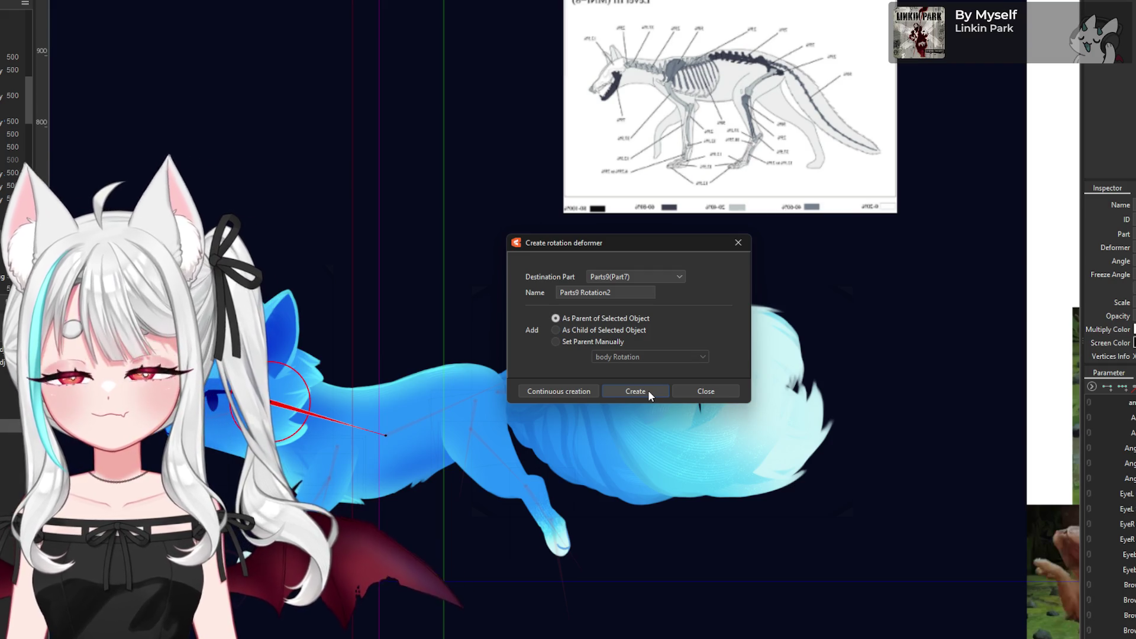
{"action": "left_click", "coordinate": [648, 390]}
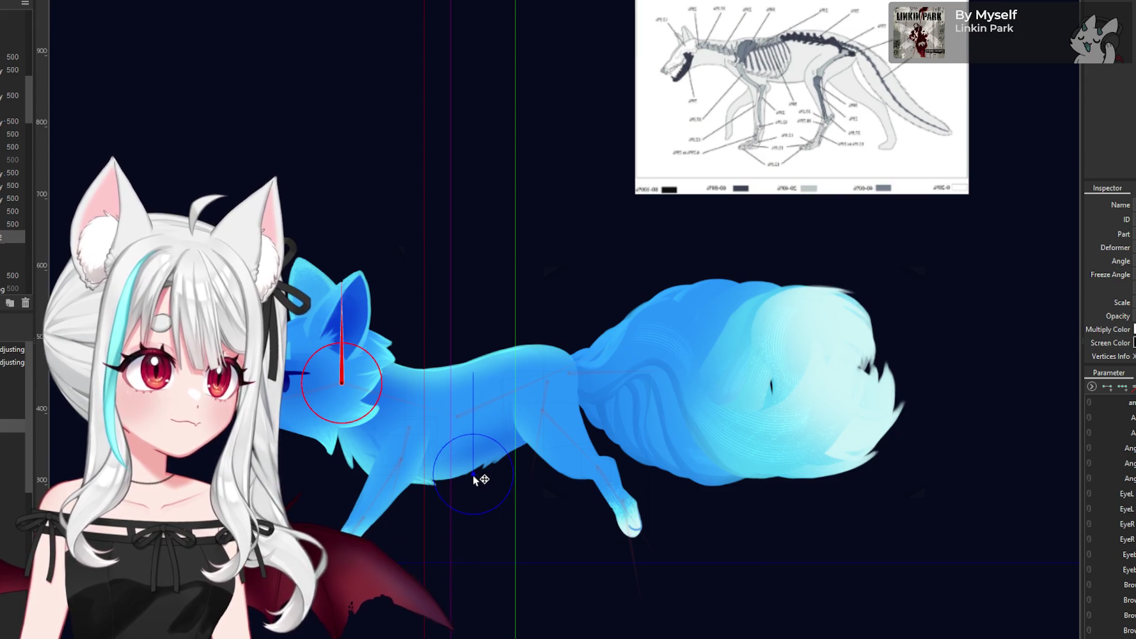
{"action": "left_click_drag", "start_coordinate": [467, 480], "coordinate": [468, 471]}
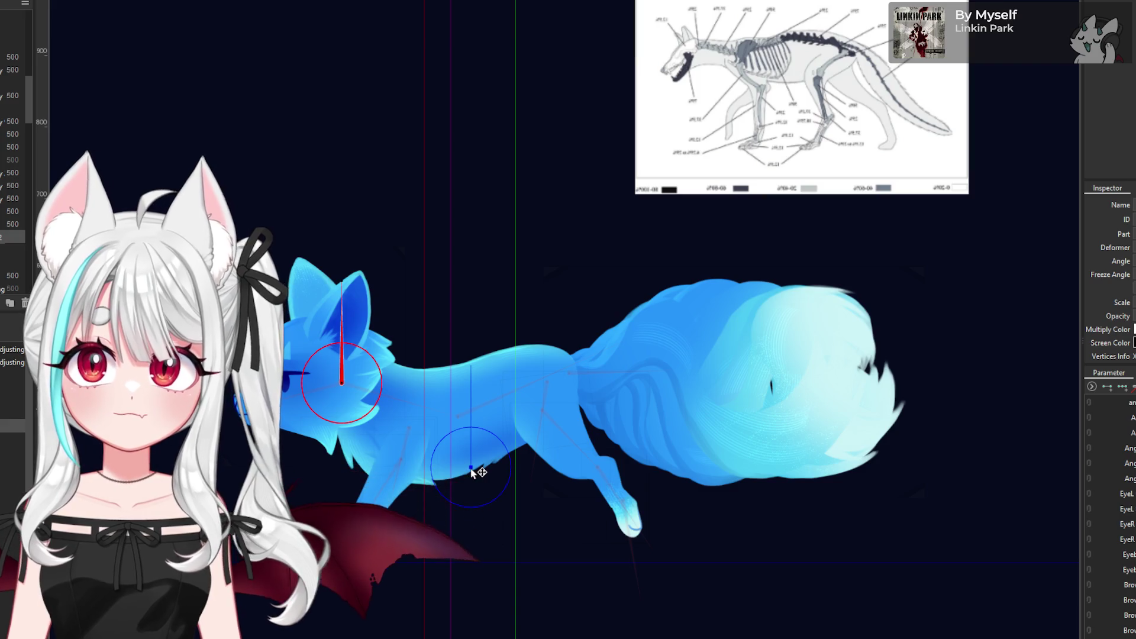
{"action": "left_click", "coordinate": [471, 471]}
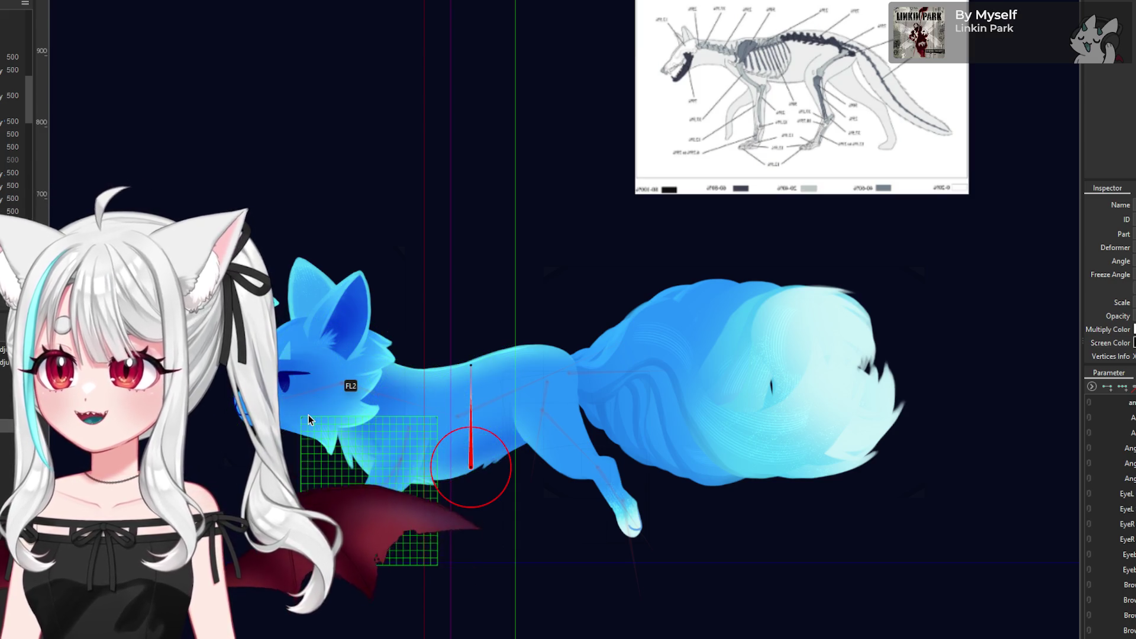
{"action": "scroll", "coordinate": [357, 403], "scroll_direction": "up", "scroll_amount": 2}
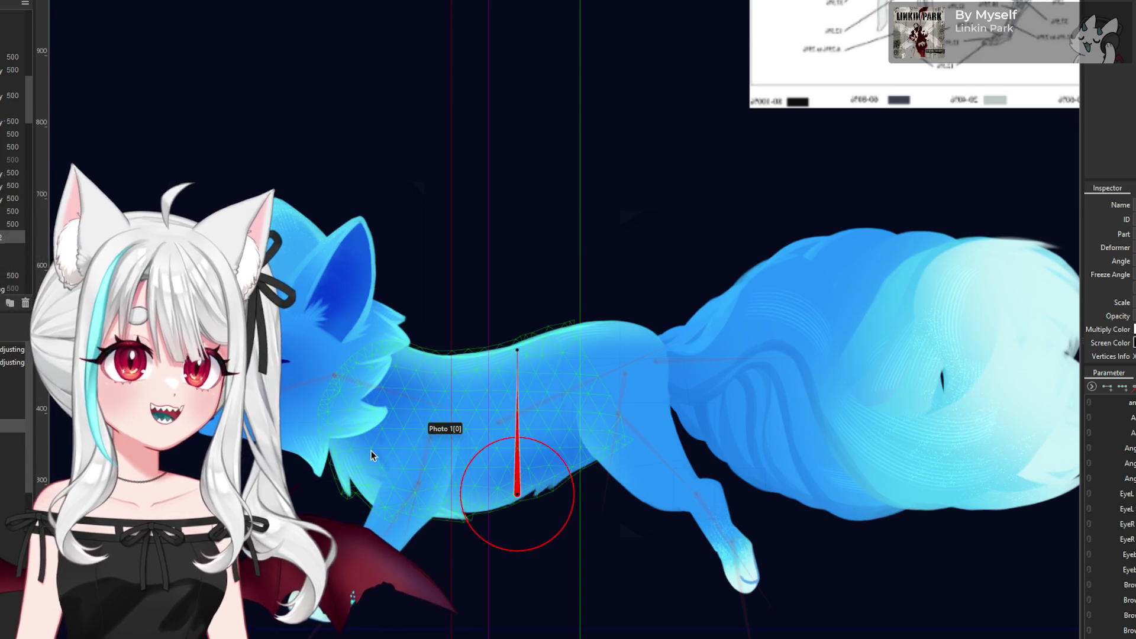
{"action": "scroll", "coordinate": [371, 450], "scroll_direction": "down", "scroll_amount": 1}
{"action": "scroll", "coordinate": [492, 476], "scroll_direction": "up", "scroll_amount": 1}
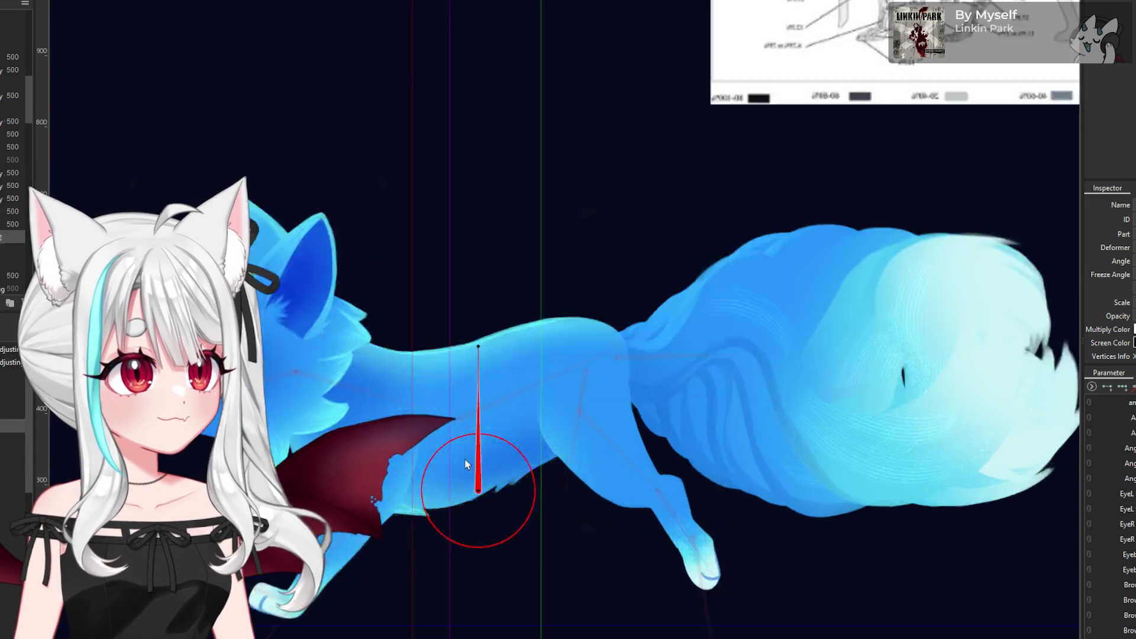
{"action": "left_click_drag", "start_coordinate": [478, 354], "coordinate": [451, 349]}
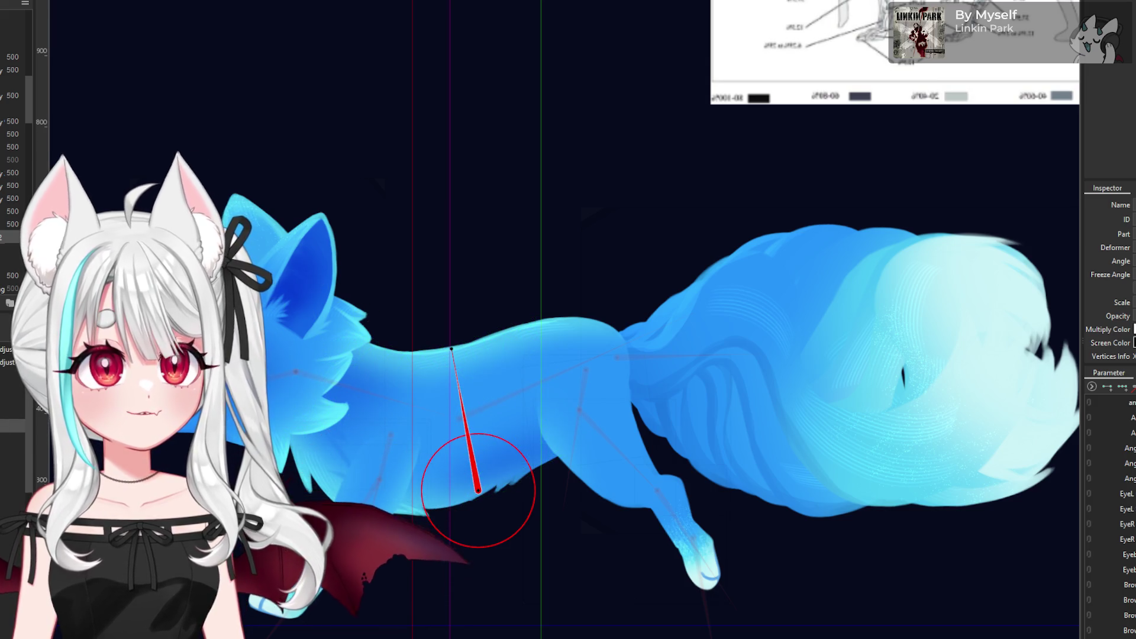
{"action": "key", "text": "ctrl+z"}
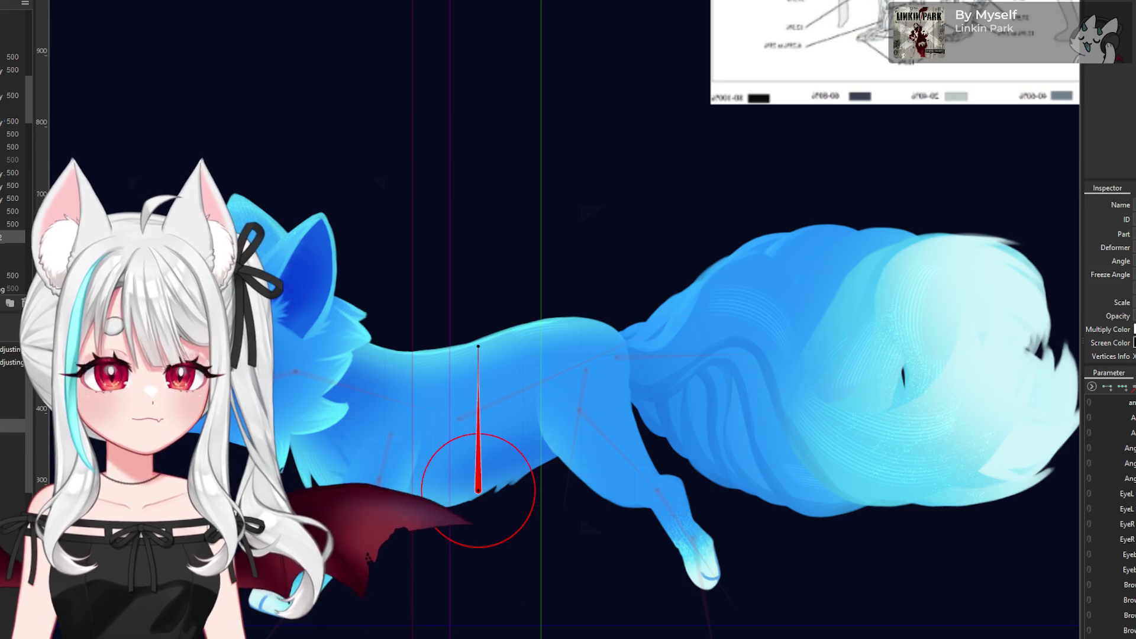
{"action": "scroll", "coordinate": [478, 355], "scroll_direction": "down", "scroll_amount": 3}
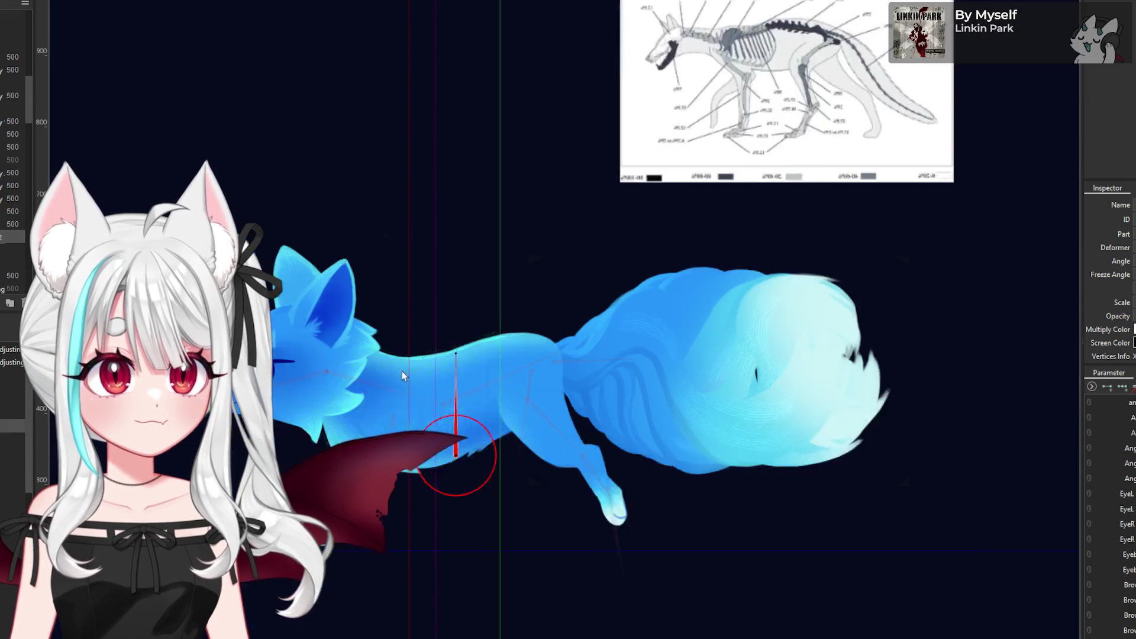
{"action": "mouse_move", "coordinate": [459, 362]}
{"action": "left_mouse_down"}
{"action": "mouse_move", "coordinate": [467, 355]}
{"action": "mouse_move", "coordinate": [414, 331]}
{"action": "mouse_move", "coordinate": [440, 367]}
{"action": "left_mouse_up"}
{"action": "scroll", "coordinate": [447, 438], "scroll_direction": "up", "scroll_amount": 3}
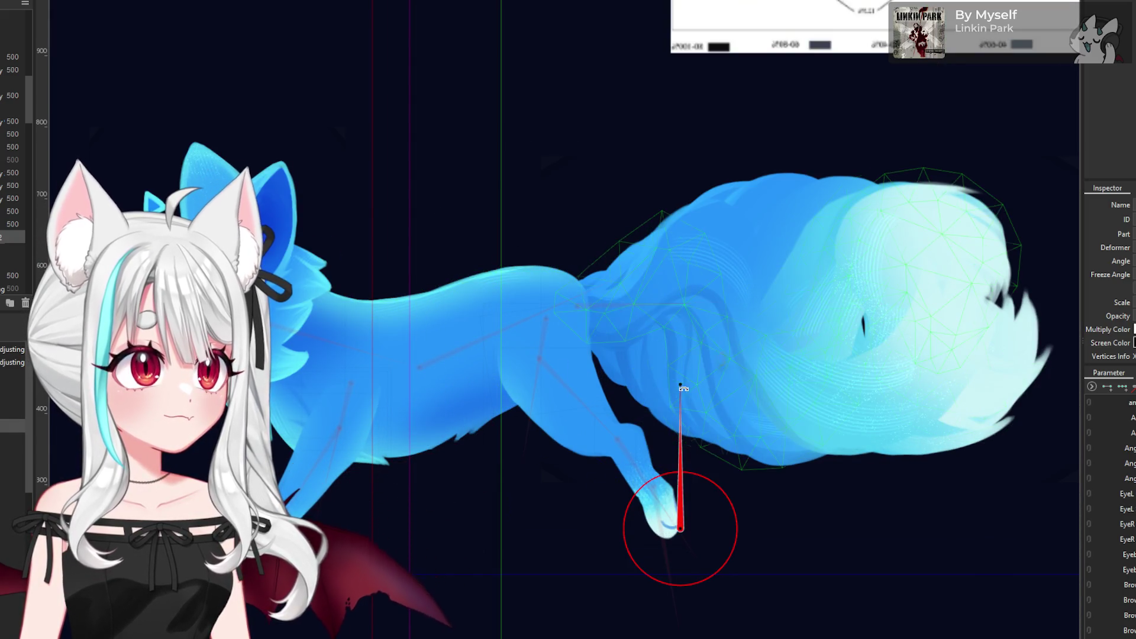
- Trial-rotate the hind paw deformer, then undo back to the upright pose
{"action": "left_click_drag", "start_coordinate": [606, 428], "coordinate": [607, 429]}
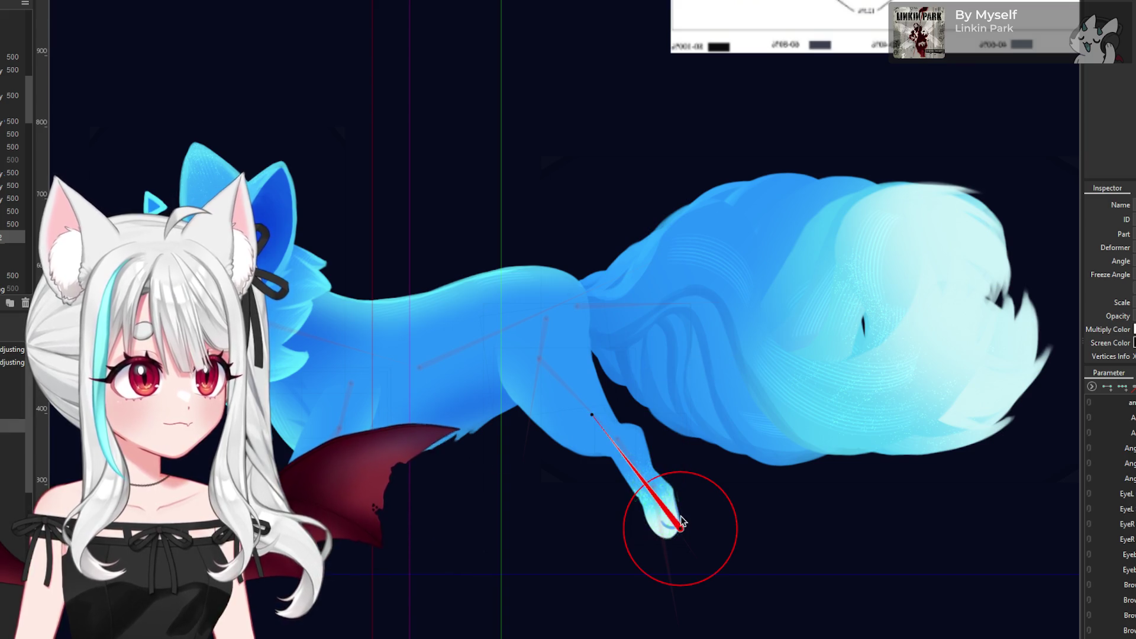
{"action": "left_click_drag", "start_coordinate": [685, 529], "coordinate": [683, 520]}
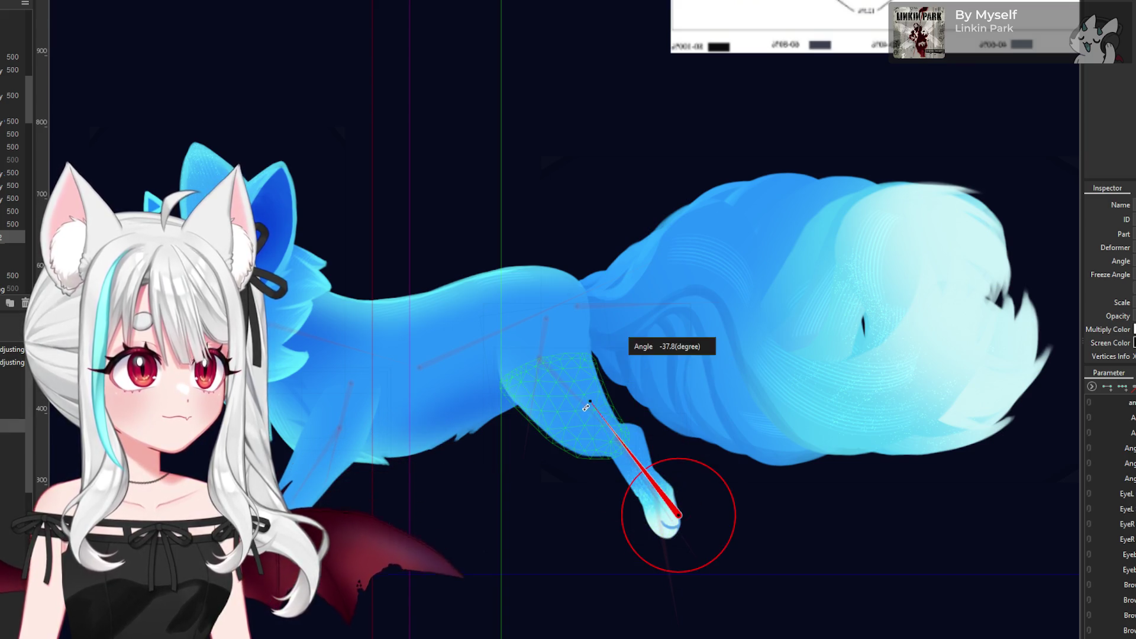
{"action": "mouse_move", "coordinate": [587, 413]}
{"action": "left_mouse_down"}
{"action": "mouse_move", "coordinate": [613, 415]}
{"action": "mouse_move", "coordinate": [568, 533]}
{"action": "mouse_move", "coordinate": [645, 402]}
{"action": "mouse_move", "coordinate": [586, 444]}
{"action": "mouse_move", "coordinate": [807, 402]}
{"action": "mouse_move", "coordinate": [592, 414]}
{"action": "mouse_move", "coordinate": [745, 400]}
{"action": "mouse_move", "coordinate": [649, 422]}
{"action": "mouse_move", "coordinate": [769, 449]}
{"action": "mouse_move", "coordinate": [680, 414]}
{"action": "mouse_move", "coordinate": [583, 461]}
{"action": "mouse_move", "coordinate": [591, 439]}
{"action": "mouse_move", "coordinate": [773, 412]}
{"action": "mouse_move", "coordinate": [604, 452]}
{"action": "mouse_move", "coordinate": [614, 449]}
{"action": "left_mouse_up"}
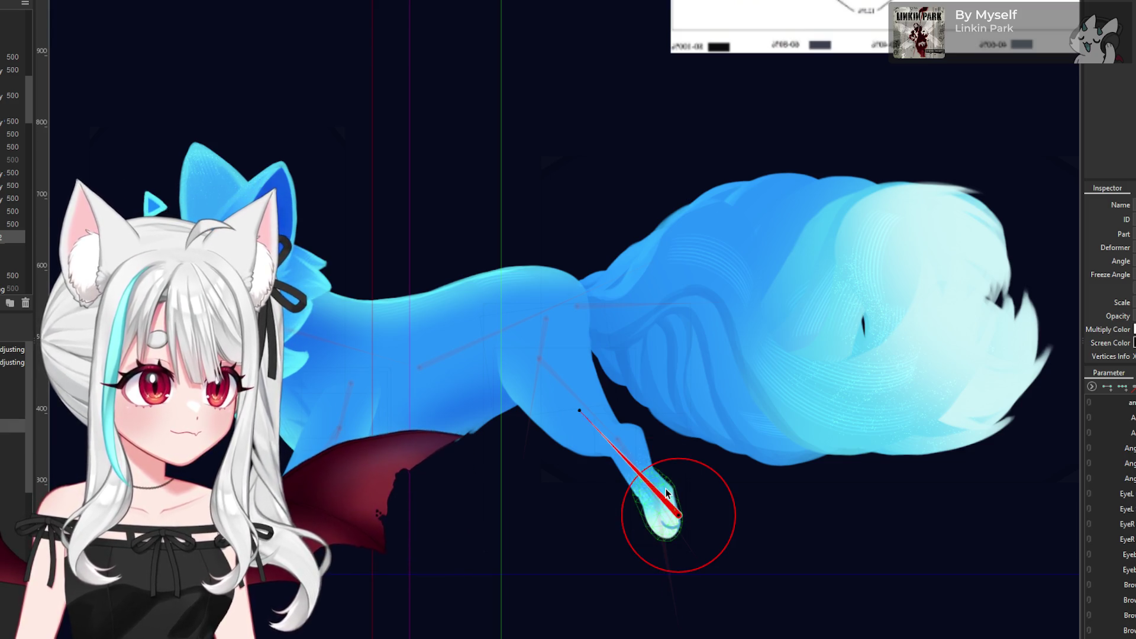
{"action": "key", "text": "ctrl+z"}
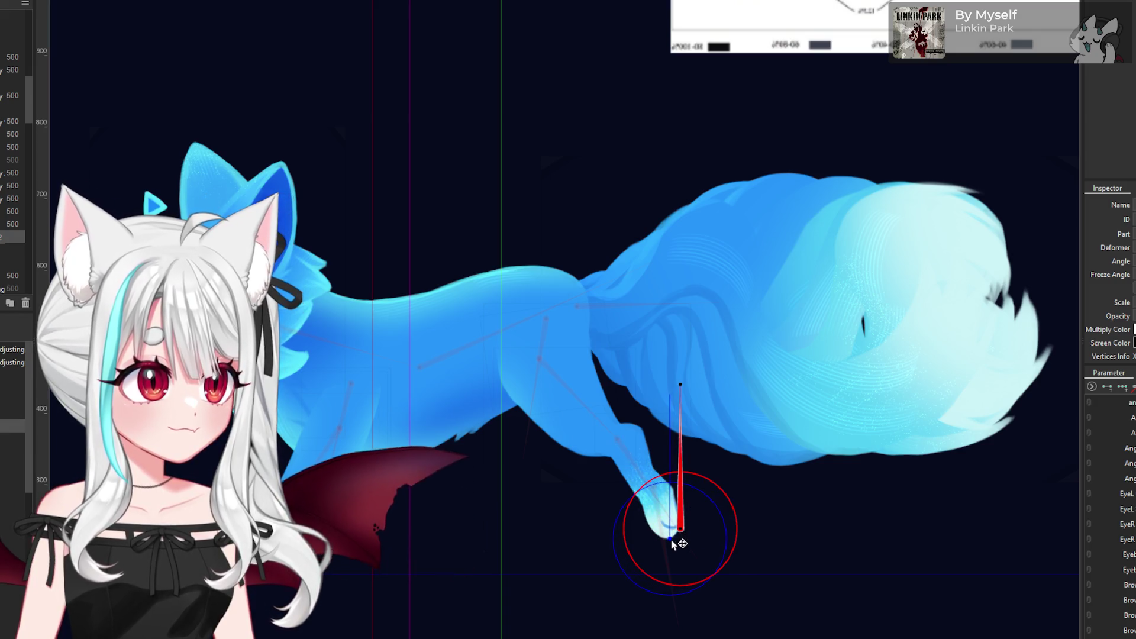
{"action": "key", "text": "ctrl+z"}
{"action": "mouse_move", "coordinate": [669, 400]}
{"action": "left_mouse_down"}
{"action": "mouse_move", "coordinate": [639, 409]}
{"action": "mouse_move", "coordinate": [740, 450]}
{"action": "mouse_move", "coordinate": [601, 456]}
{"action": "mouse_move", "coordinate": [835, 447]}
{"action": "mouse_move", "coordinate": [864, 426]}
{"action": "mouse_move", "coordinate": [920, 447]}
{"action": "left_mouse_up"}
{"action": "key", "text": "ctrl+z"}
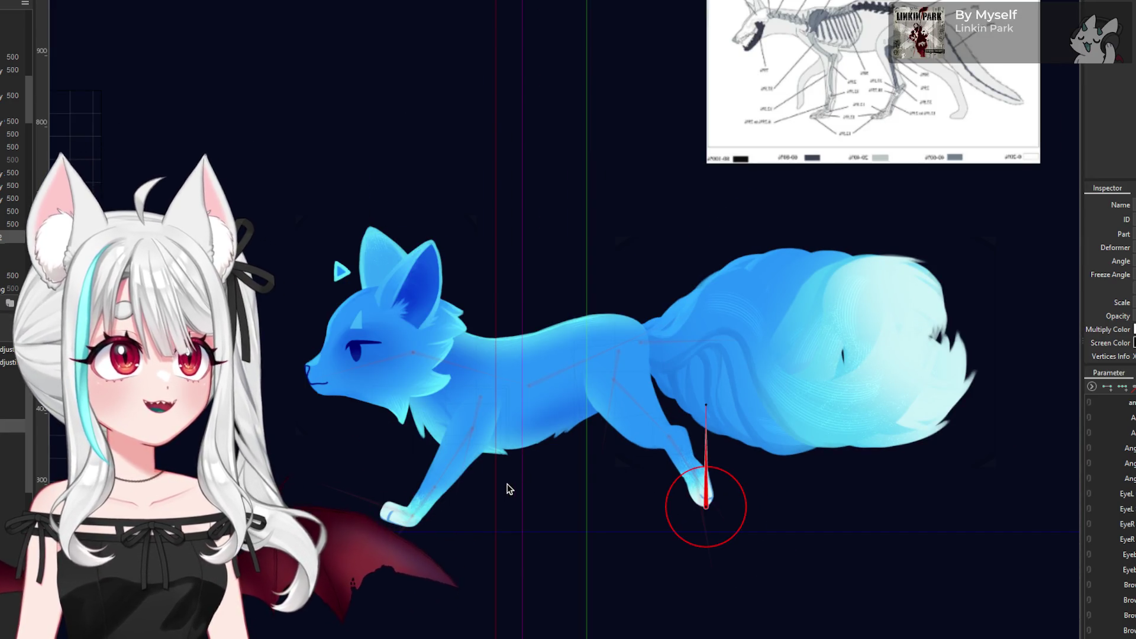
- Turn the front paw slightly on its rotation deformer, then select the head warp deformer
{"action": "scroll", "coordinate": [412, 513], "scroll_direction": "up", "scroll_amount": 2}
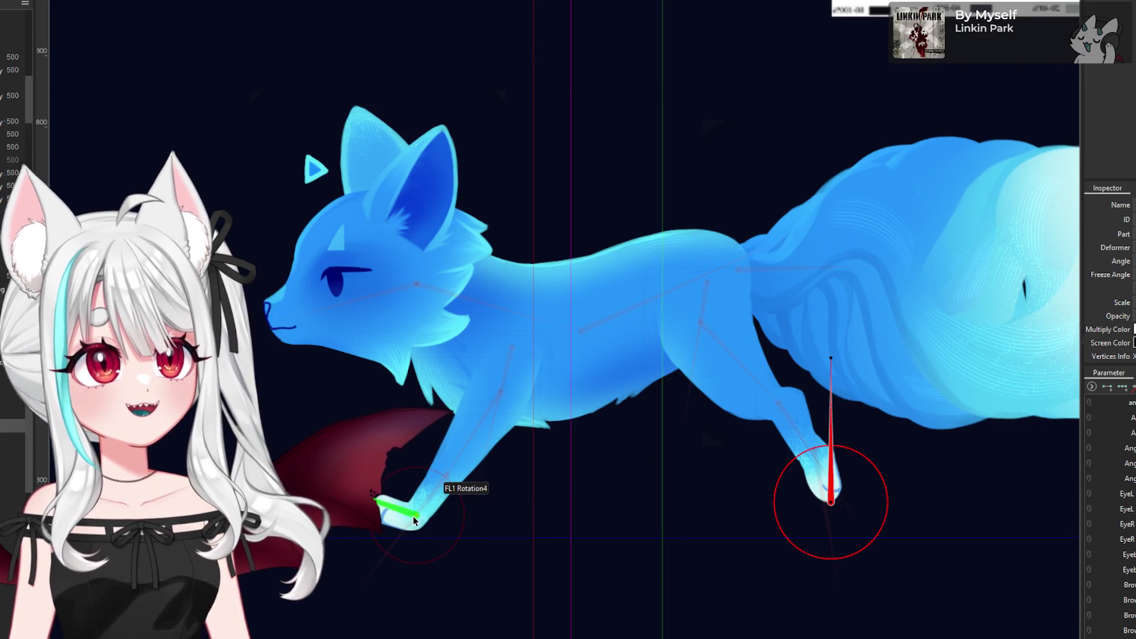
{"action": "left_click", "coordinate": [413, 516]}
{"action": "left_click_drag", "start_coordinate": [413, 516], "coordinate": [515, 348]}
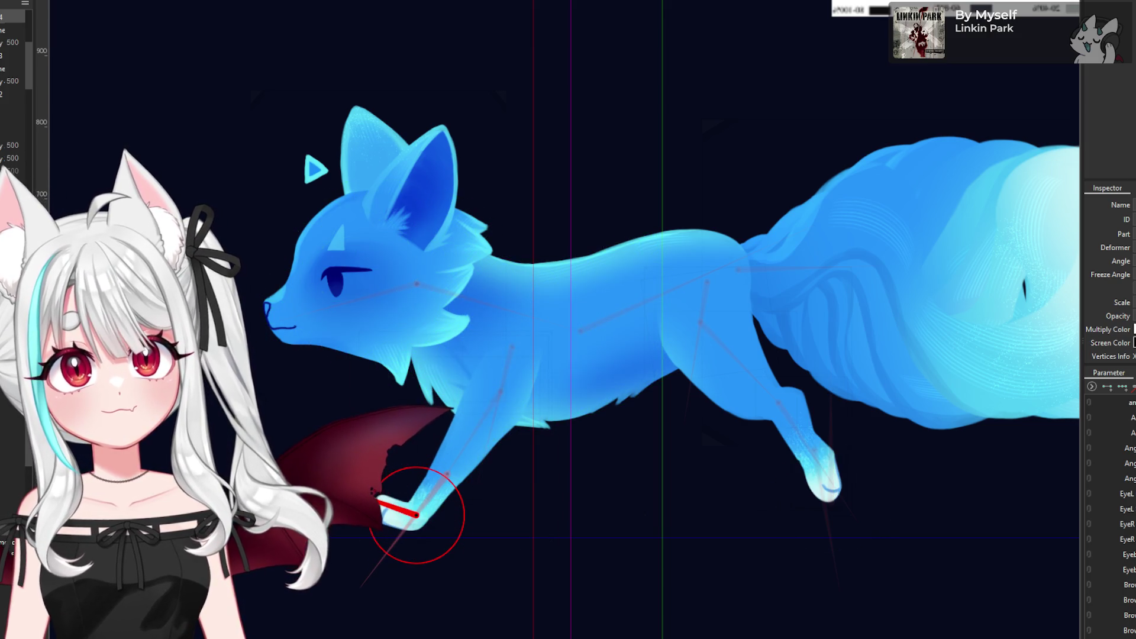
{"action": "left_click", "coordinate": [830, 500]}
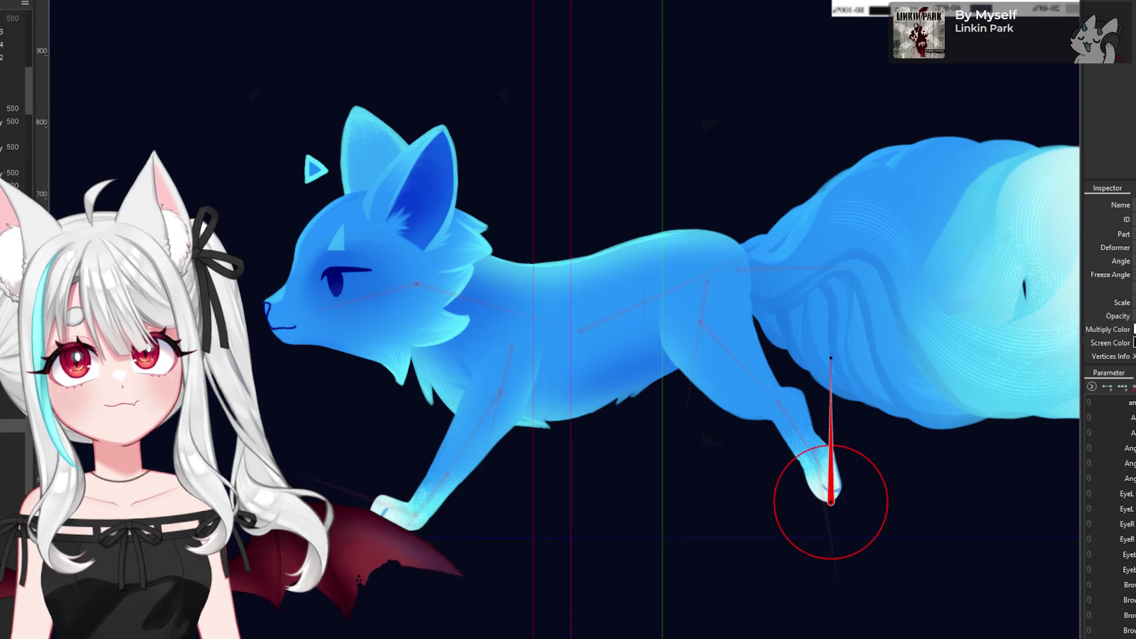
{"action": "scroll", "coordinate": [303, 426], "scroll_direction": "down", "scroll_amount": 2}
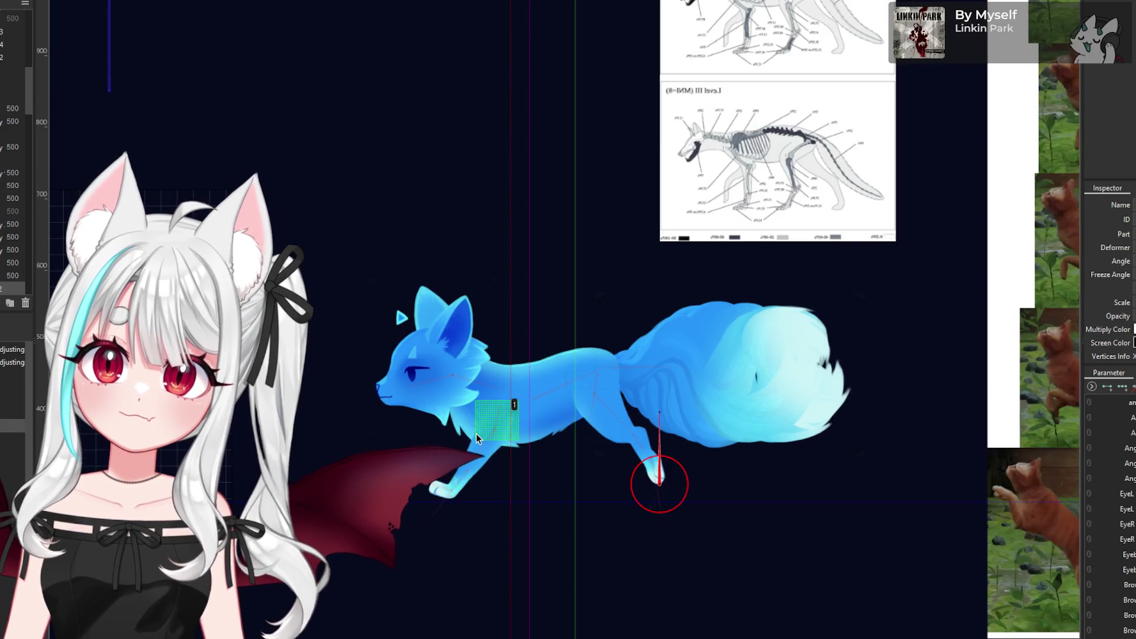
{"action": "scroll", "coordinate": [419, 434], "scroll_direction": "up", "scroll_amount": 2}
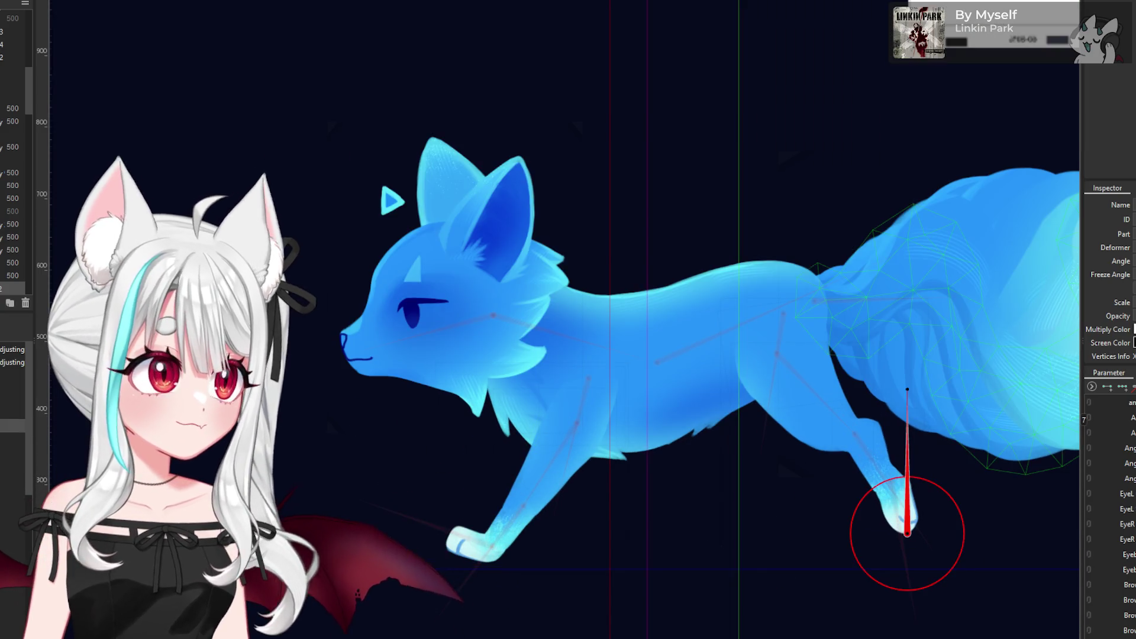
{"action": "scroll", "coordinate": [722, 399], "scroll_direction": "down", "scroll_amount": 2}
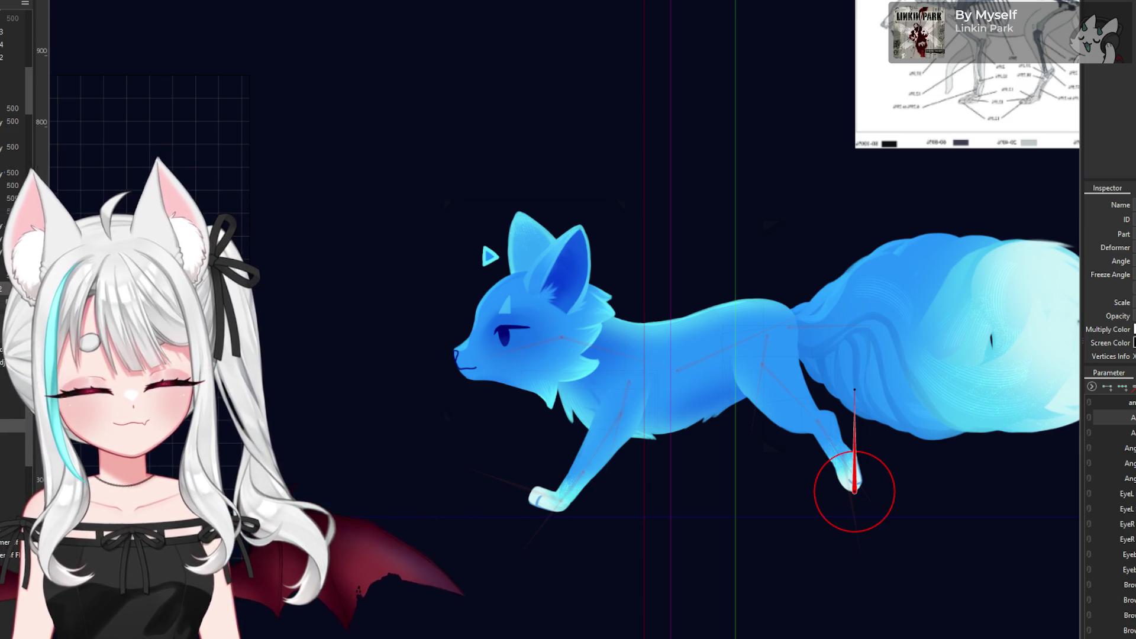
{"action": "left_click", "coordinate": [534, 310]}
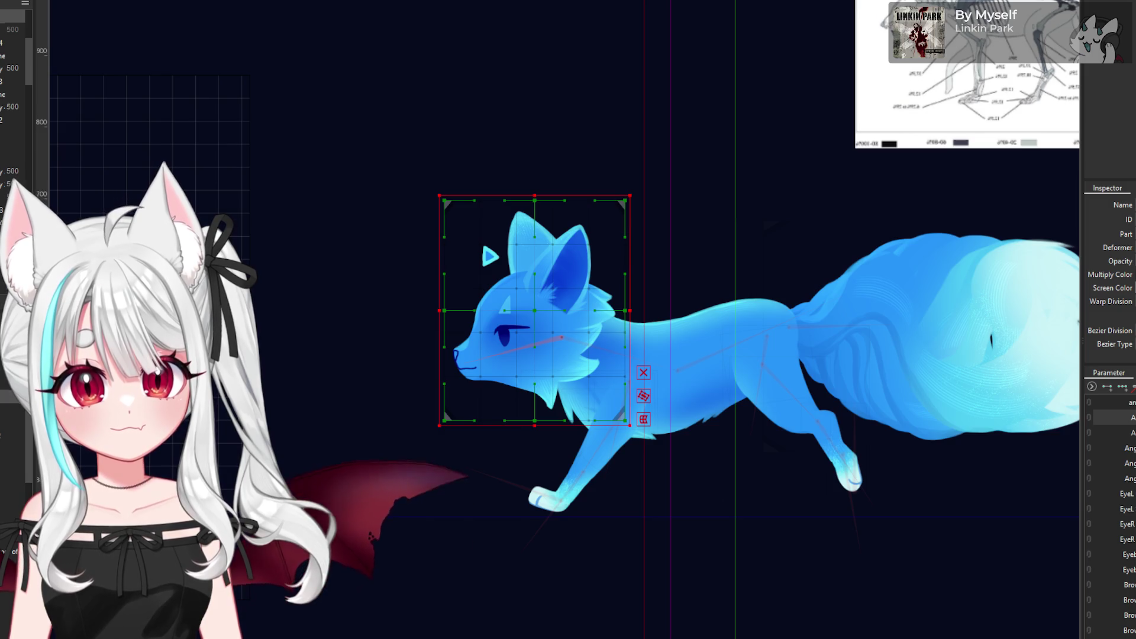
- Inspect the front-leg and tail warp deformers and body mesh, then select everything with Ctrl+A
{"action": "left_click", "coordinate": [604, 438]}
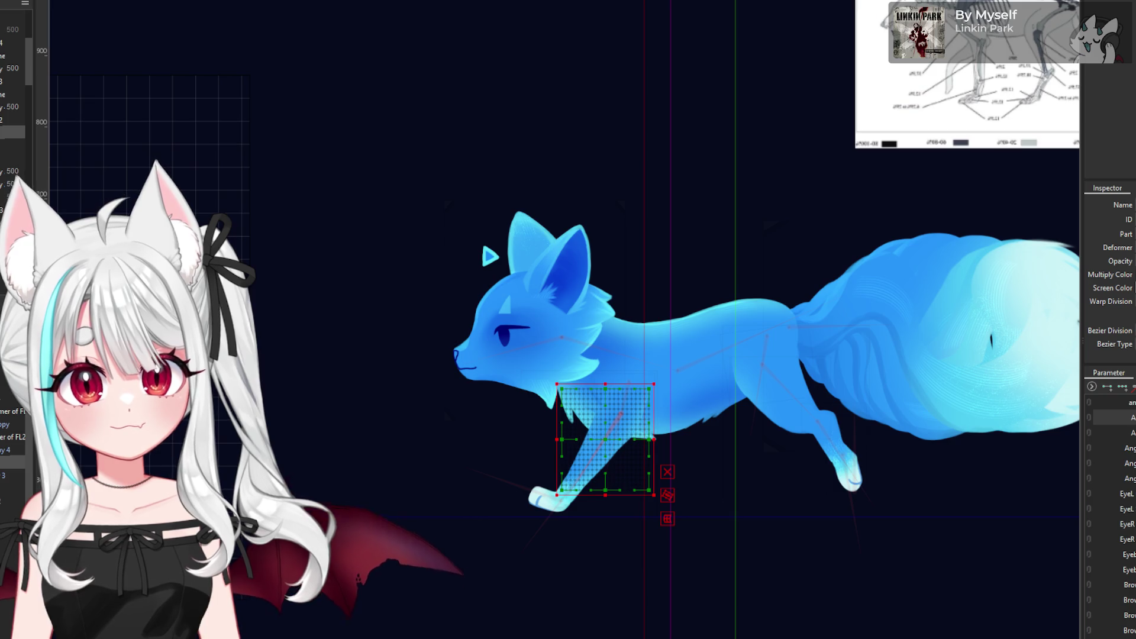
{"action": "left_click", "coordinate": [917, 337]}
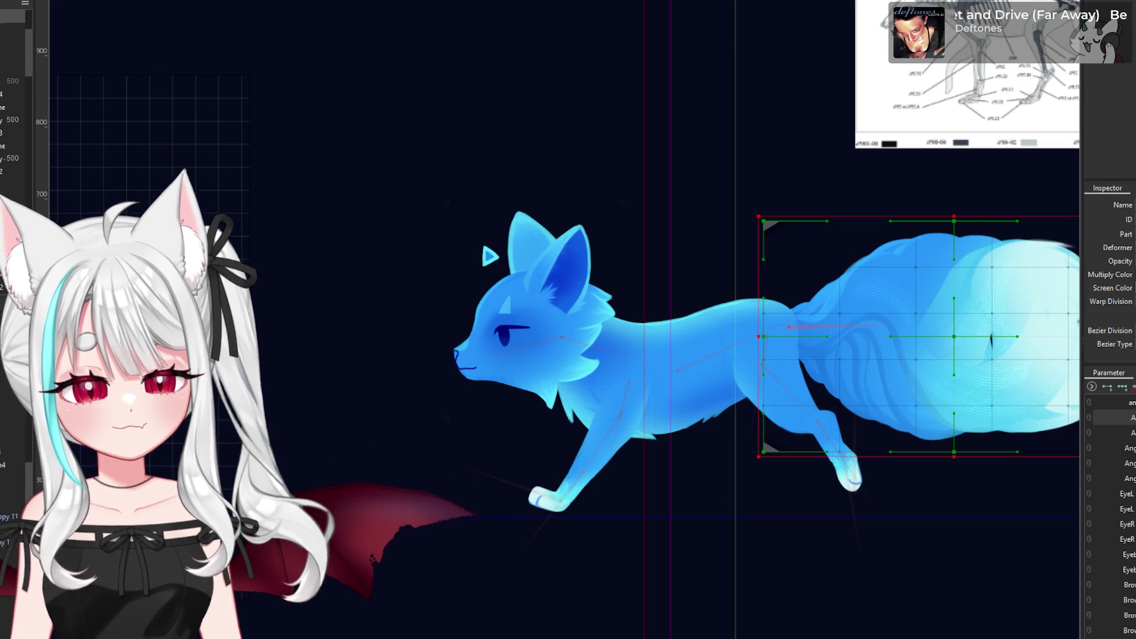
{"action": "left_click", "coordinate": [766, 365]}
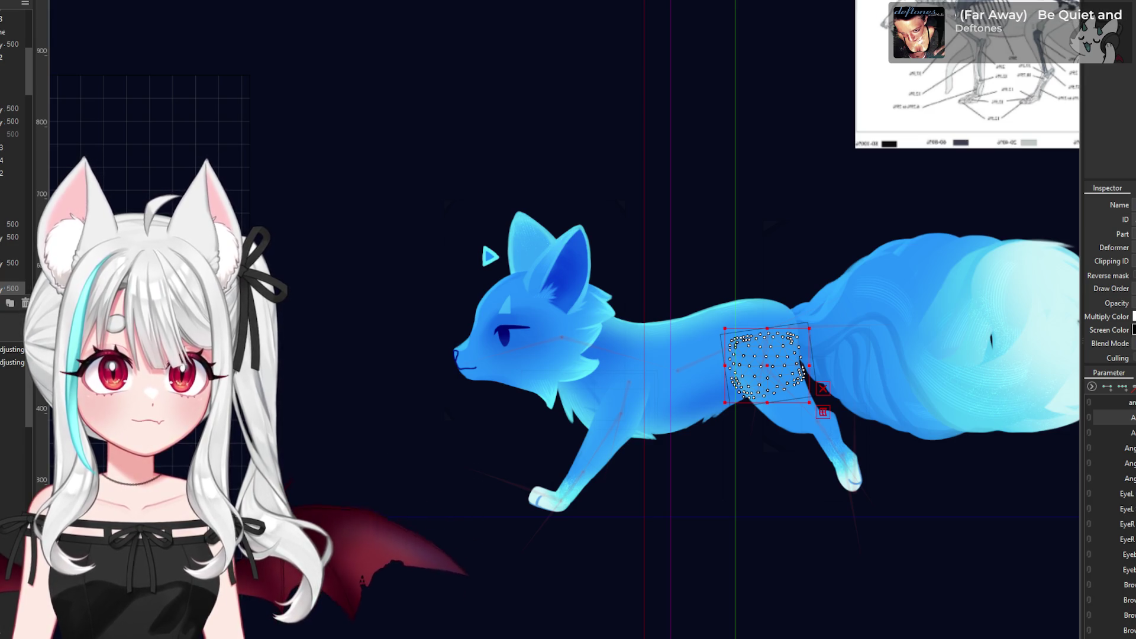
{"action": "key", "text": "ctrl+a"}
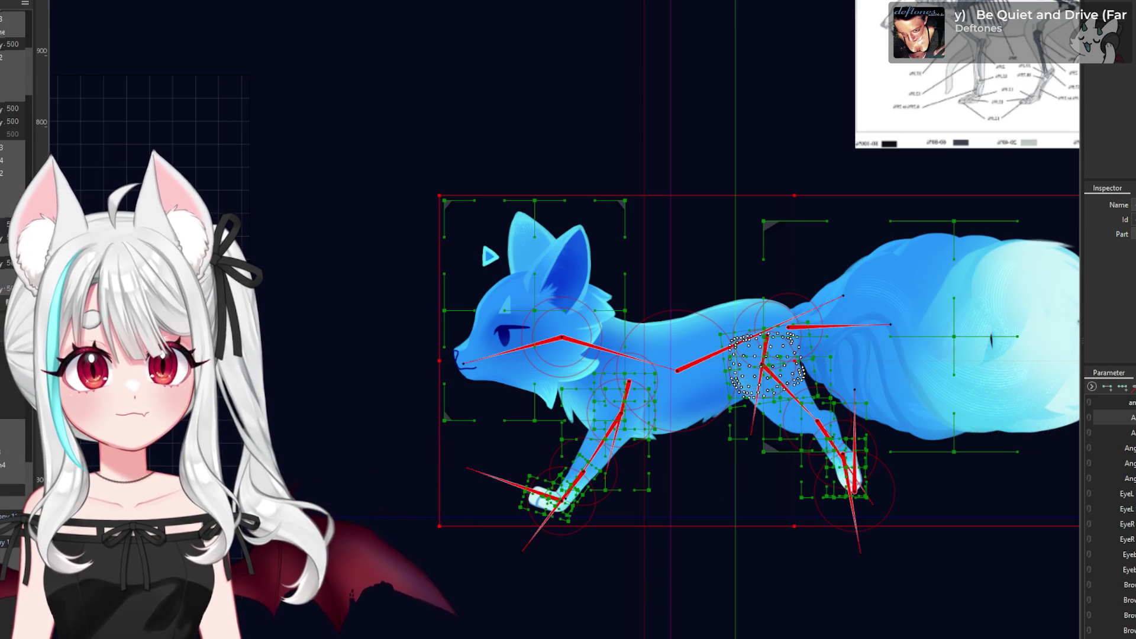
{"action": "left_click", "coordinate": [15, 57]}
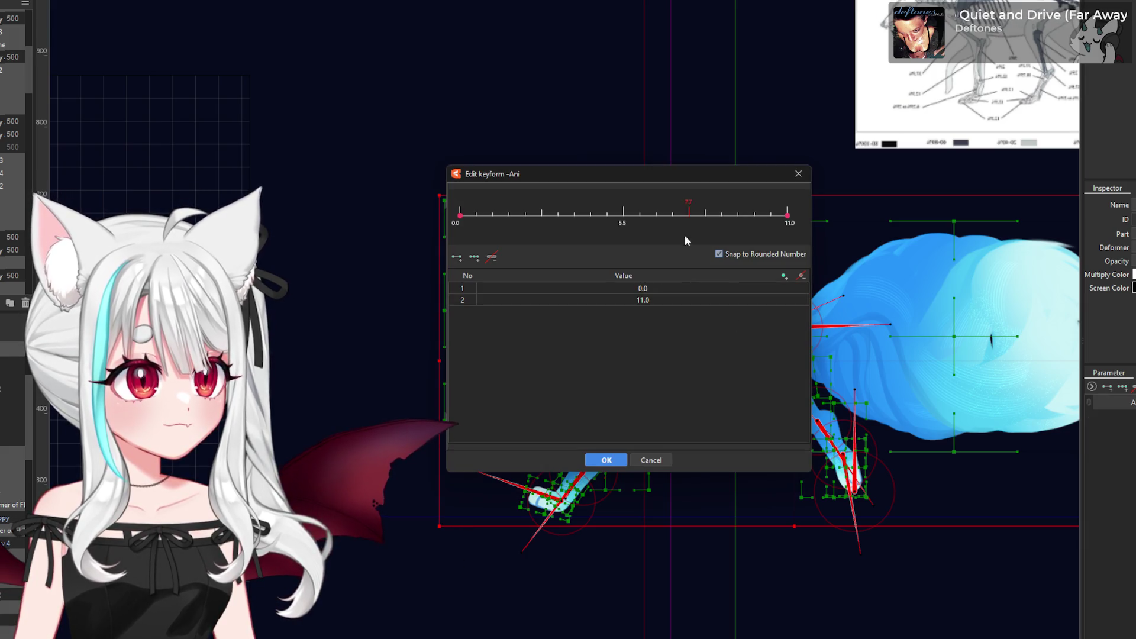
- Add Ani keys at 1, 2, 3, 4 and 5
{"action": "left_click", "coordinate": [784, 276]}
{"action": "type", "text": "1"}
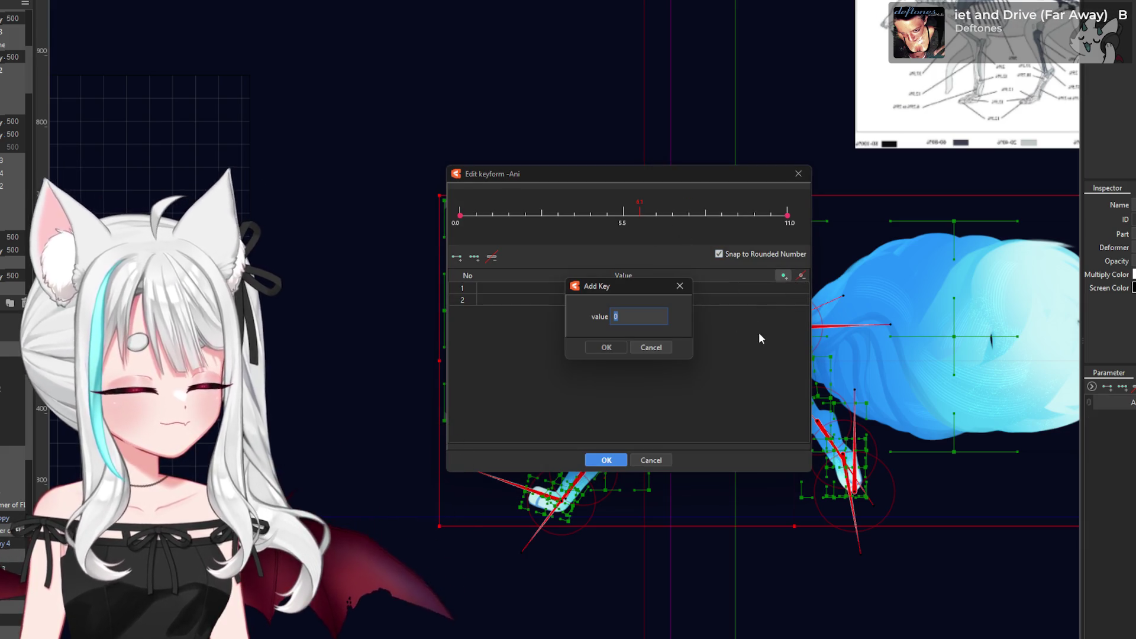
{"action": "left_click", "coordinate": [605, 349]}
{"action": "left_click", "coordinate": [783, 275]}
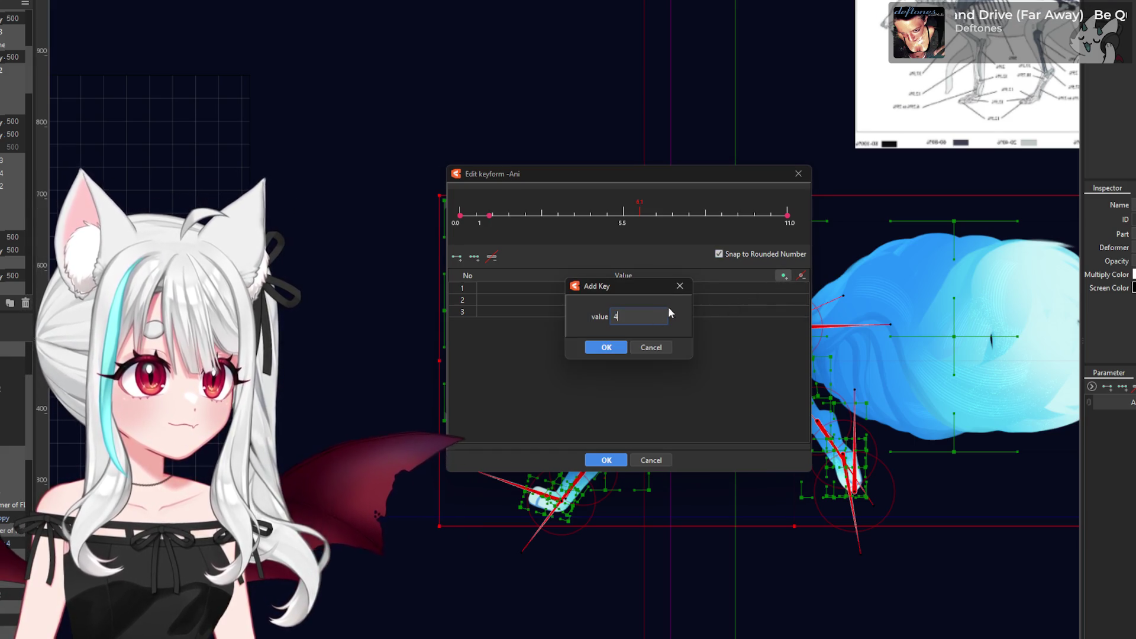
{"action": "key", "text": "BackSpace"}
{"action": "type", "text": "2"}
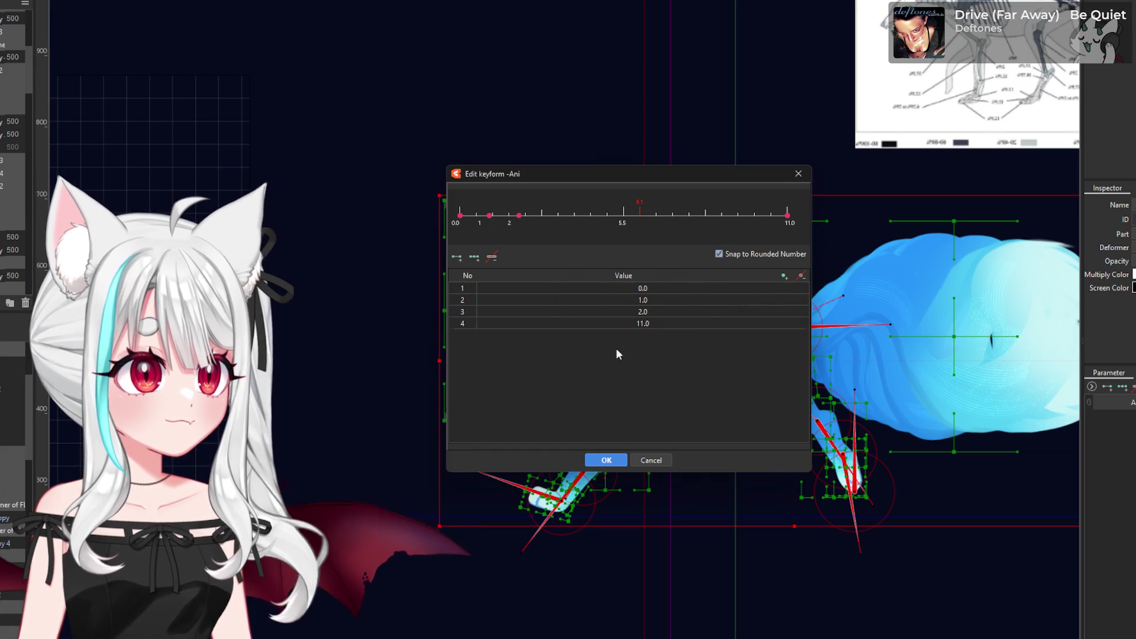
{"action": "left_click", "coordinate": [613, 352]}
{"action": "left_click", "coordinate": [783, 276]}
{"action": "type", "text": "5"}
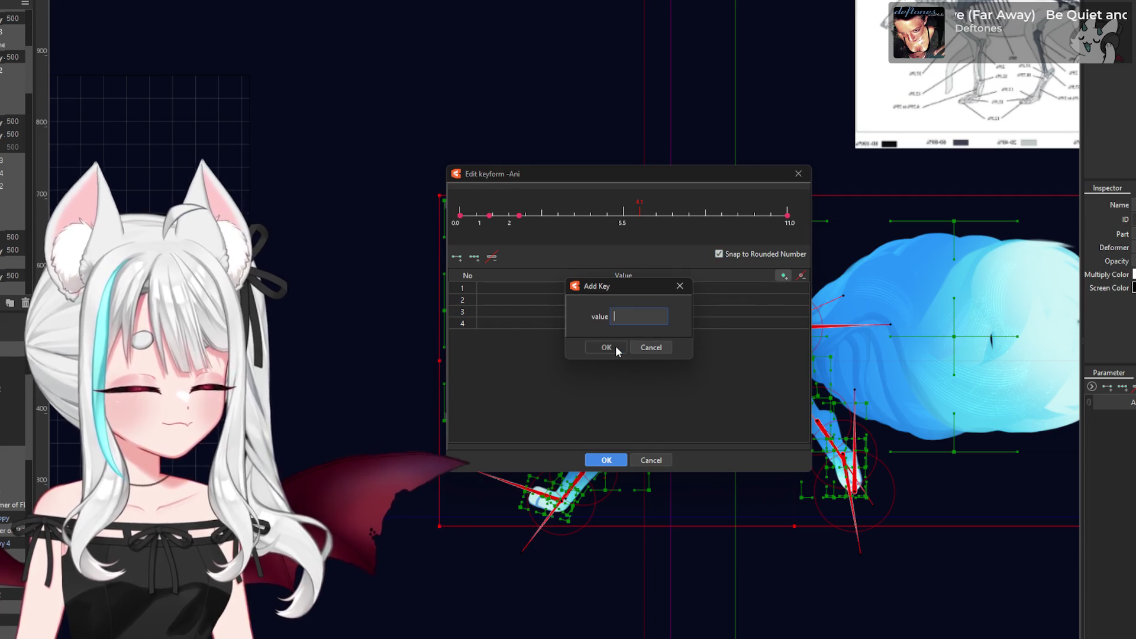
{"action": "left_click", "coordinate": [616, 347]}
{"action": "left_click", "coordinate": [784, 276]}
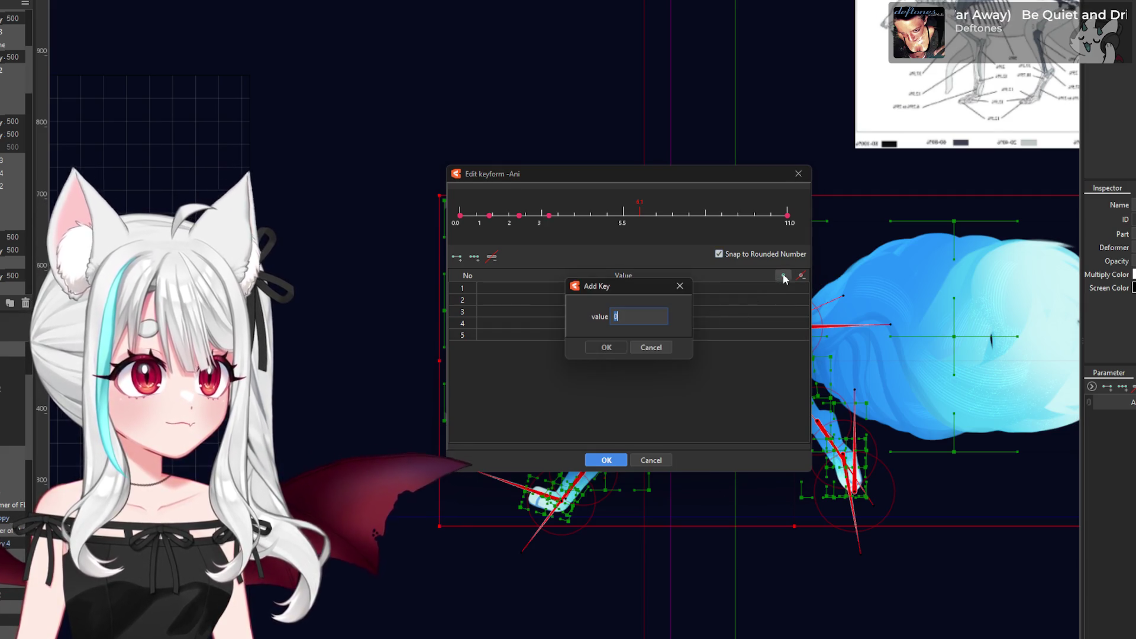
{"action": "type", "text": "4"}
{"action": "left_click", "coordinate": [614, 348]}
{"action": "left_click", "coordinate": [783, 277]}
{"action": "type", "text": "5"}
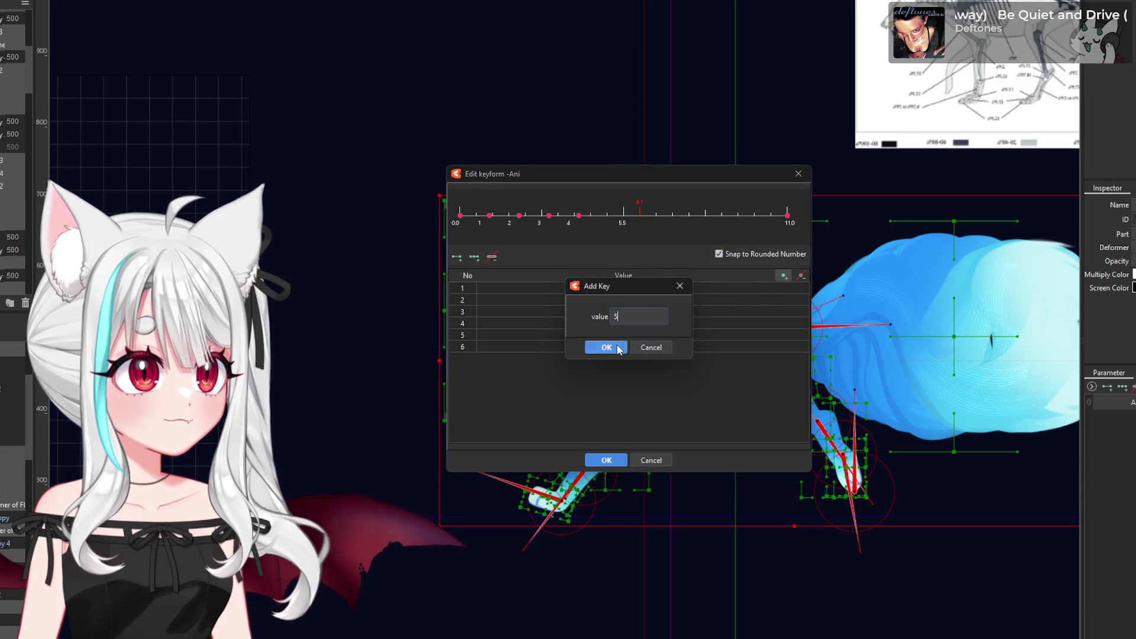
{"action": "left_click", "coordinate": [618, 349]}
- Add Ani keys at 6, 7, 8, 9 and 10, then apply and close the keyform dialog
{"action": "left_click", "coordinate": [783, 277]}
{"action": "type", "text": "6"}
{"action": "left_click", "coordinate": [620, 348]}
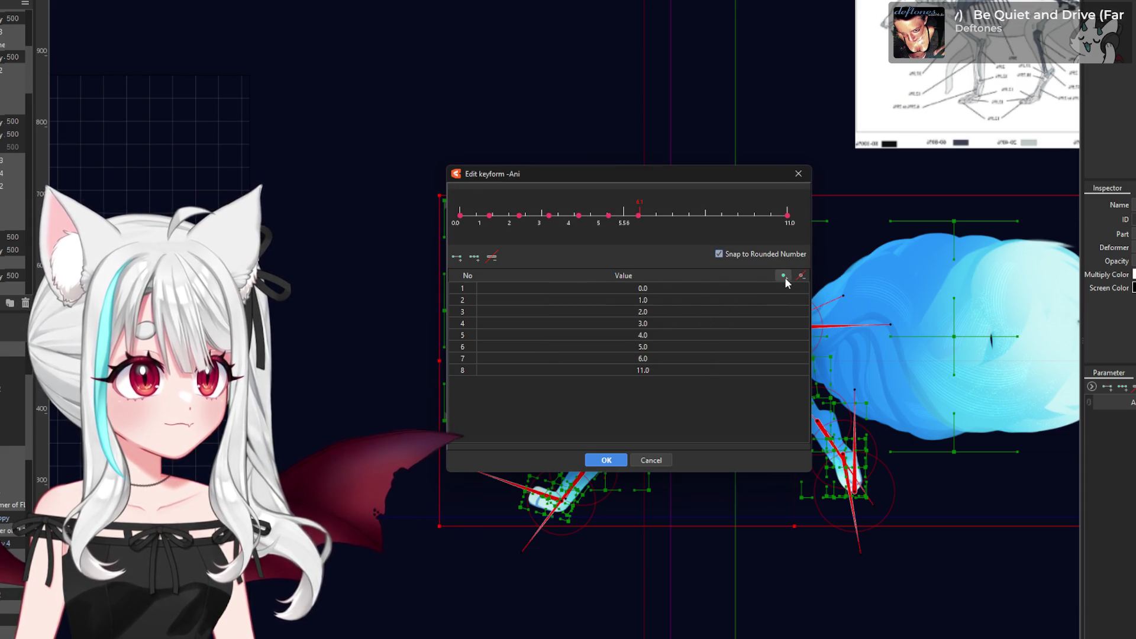
{"action": "left_click", "coordinate": [784, 276]}
{"action": "type", "text": "7"}
{"action": "left_click", "coordinate": [607, 348]}
{"action": "left_click", "coordinate": [783, 277]}
{"action": "type", "text": "8"}
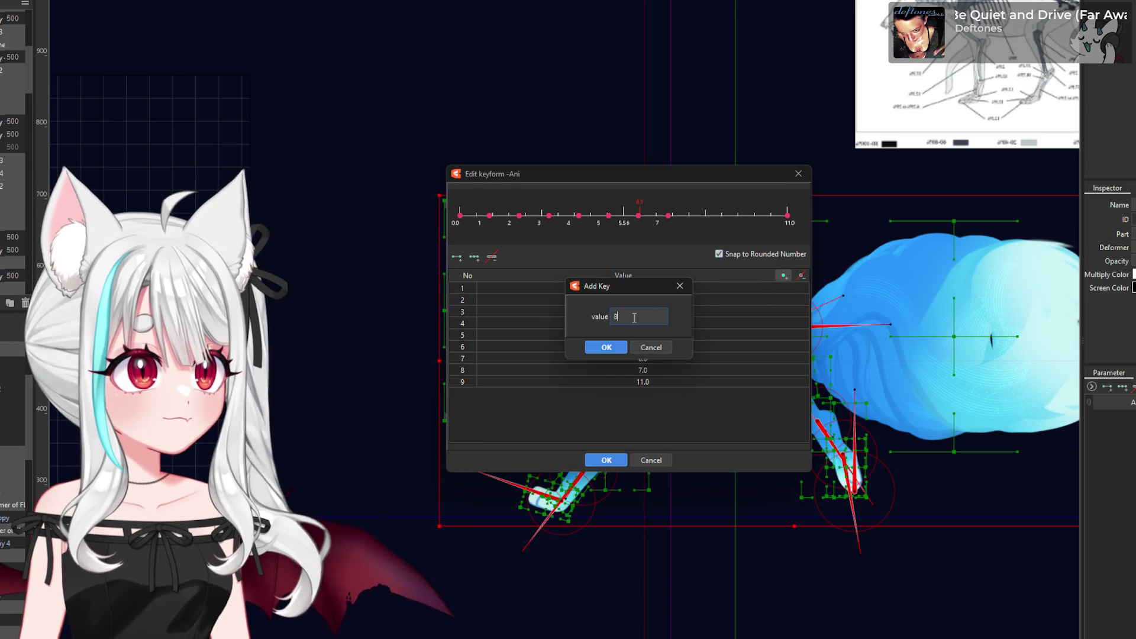
{"action": "left_click", "coordinate": [595, 347]}
{"action": "left_click", "coordinate": [783, 276]}
{"action": "type", "text": "9"}
{"action": "left_click", "coordinate": [604, 348]}
{"action": "left_click", "coordinate": [782, 276]}
{"action": "type", "text": "10"}
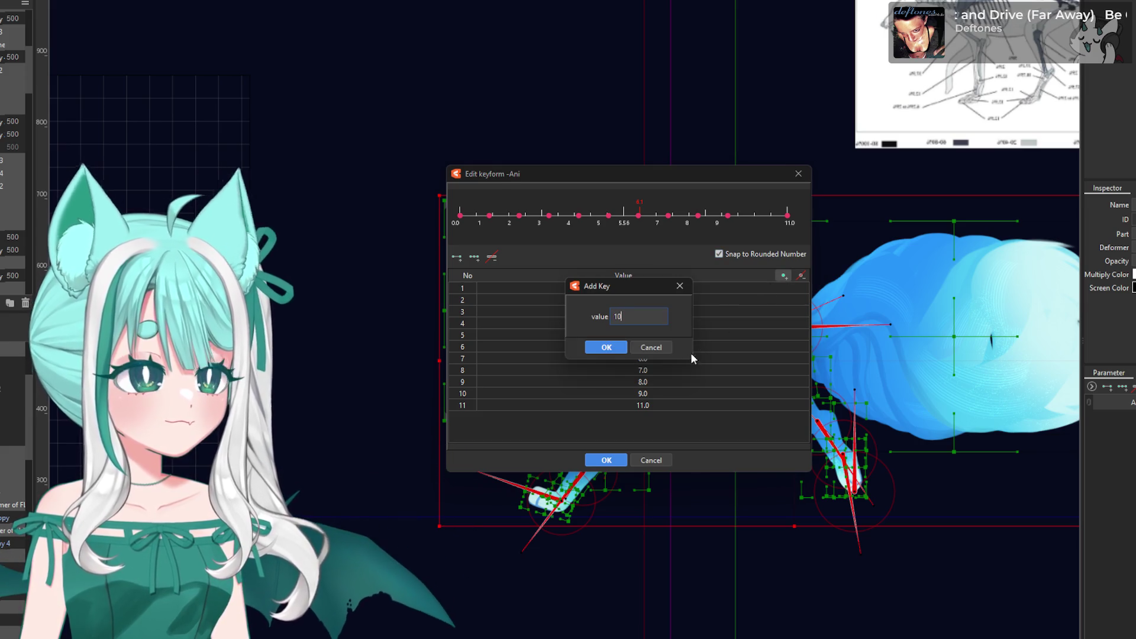
{"action": "left_click", "coordinate": [616, 349]}
{"action": "left_click", "coordinate": [614, 461]}
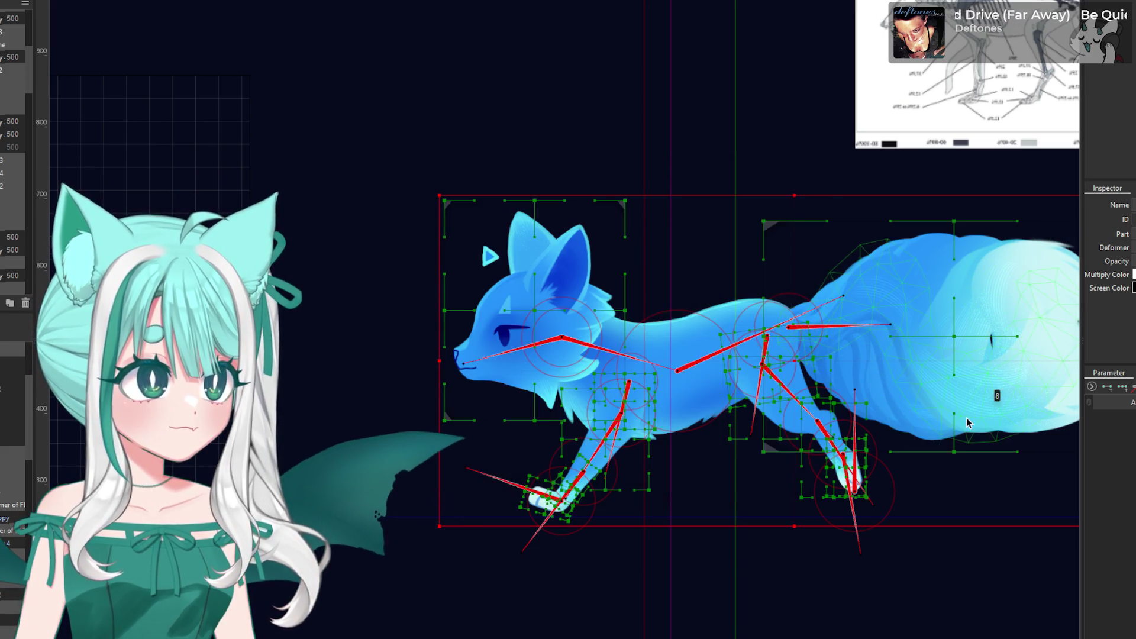
- Zoom around the canvas and clear the selection on the fox rig
{"action": "scroll", "coordinate": [614, 365], "scroll_direction": "down", "scroll_amount": 3}
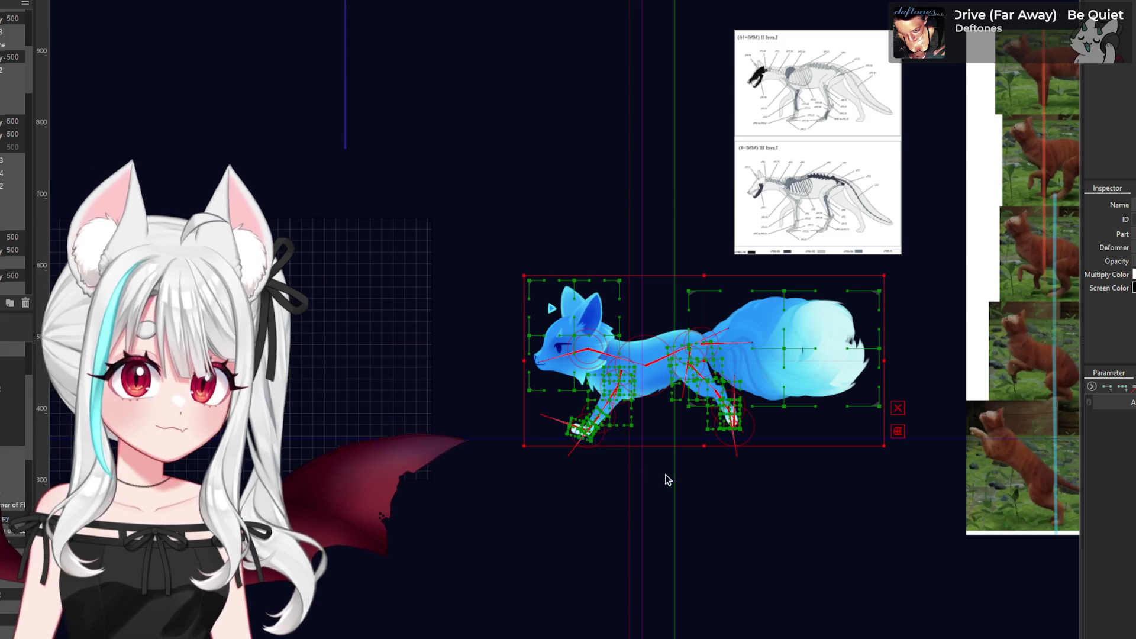
{"action": "scroll", "coordinate": [721, 362], "scroll_direction": "up", "scroll_amount": 3}
{"action": "scroll", "coordinate": [721, 362], "scroll_direction": "down", "scroll_amount": 2}
{"action": "scroll", "coordinate": [828, 337], "scroll_direction": "up", "scroll_amount": 2}
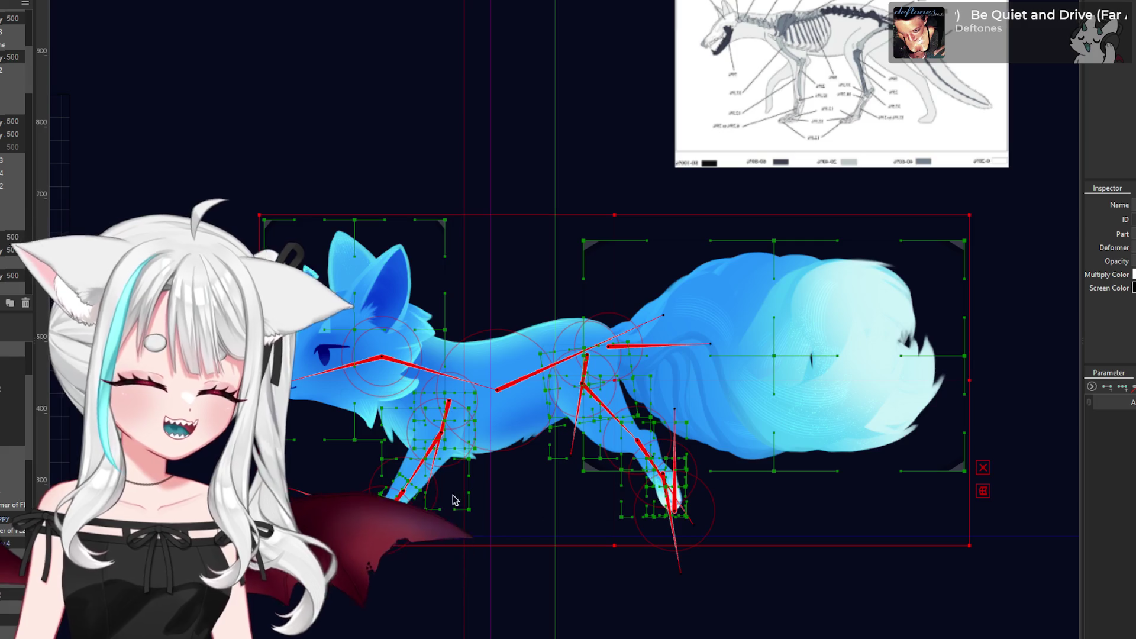
{"action": "scroll", "coordinate": [456, 507], "scroll_direction": "down", "scroll_amount": 3}
{"action": "left_click", "coordinate": [893, 467]}
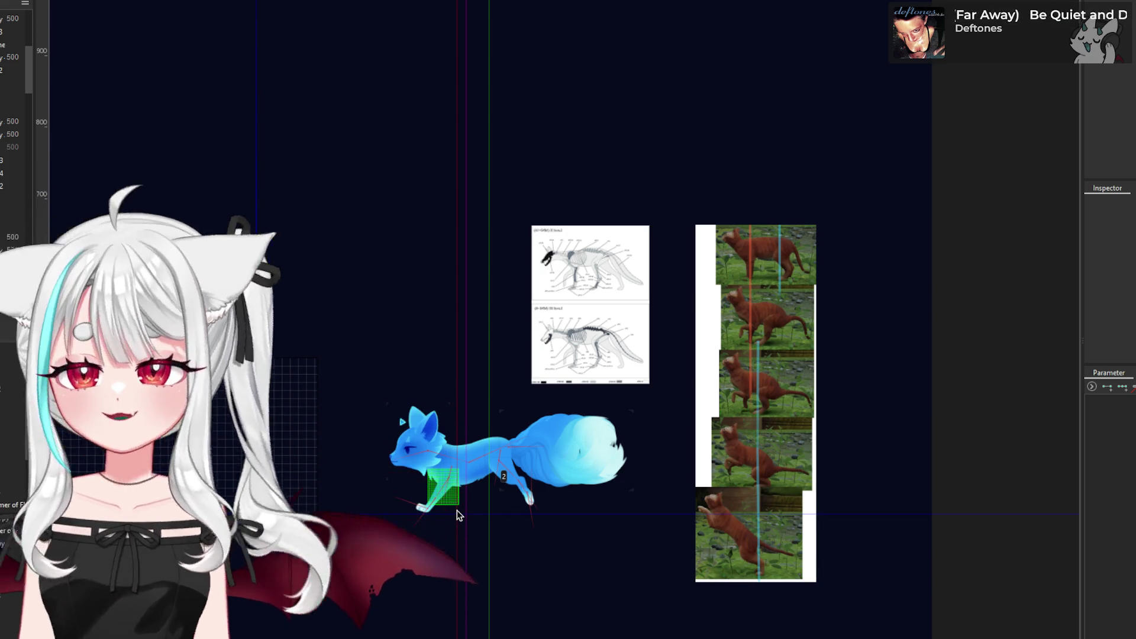
- Select all art meshes, check the parameter key options, then select the hind leg rotation deformer
{"action": "scroll", "coordinate": [509, 278], "scroll_direction": "down", "scroll_amount": 2}
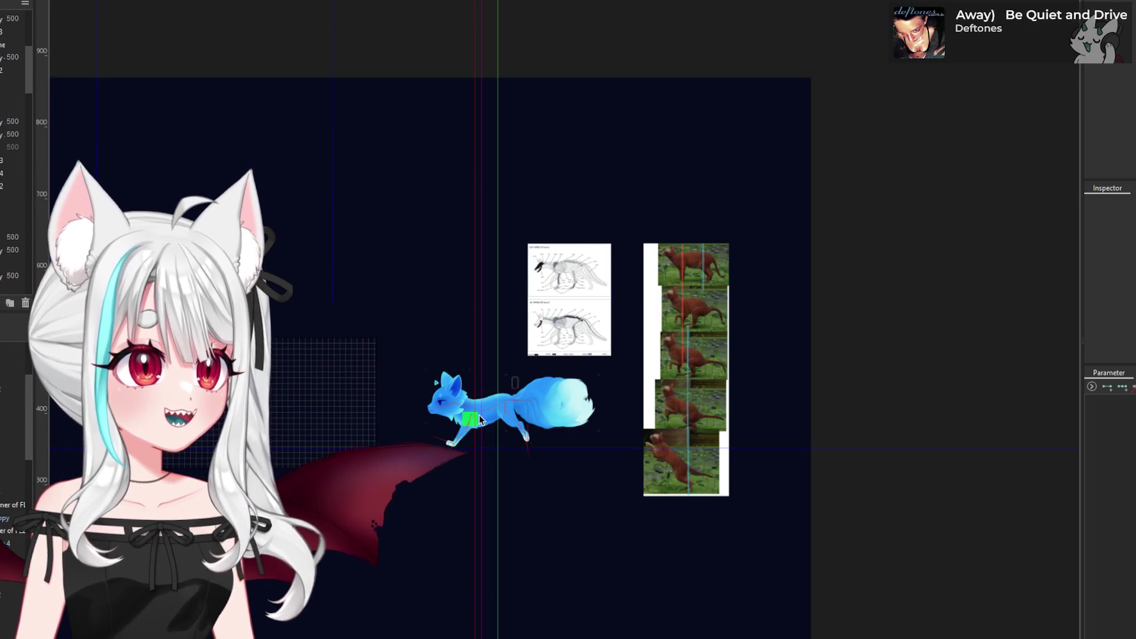
{"action": "scroll", "coordinate": [479, 408], "scroll_direction": "up", "scroll_amount": 4}
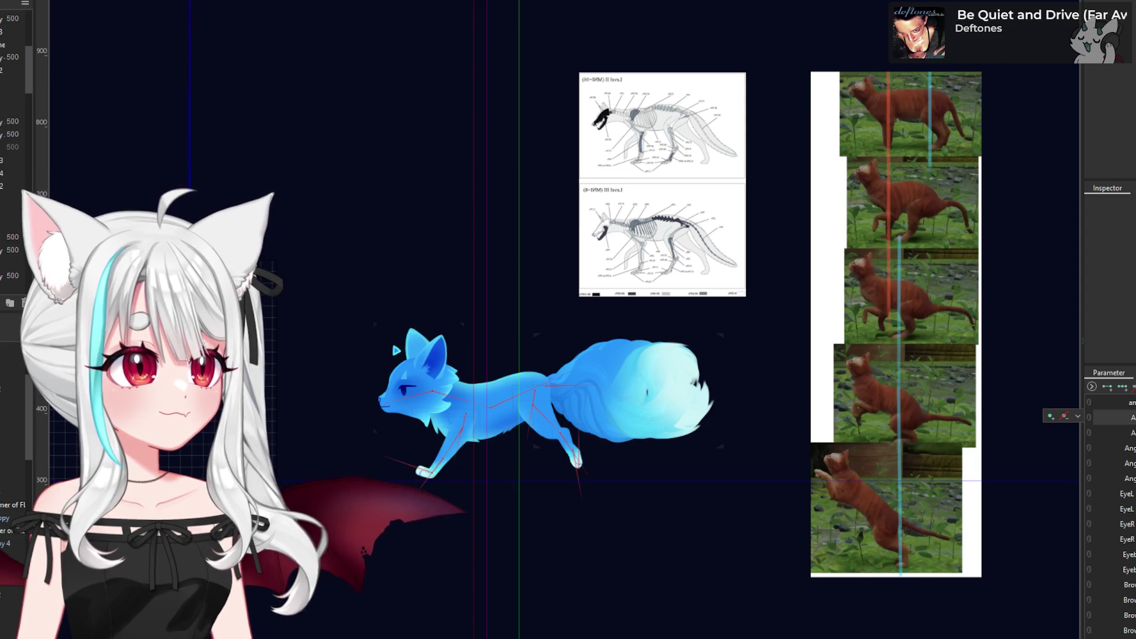
{"action": "key", "text": "ctrl+a"}
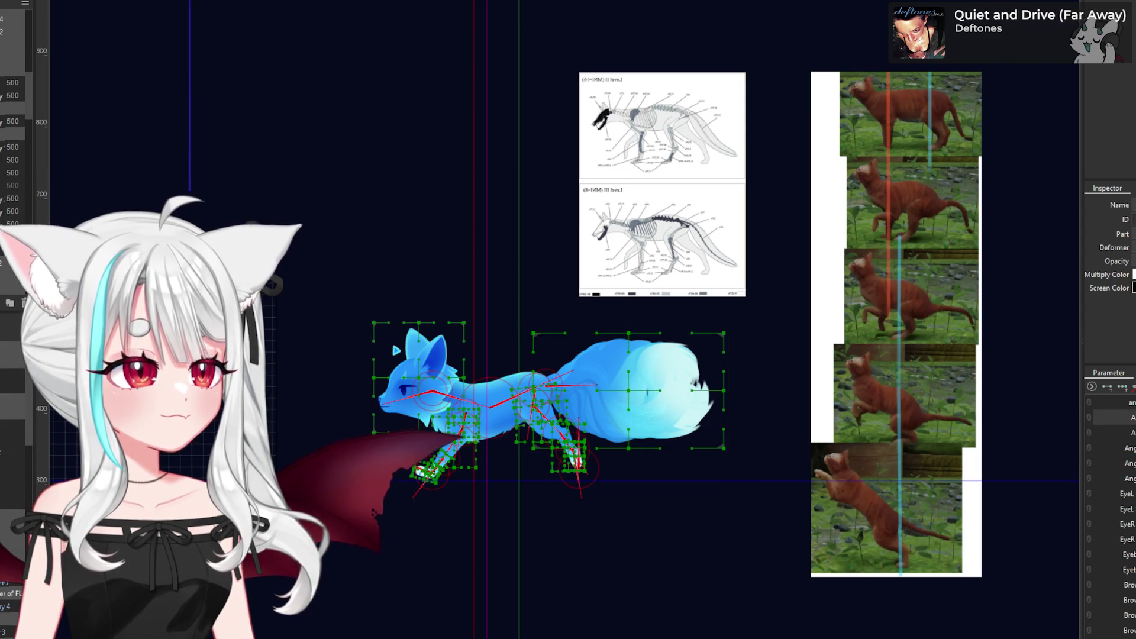
{"action": "left_click", "coordinate": [1077, 416]}
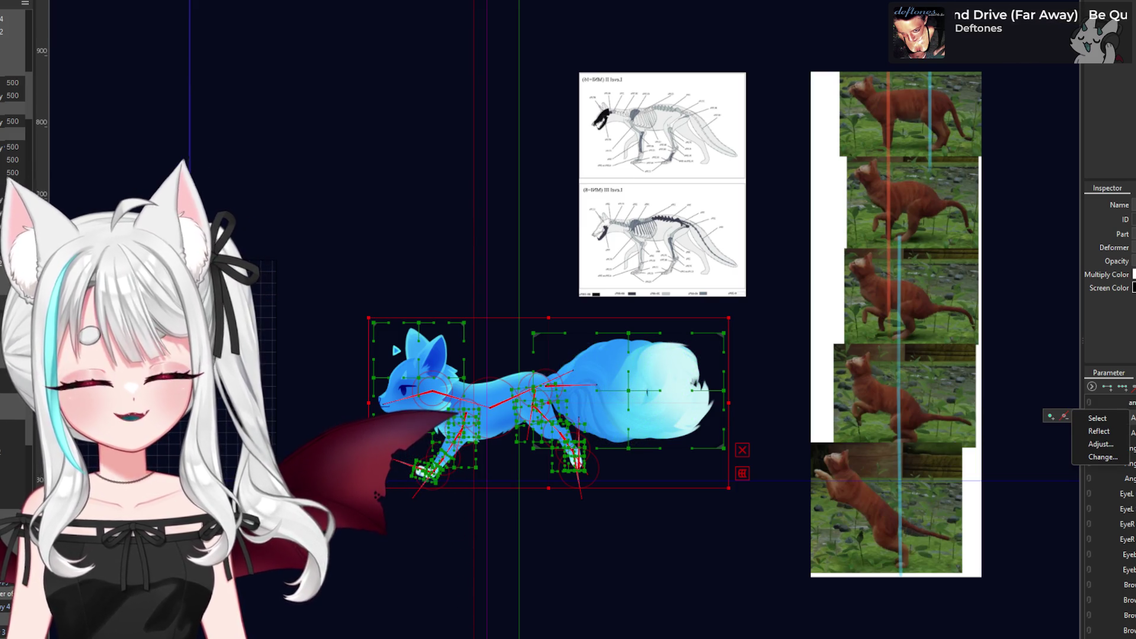
{"action": "key", "text": "Escape"}
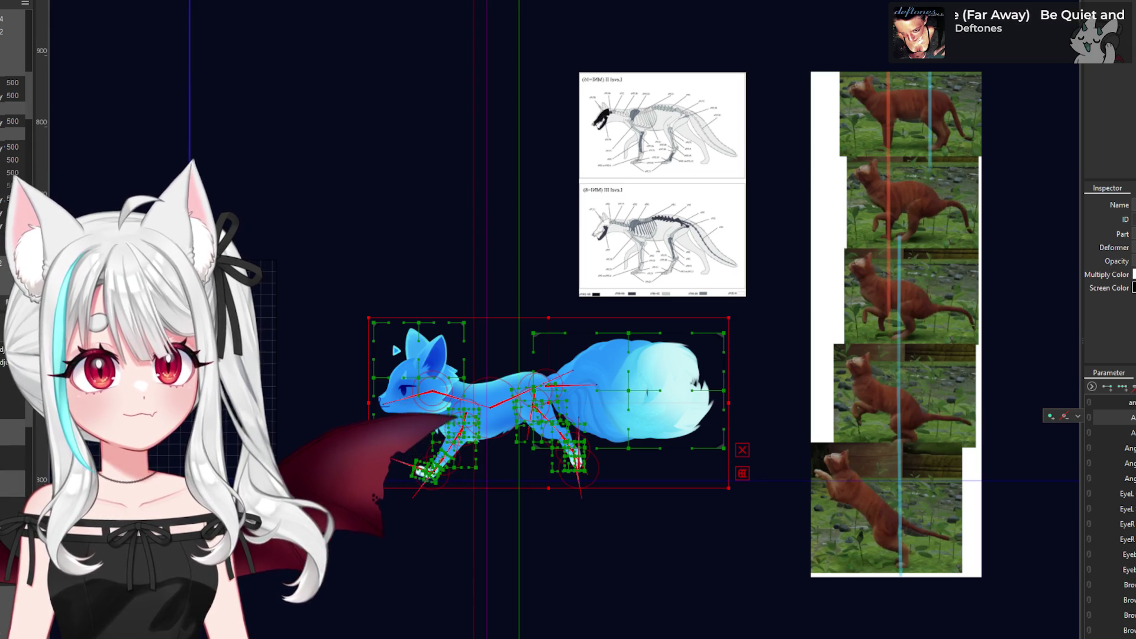
{"action": "left_click", "coordinate": [578, 464]}
- Zoom to the hind leg, start rotation deformer Parts9 Rotation3 with Ctrl+R, then switch to Discord
{"action": "scroll", "coordinate": [594, 420], "scroll_direction": "up", "scroll_amount": 3}
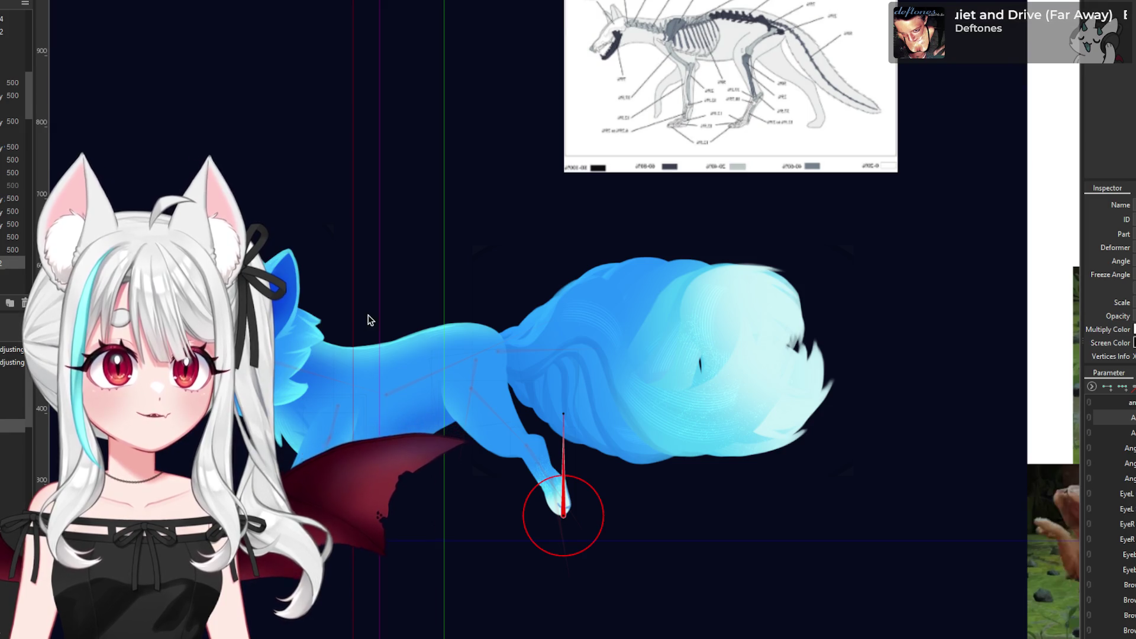
{"action": "key", "text": "ctrl+r"}
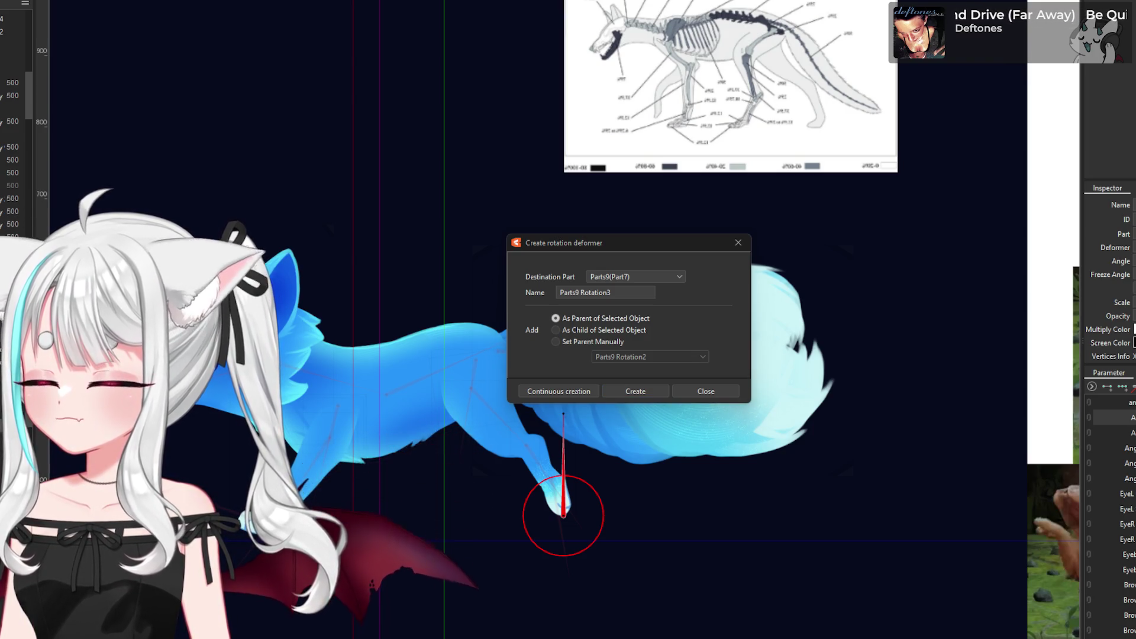
{"action": "key", "text": "alt+Tab"}
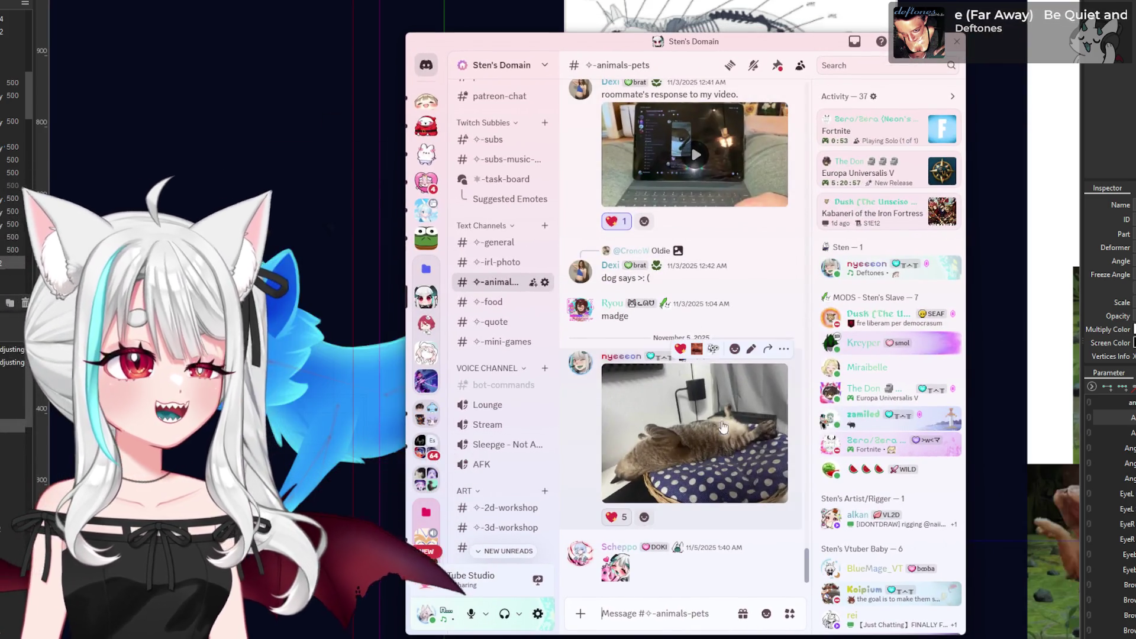
- View a cat photo full size, move the Discord window higher, then play the Snoot cat video
{"action": "left_click", "coordinate": [723, 426]}
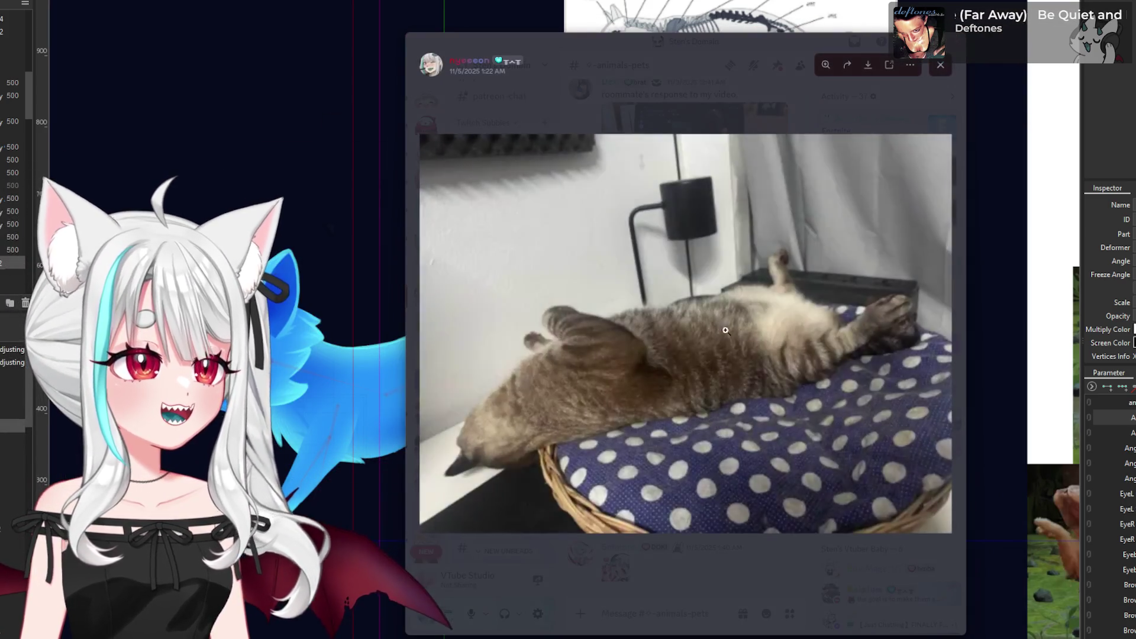
{"action": "mouse_move", "coordinate": [684, 50]}
{"action": "left_mouse_down"}
{"action": "mouse_move", "coordinate": [634, 30]}
{"action": "mouse_move", "coordinate": [612, 37]}
{"action": "mouse_move", "coordinate": [628, 33]}
{"action": "left_mouse_up"}
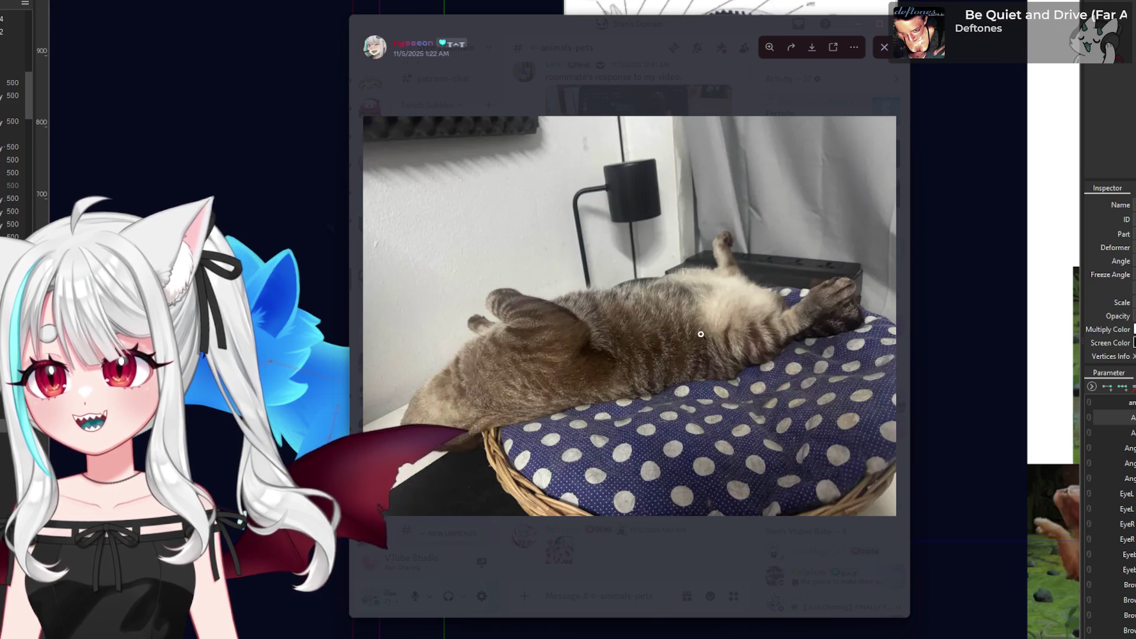
{"action": "left_click", "coordinate": [716, 104]}
{"action": "scroll", "coordinate": [707, 296], "scroll_direction": "up", "scroll_amount": 10}
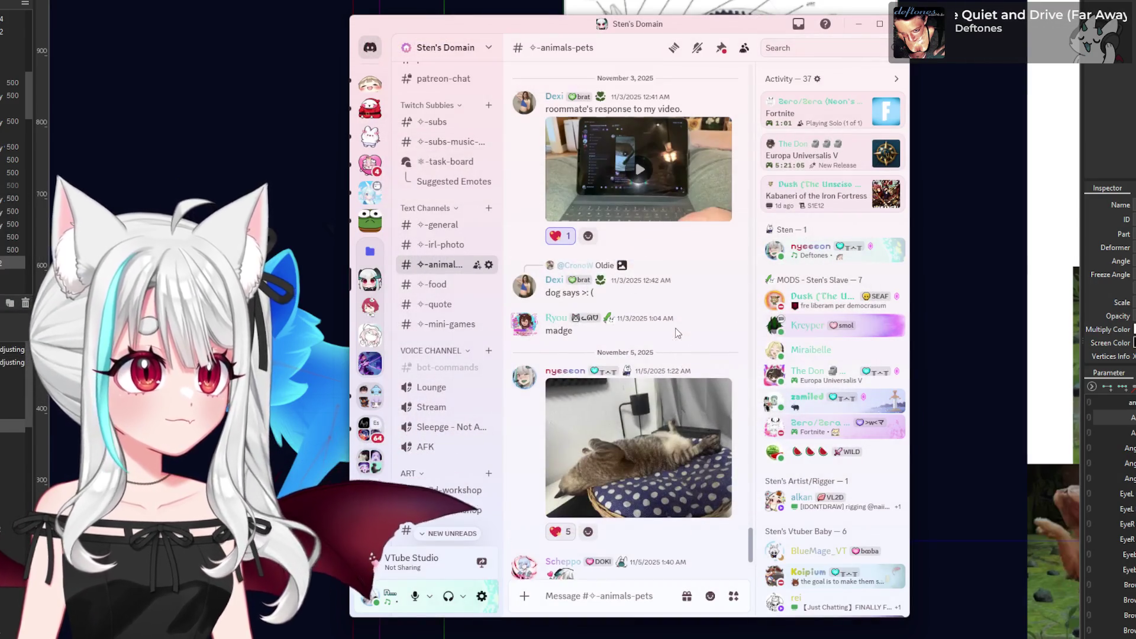
{"action": "scroll", "coordinate": [705, 300], "scroll_direction": "up", "scroll_amount": 6}
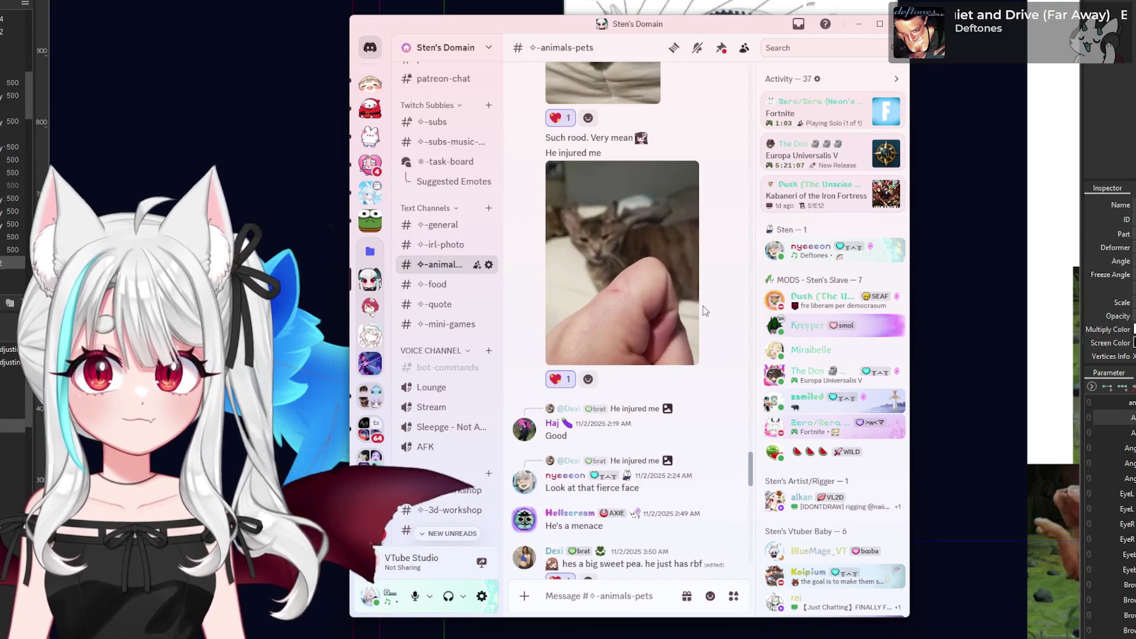
{"action": "scroll", "coordinate": [703, 307], "scroll_direction": "up", "scroll_amount": 15}
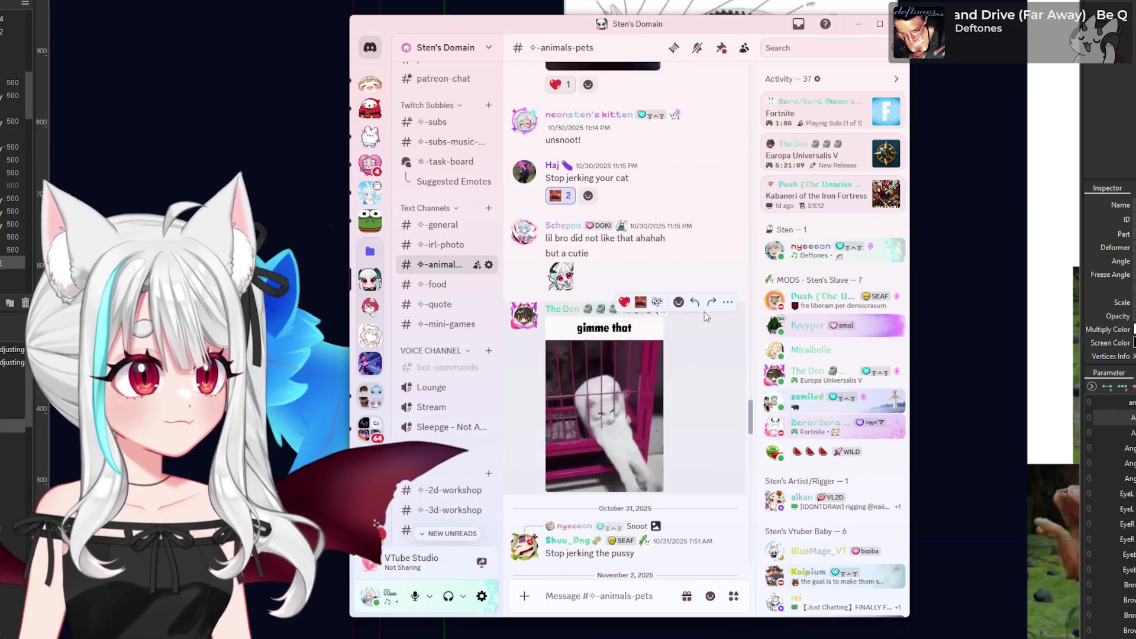
{"action": "scroll", "coordinate": [704, 311], "scroll_direction": "up", "scroll_amount": 15}
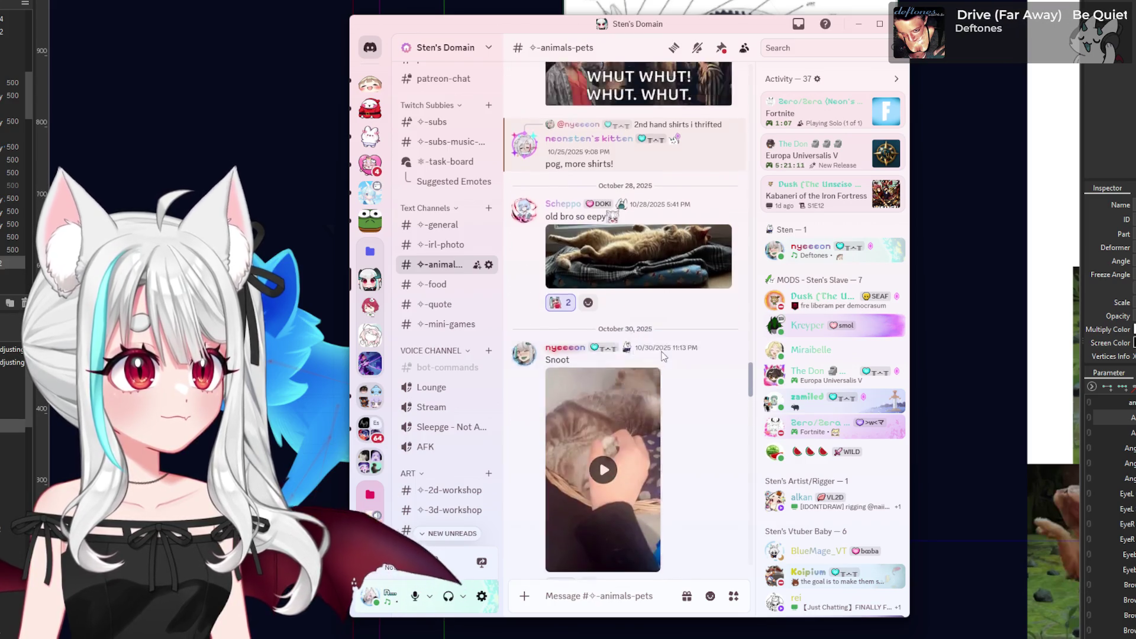
{"action": "scroll", "coordinate": [668, 342], "scroll_direction": "down", "scroll_amount": 10}
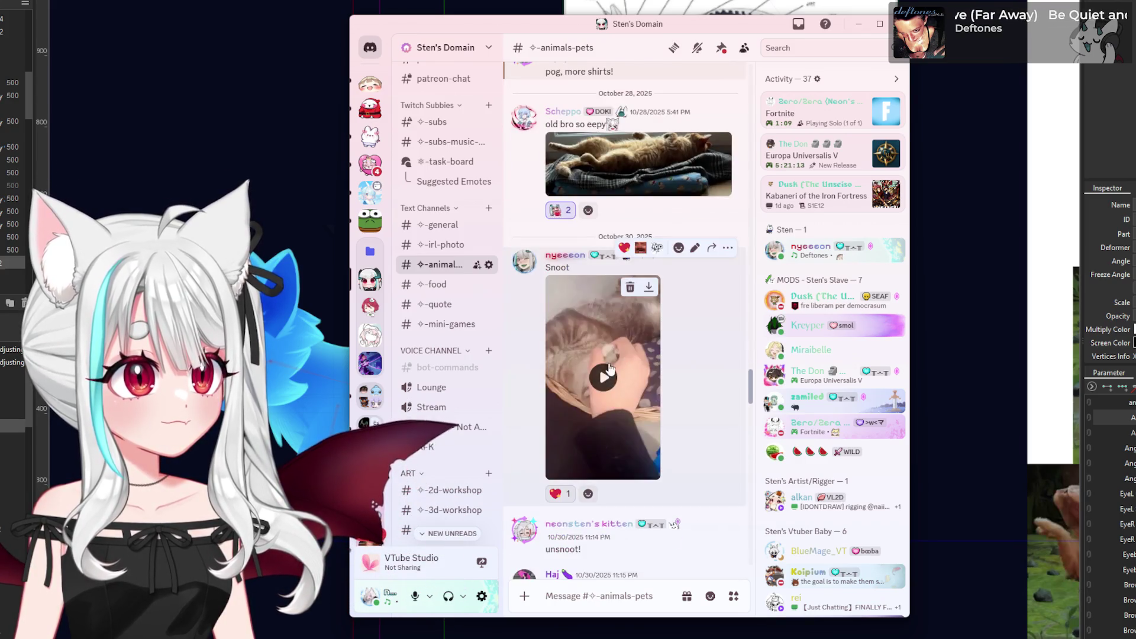
{"action": "left_click", "coordinate": [607, 378]}
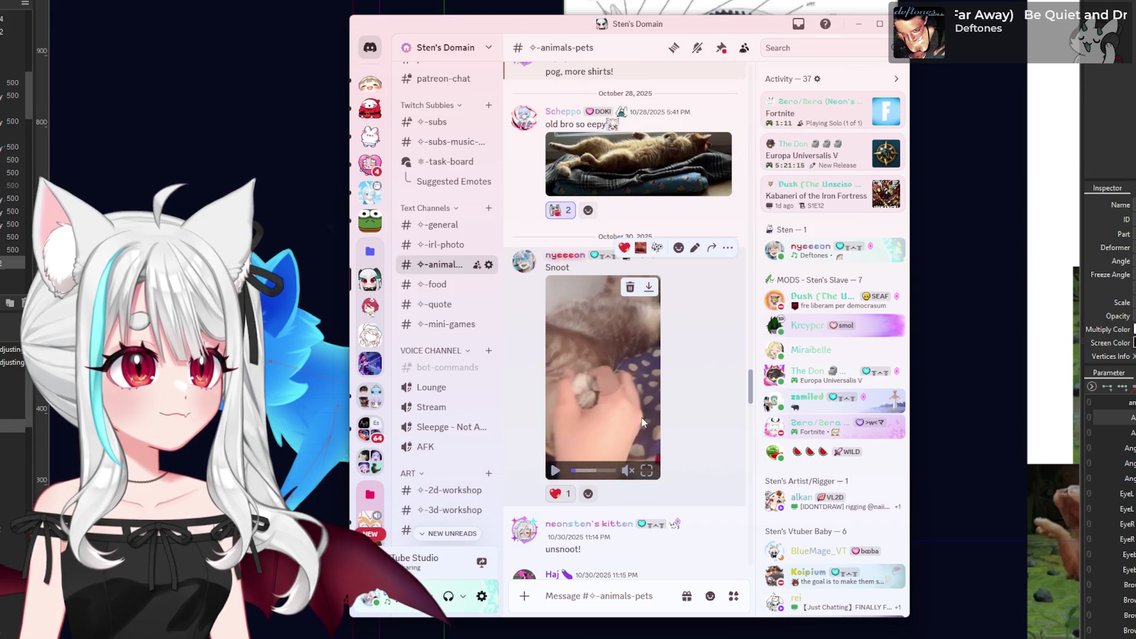
- View the cat-on-box photo at full size, then close it
{"action": "scroll", "coordinate": [677, 412], "scroll_direction": "up", "scroll_amount": 5}
{"action": "scroll", "coordinate": [676, 412], "scroll_direction": "up", "scroll_amount": 10}
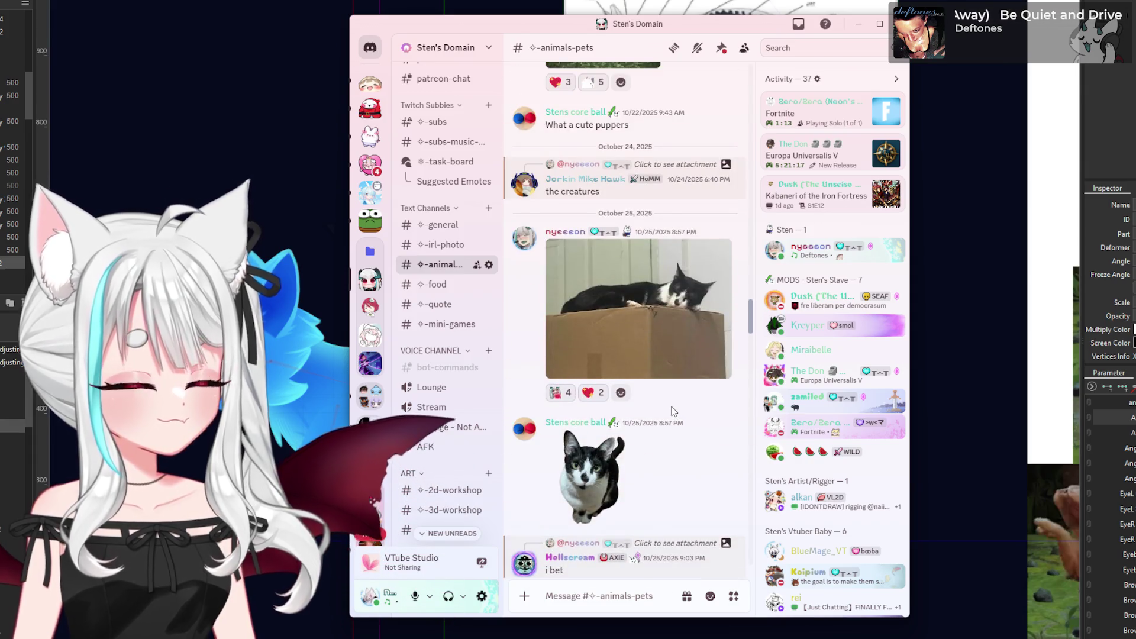
{"action": "left_click", "coordinate": [628, 348]}
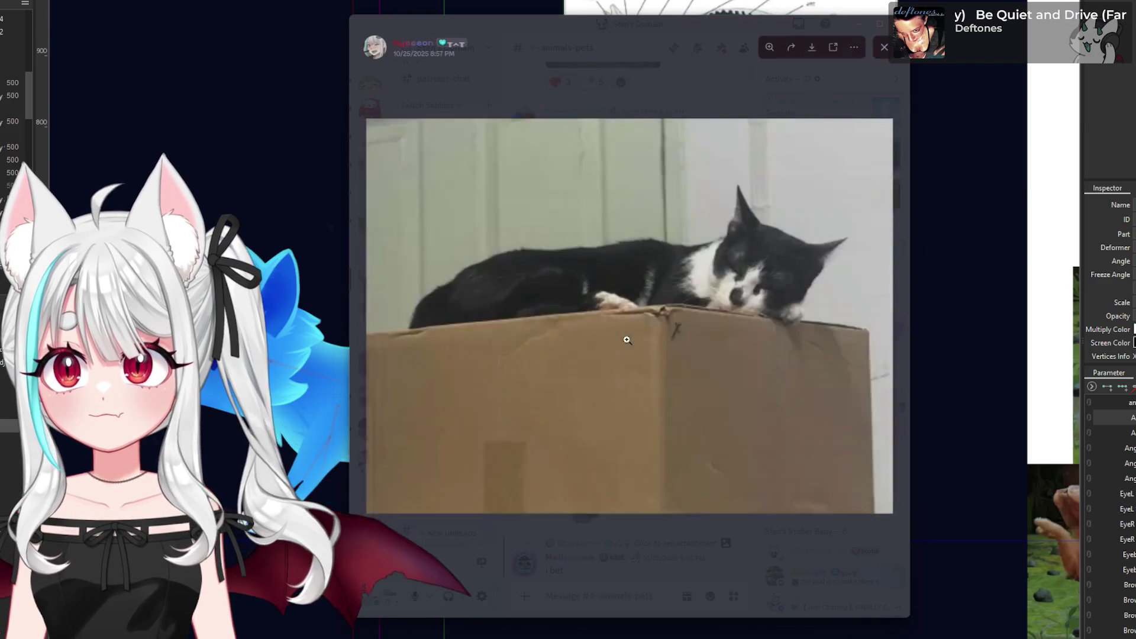
{"action": "left_click", "coordinate": [703, 570]}
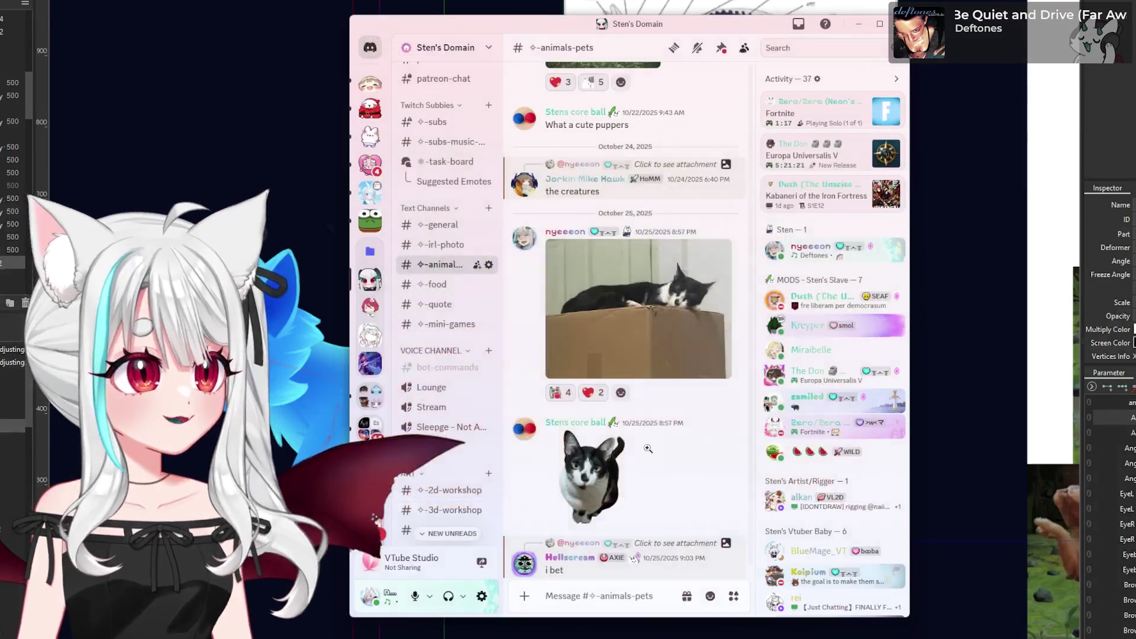
- Scroll further back through #animals-pets, enlarge and zoom into another cat image, then close it
{"action": "scroll", "coordinate": [675, 343], "scroll_direction": "up", "scroll_amount": 5}
{"action": "scroll", "coordinate": [677, 341], "scroll_direction": "up", "scroll_amount": 10}
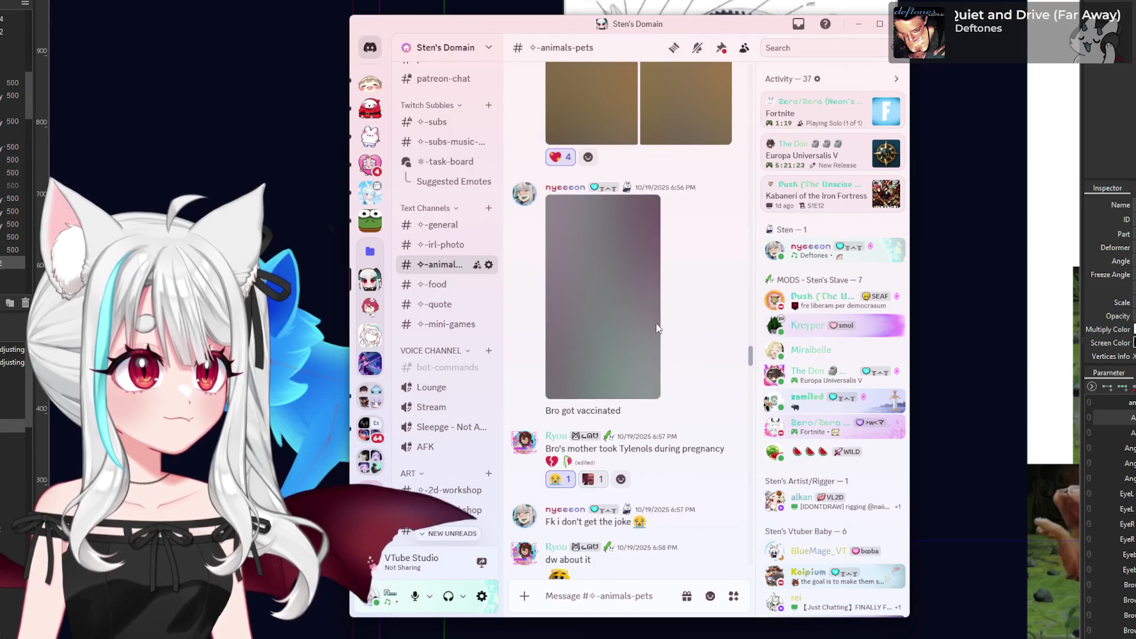
{"action": "scroll", "coordinate": [671, 329], "scroll_direction": "up", "scroll_amount": 15}
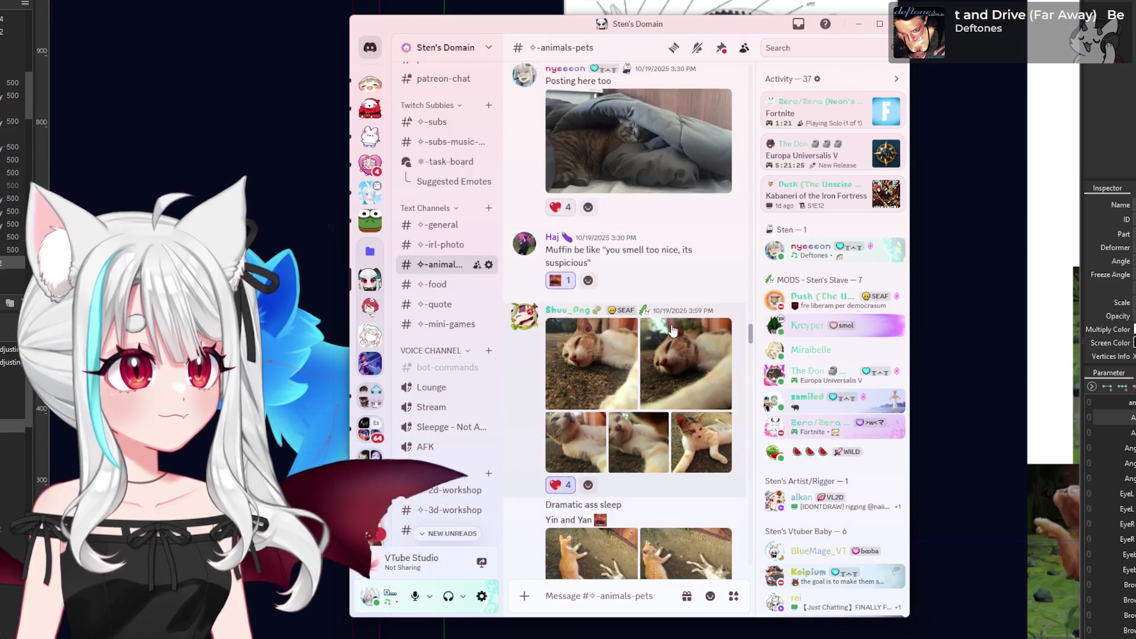
{"action": "scroll", "coordinate": [672, 329], "scroll_direction": "up", "scroll_amount": 15}
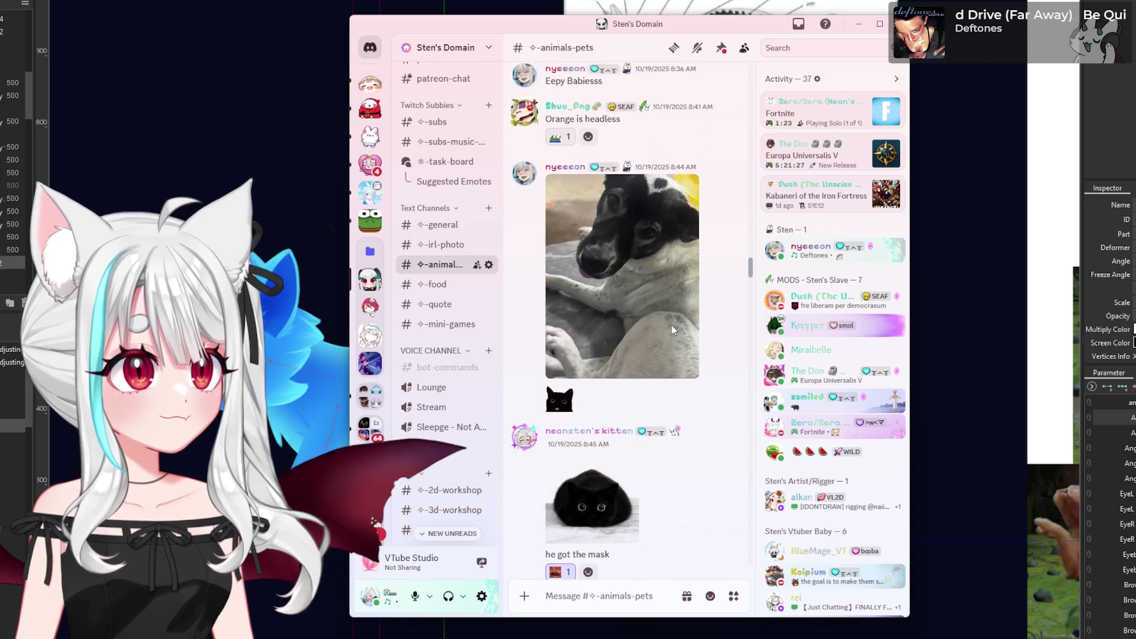
{"action": "scroll", "coordinate": [672, 329], "scroll_direction": "up", "scroll_amount": 15}
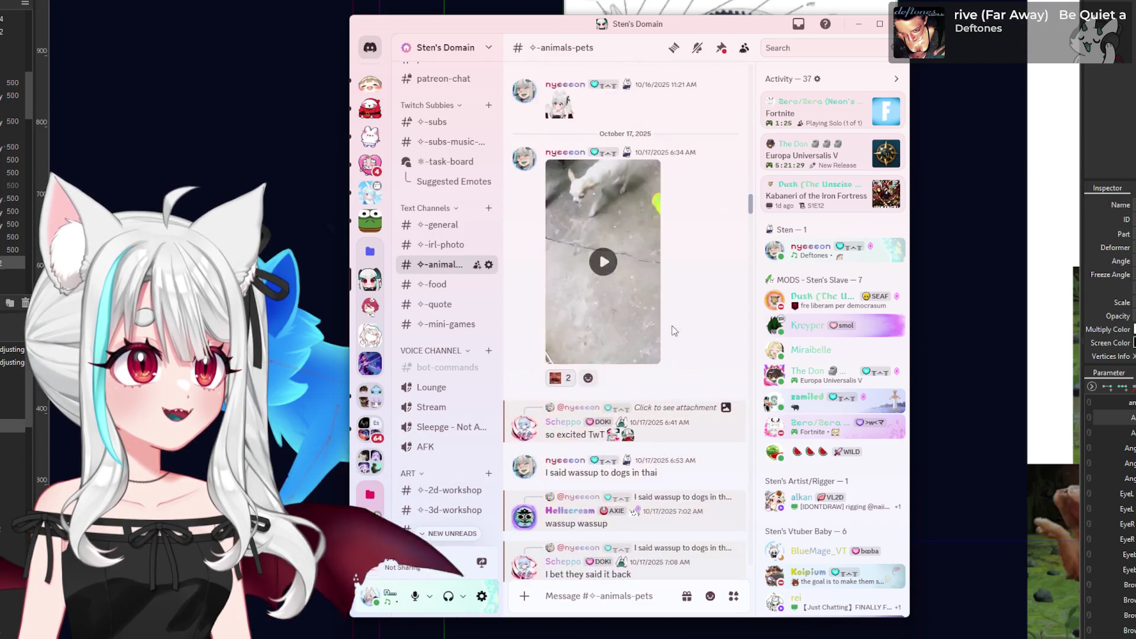
{"action": "scroll", "coordinate": [672, 330], "scroll_direction": "up", "scroll_amount": 15}
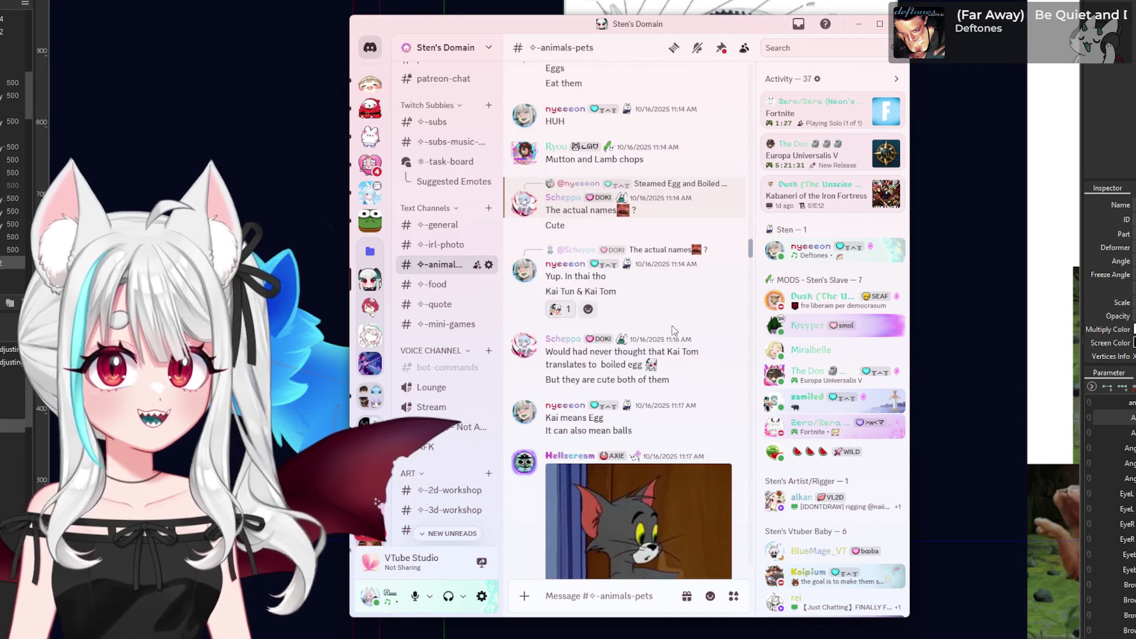
{"action": "scroll", "coordinate": [672, 330], "scroll_direction": "up", "scroll_amount": 15}
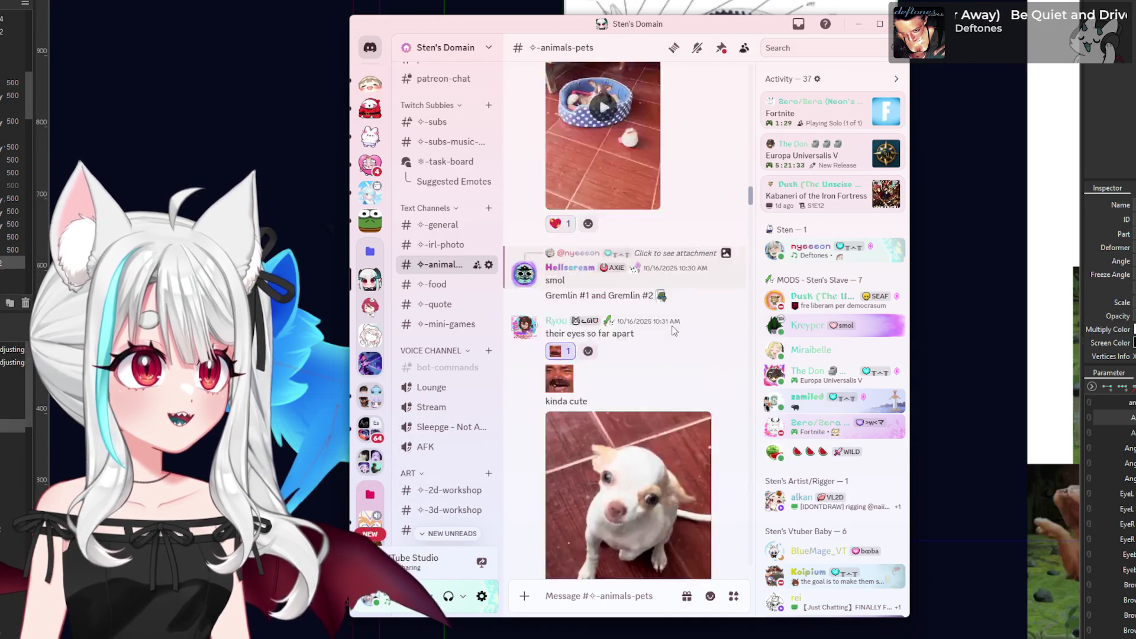
{"action": "scroll", "coordinate": [672, 329], "scroll_direction": "up", "scroll_amount": 15}
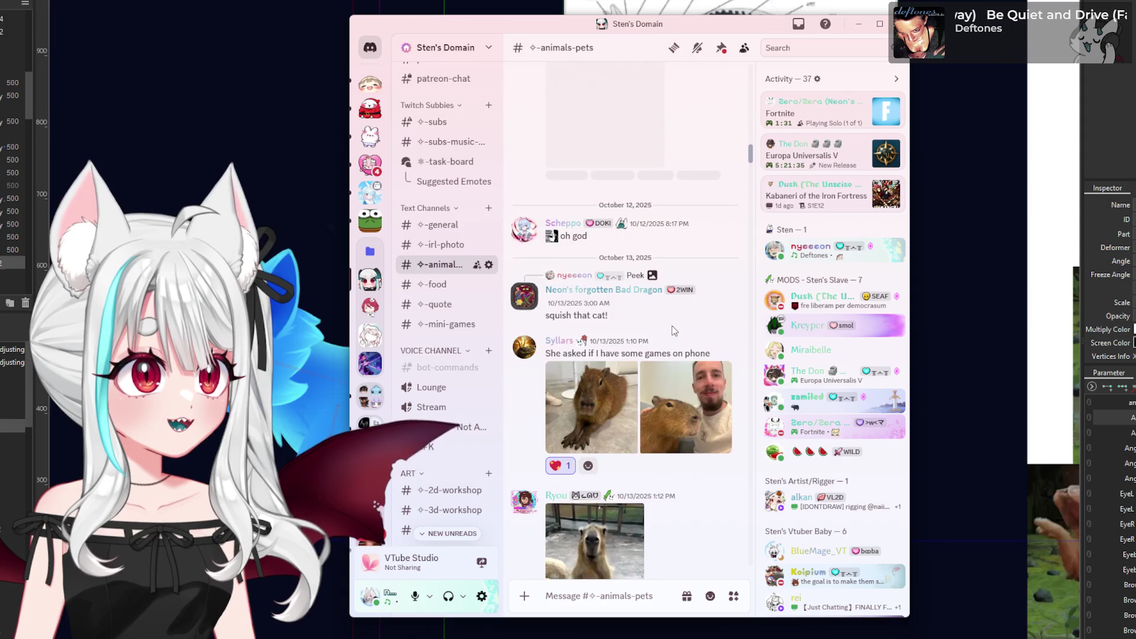
{"action": "scroll", "coordinate": [677, 344], "scroll_direction": "down", "scroll_amount": 1}
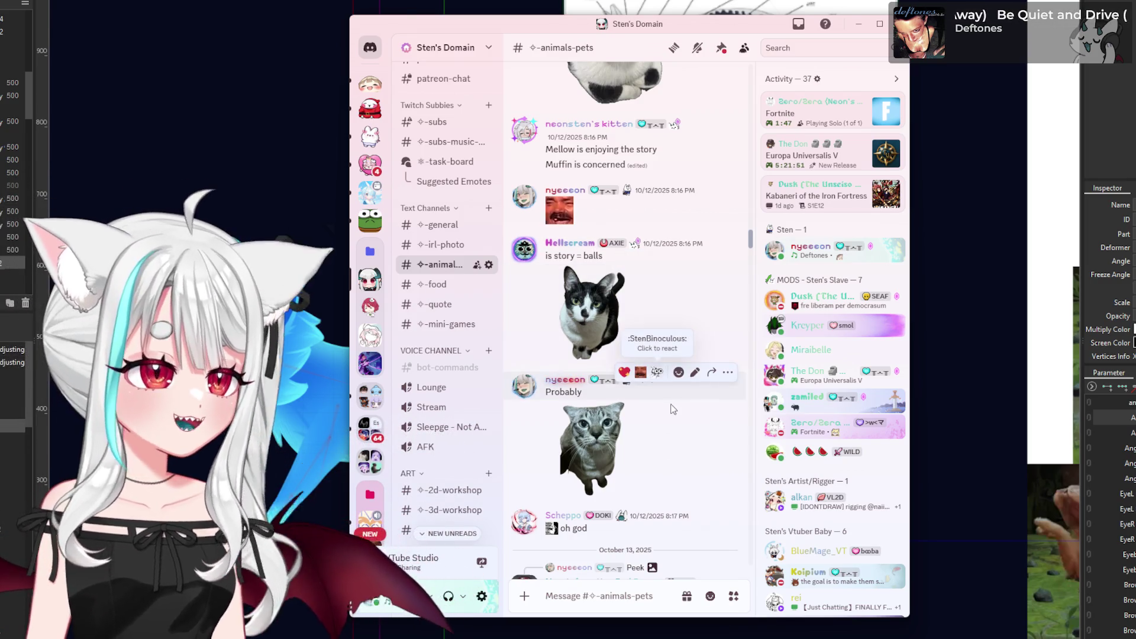
{"action": "scroll", "coordinate": [672, 404], "scroll_direction": "up", "scroll_amount": 4}
{"action": "scroll", "coordinate": [686, 405], "scroll_direction": "up", "scroll_amount": 1}
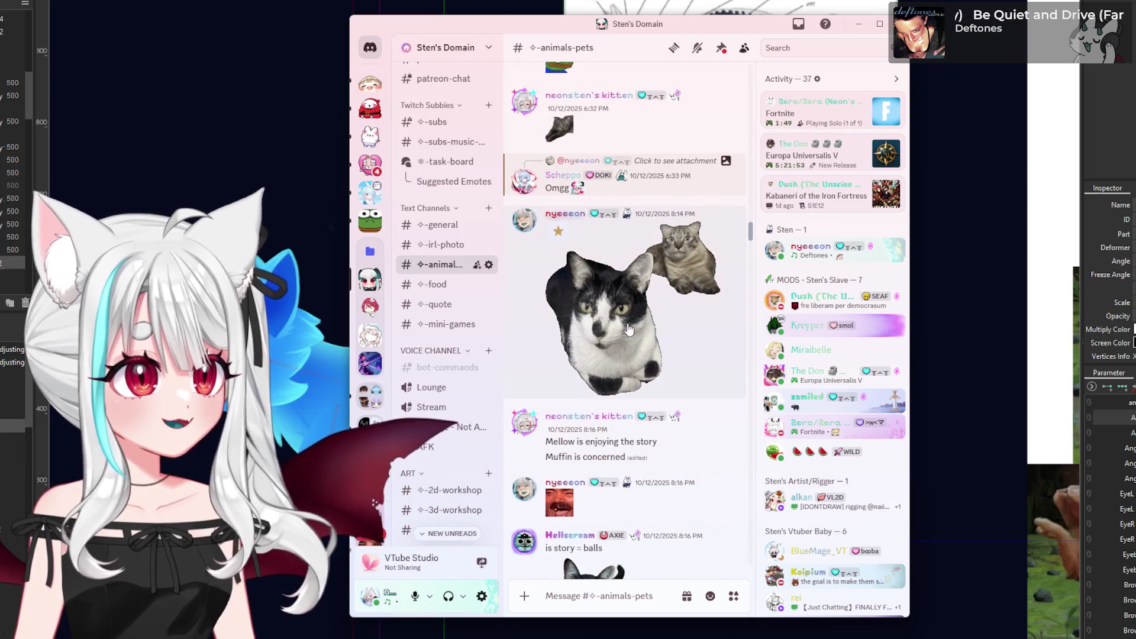
{"action": "left_click", "coordinate": [708, 406]}
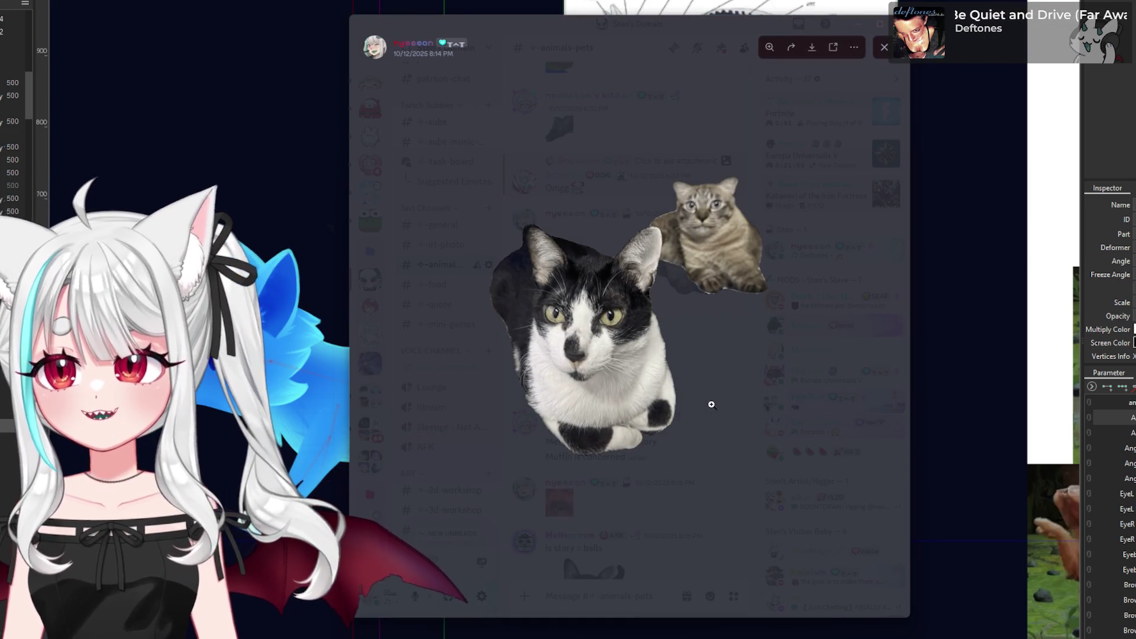
{"action": "left_click", "coordinate": [711, 404]}
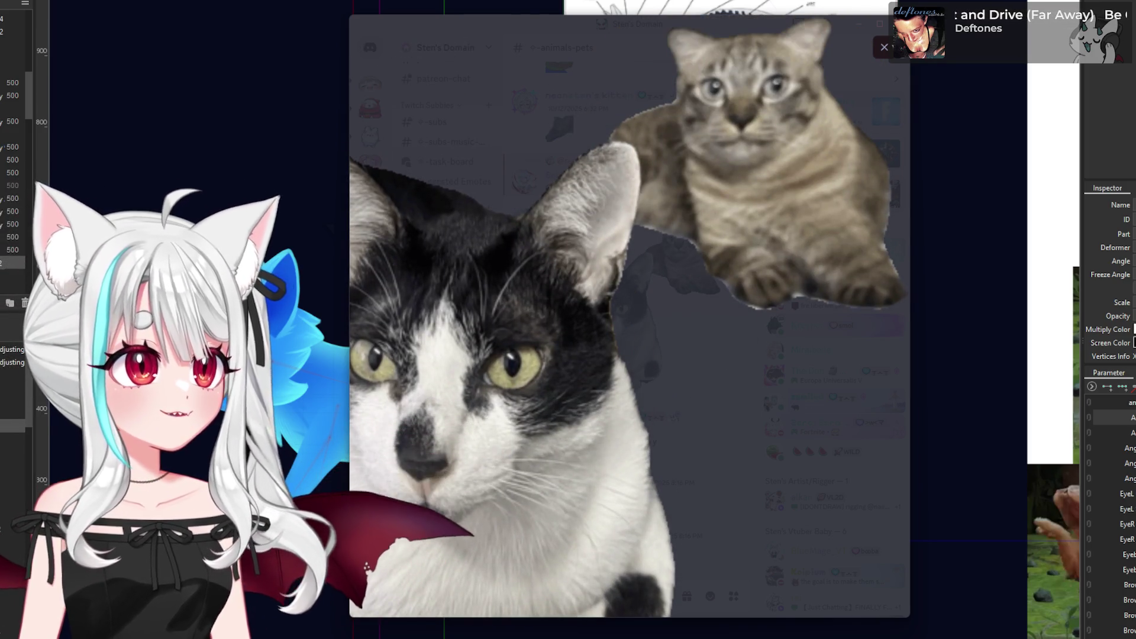
{"action": "left_click", "coordinate": [883, 46]}
- Open the earlier sleeping cat photo enlarged, then move Discord out of the way
{"action": "scroll", "coordinate": [727, 277], "scroll_direction": "up", "scroll_amount": 5}
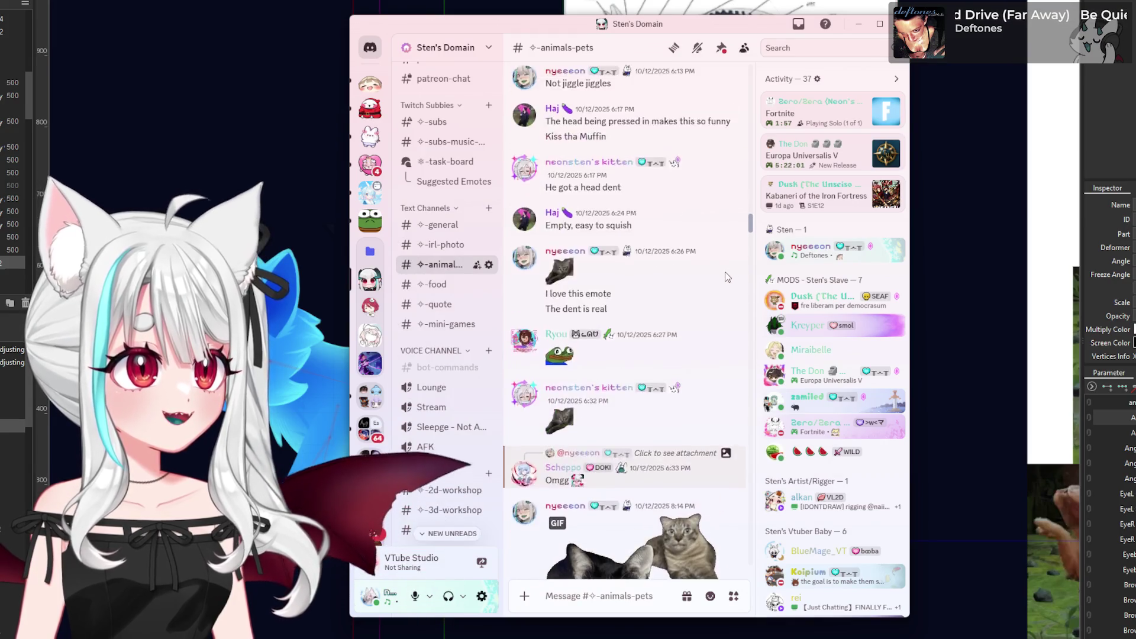
{"action": "scroll", "coordinate": [727, 277], "scroll_direction": "up", "scroll_amount": 8}
{"action": "left_click", "coordinate": [632, 319]}
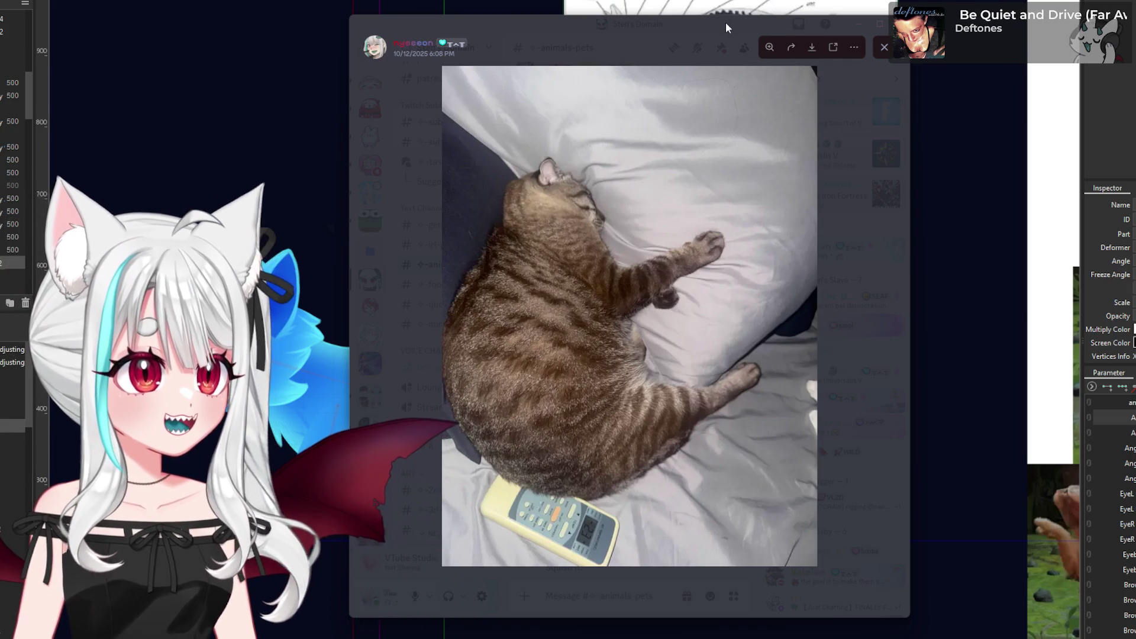
{"action": "left_click_drag", "start_coordinate": [725, 22], "coordinate": [726, 98]}
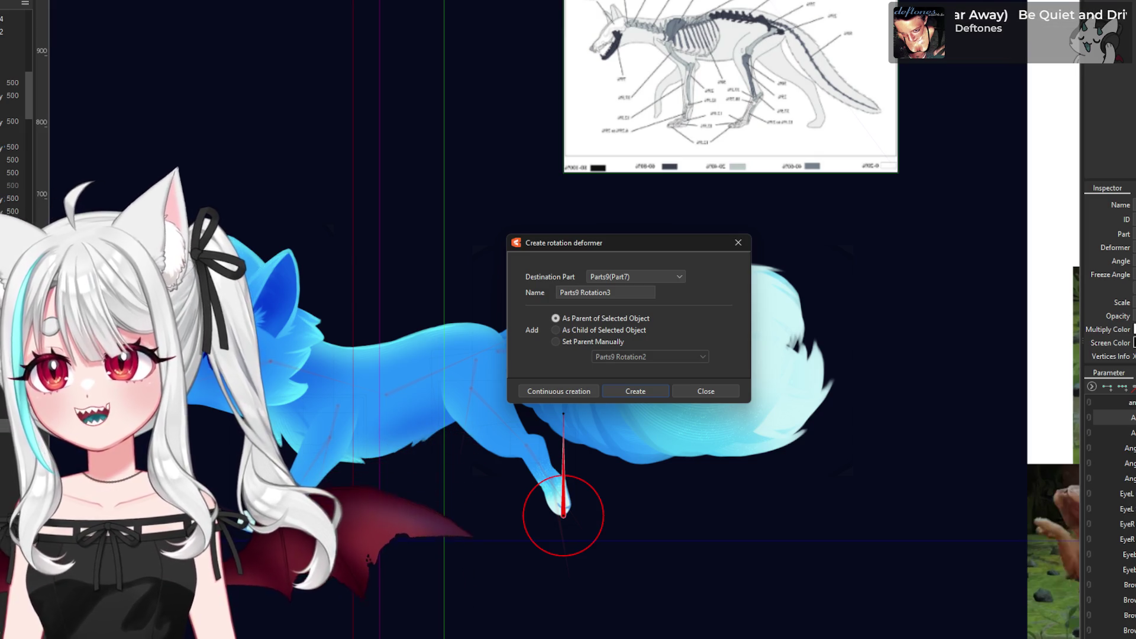
- Create the hind-paw rotation deformer, then bend the fox's body deformer to about -28 degrees
{"action": "left_click", "coordinate": [634, 392]}
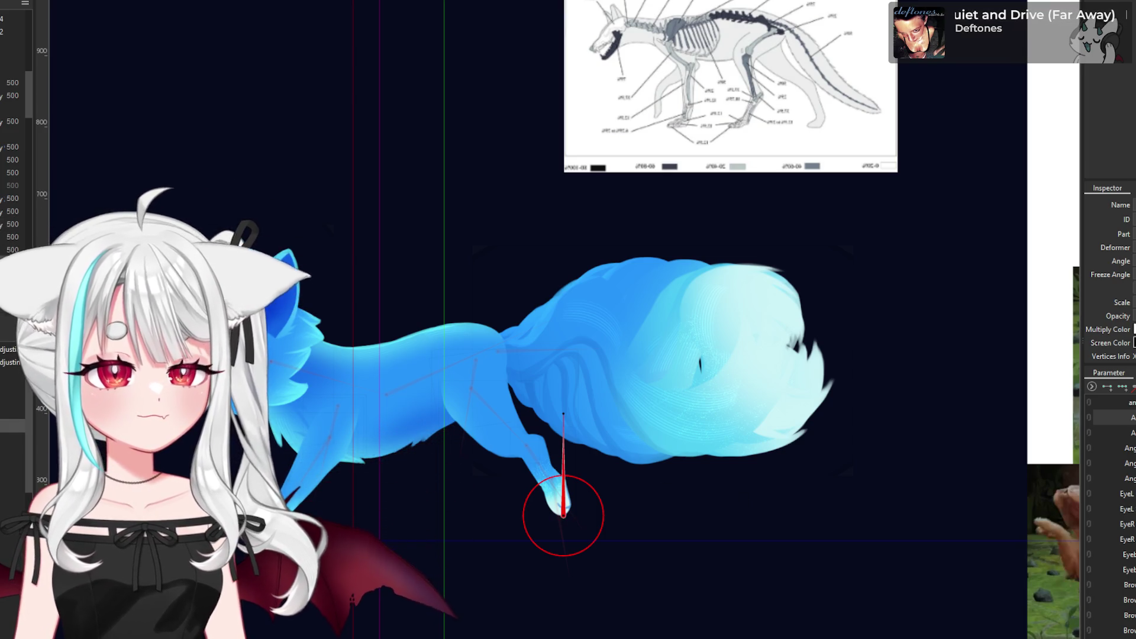
{"action": "key", "text": "Escape"}
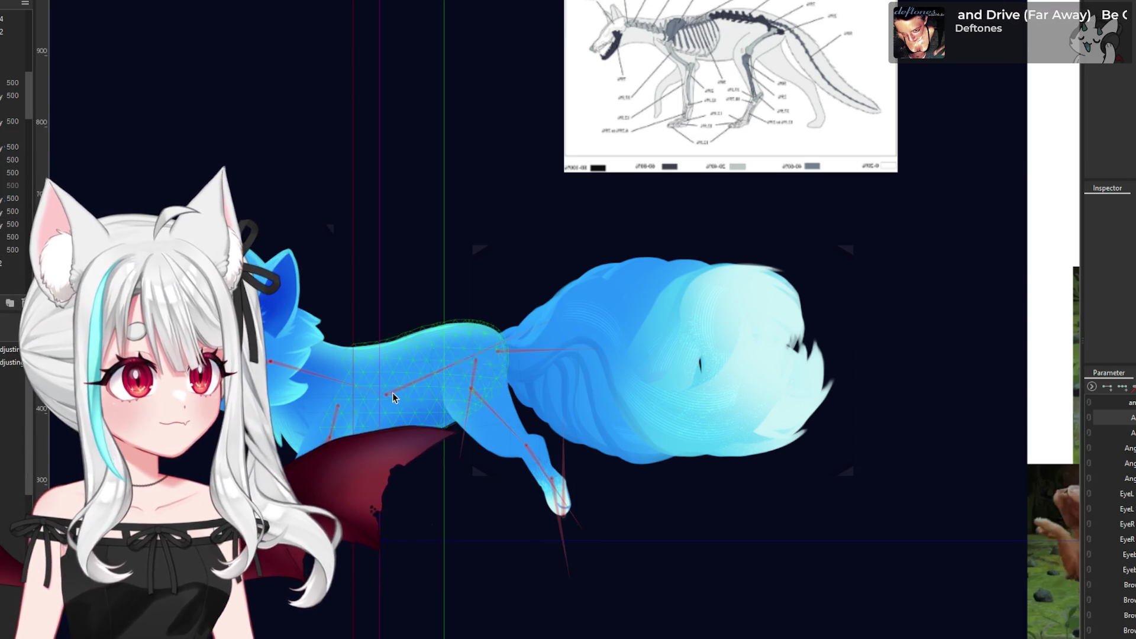
{"action": "left_click", "coordinate": [412, 395]}
{"action": "scroll", "coordinate": [525, 396], "scroll_direction": "down", "scroll_amount": 3}
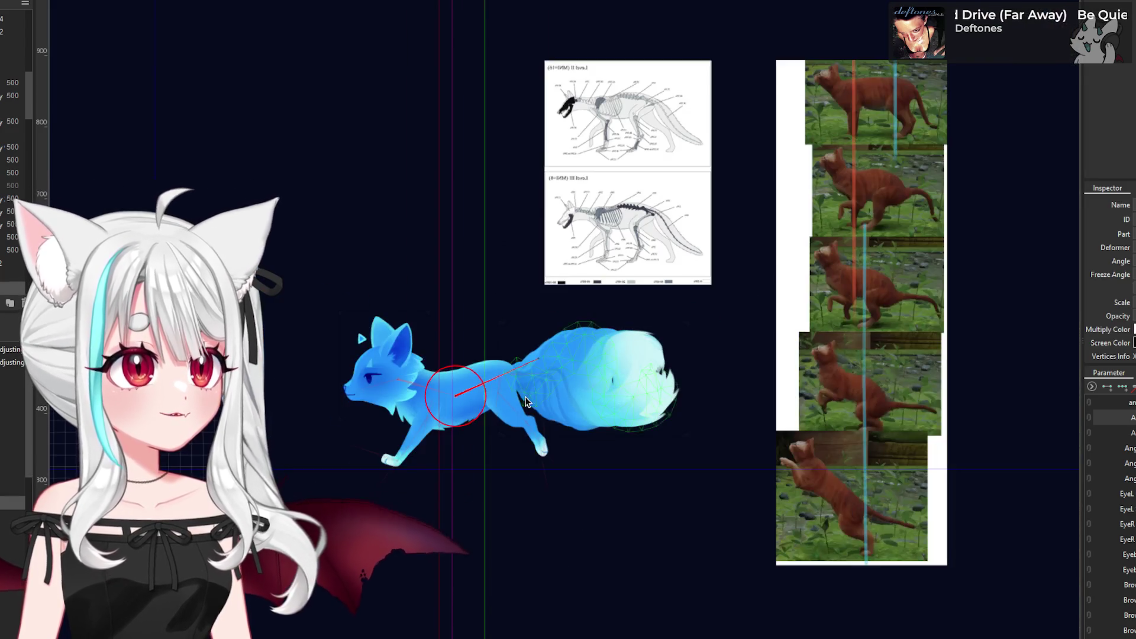
{"action": "scroll", "coordinate": [562, 344], "scroll_direction": "up", "scroll_amount": 2}
{"action": "left_click_drag", "start_coordinate": [529, 366], "coordinate": [526, 406]}
{"action": "scroll", "coordinate": [395, 435], "scroll_direction": "down", "scroll_amount": 2}
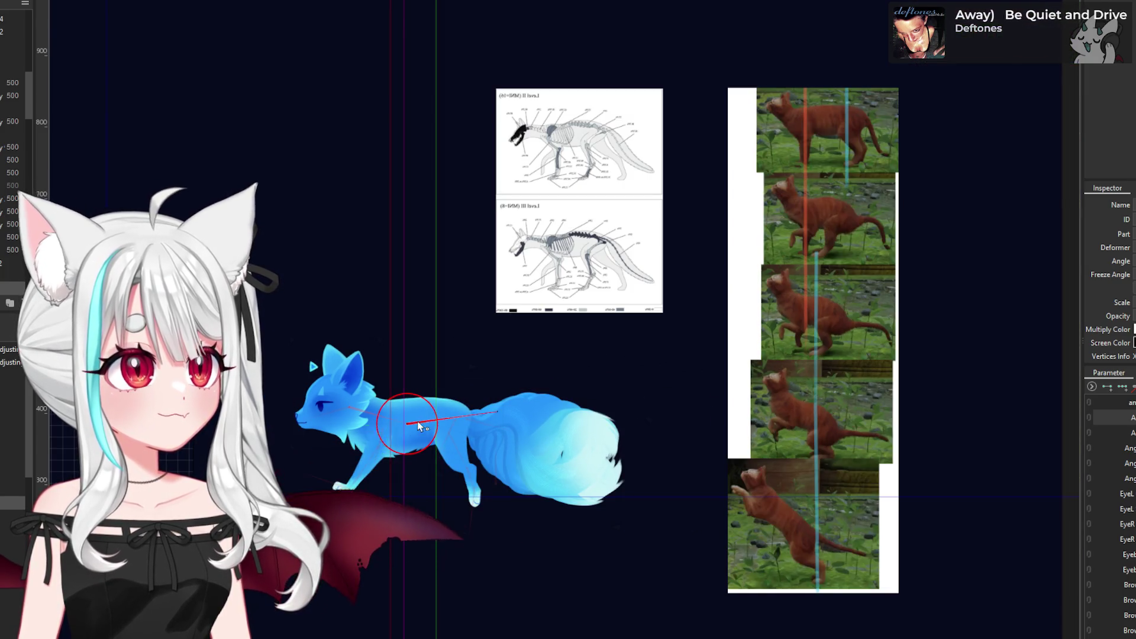
{"action": "scroll", "coordinate": [408, 431], "scroll_direction": "up", "scroll_amount": 2}
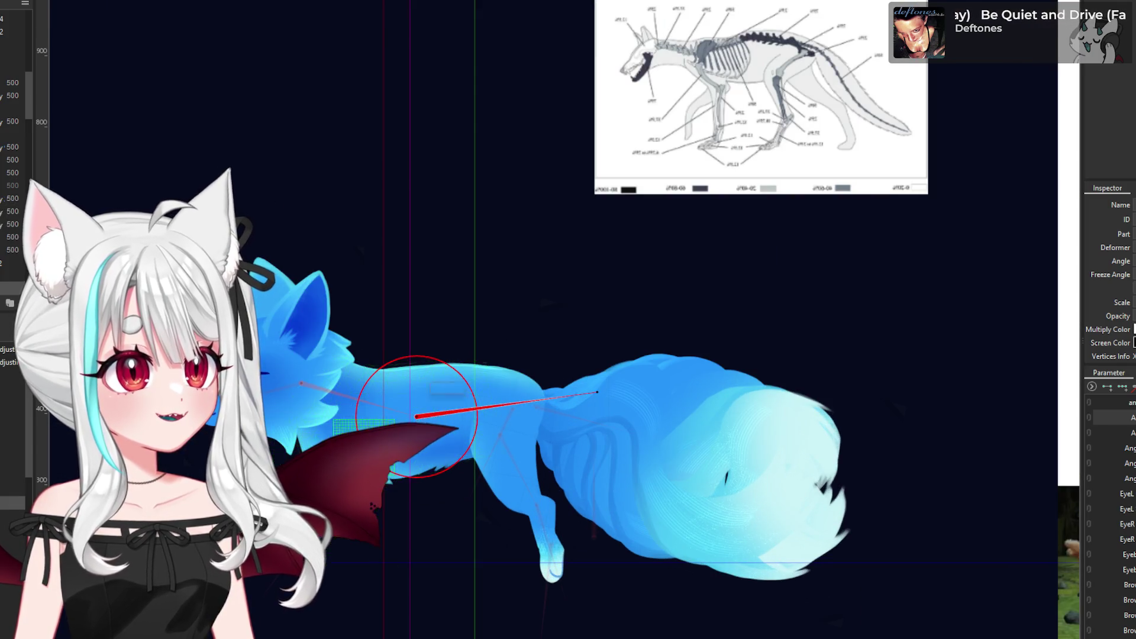
{"action": "scroll", "coordinate": [492, 392], "scroll_direction": "down", "scroll_amount": 2}
{"action": "scroll", "coordinate": [505, 395], "scroll_direction": "up", "scroll_amount": 3}
{"action": "left_click", "coordinate": [467, 520]}
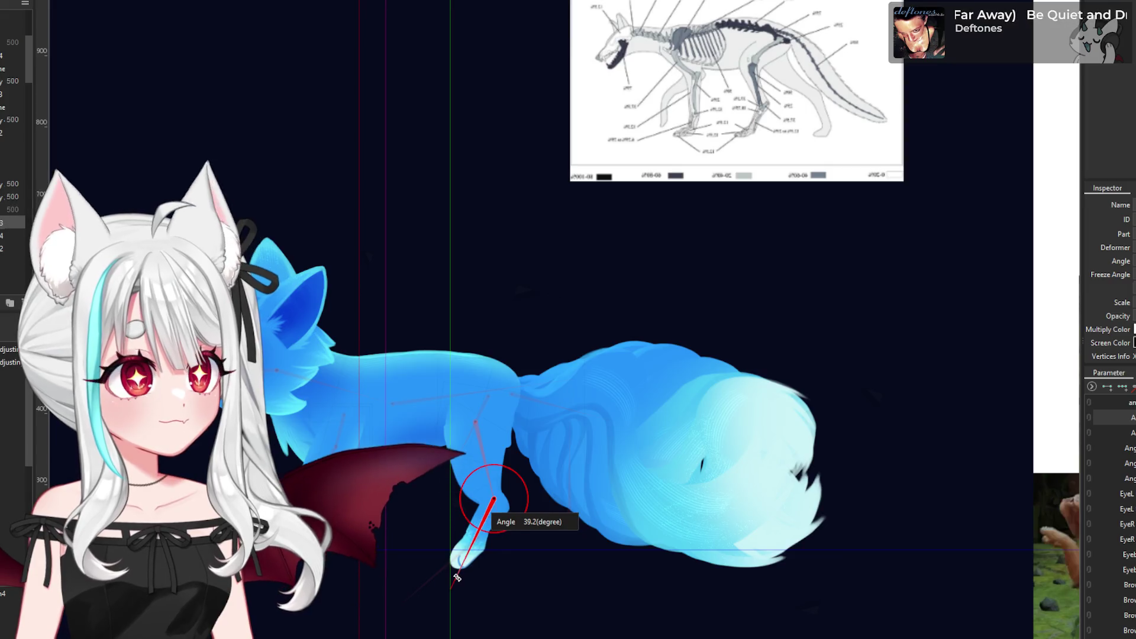
- Rotate the hind leg deformer to about 39 degrees, then swing it slightly forward
{"action": "scroll", "coordinate": [478, 536], "scroll_direction": "up", "scroll_amount": 2}
{"action": "mouse_move", "coordinate": [478, 536]}
{"action": "left_mouse_down"}
{"action": "mouse_move", "coordinate": [380, 609]}
{"action": "mouse_move", "coordinate": [401, 599]}
{"action": "mouse_move", "coordinate": [379, 624]}
{"action": "mouse_move", "coordinate": [403, 520]}
{"action": "mouse_move", "coordinate": [380, 534]}
{"action": "left_mouse_up"}
{"action": "scroll", "coordinate": [460, 559], "scroll_direction": "down", "scroll_amount": 3}
{"action": "scroll", "coordinate": [451, 585], "scroll_direction": "up", "scroll_amount": 2}
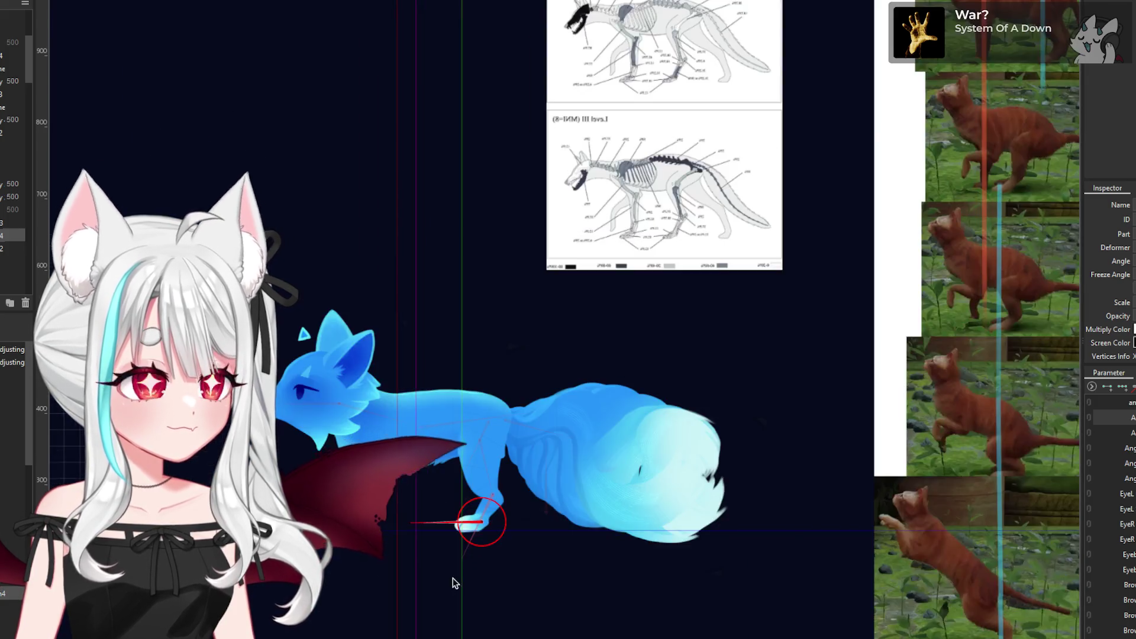
{"action": "scroll", "coordinate": [538, 474], "scroll_direction": "up", "scroll_amount": 2}
{"action": "scroll", "coordinate": [469, 545], "scroll_direction": "up", "scroll_amount": 2}
{"action": "left_click", "coordinate": [469, 545]}
{"action": "mouse_move", "coordinate": [470, 545]}
{"action": "left_mouse_down"}
{"action": "mouse_move", "coordinate": [456, 592]}
{"action": "mouse_move", "coordinate": [445, 582]}
{"action": "left_mouse_up"}
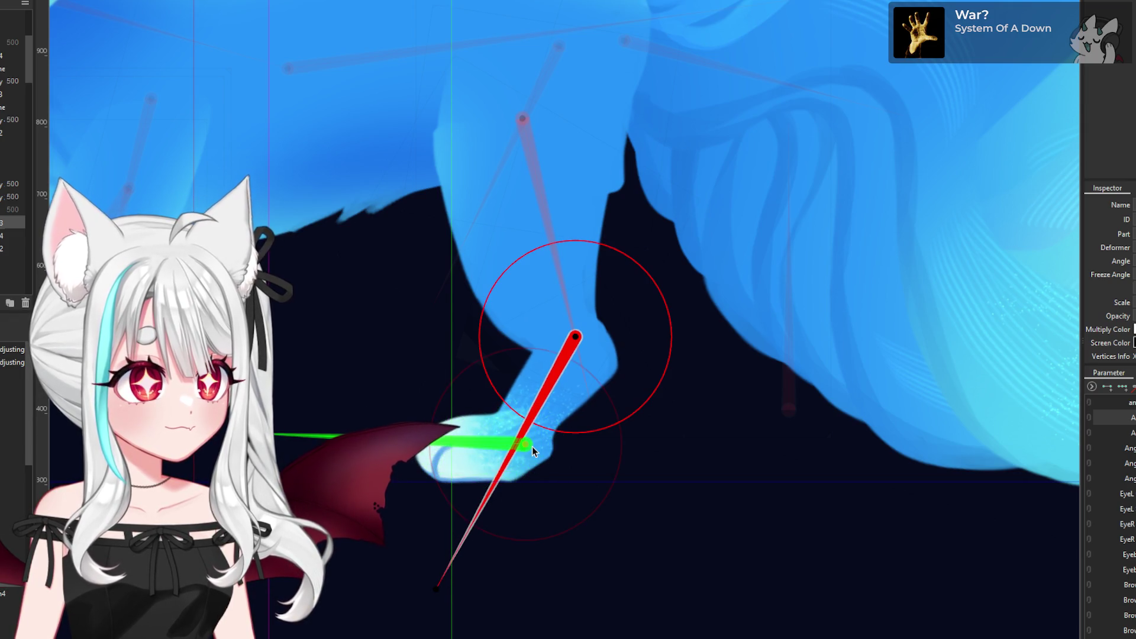
- Turn the hind paw to about 62 degrees, the upper hind leg to 323, and fine-tune the paw
{"action": "left_click", "coordinate": [531, 446]}
{"action": "mouse_move", "coordinate": [461, 445]}
{"action": "left_mouse_down"}
{"action": "mouse_move", "coordinate": [279, 391]}
{"action": "mouse_move", "coordinate": [272, 441]}
{"action": "left_mouse_up"}
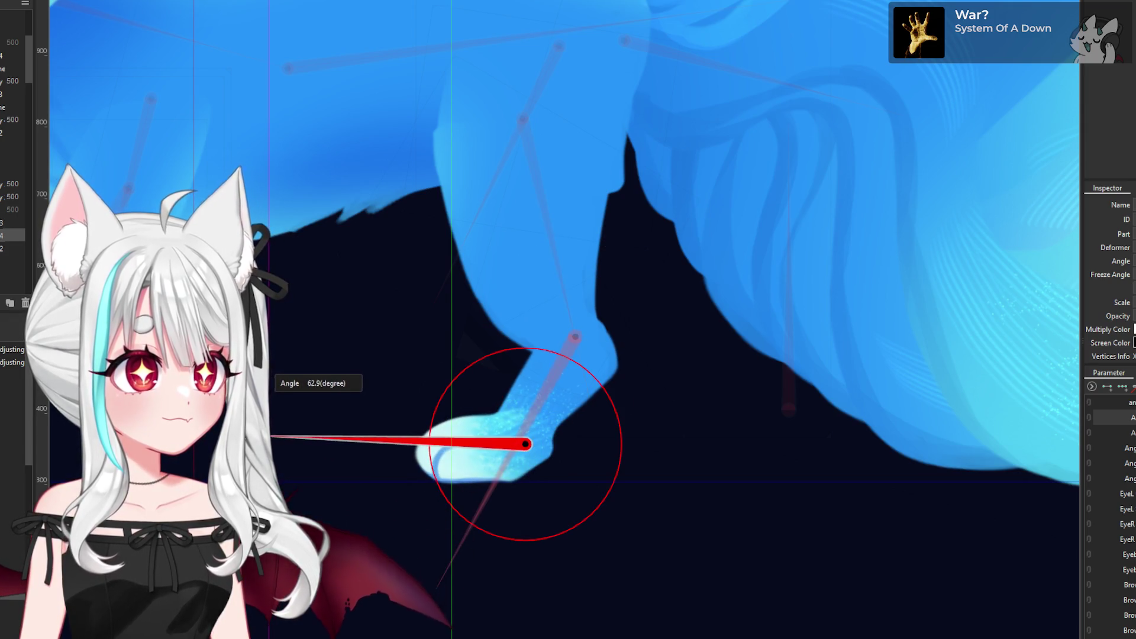
{"action": "mouse_move", "coordinate": [524, 126]}
{"action": "left_mouse_down"}
{"action": "mouse_move", "coordinate": [595, 379]}
{"action": "mouse_move", "coordinate": [577, 397]}
{"action": "mouse_move", "coordinate": [538, 385]}
{"action": "mouse_move", "coordinate": [422, 589]}
{"action": "left_mouse_up"}
{"action": "left_click_drag", "start_coordinate": [520, 449], "coordinate": [436, 425]}
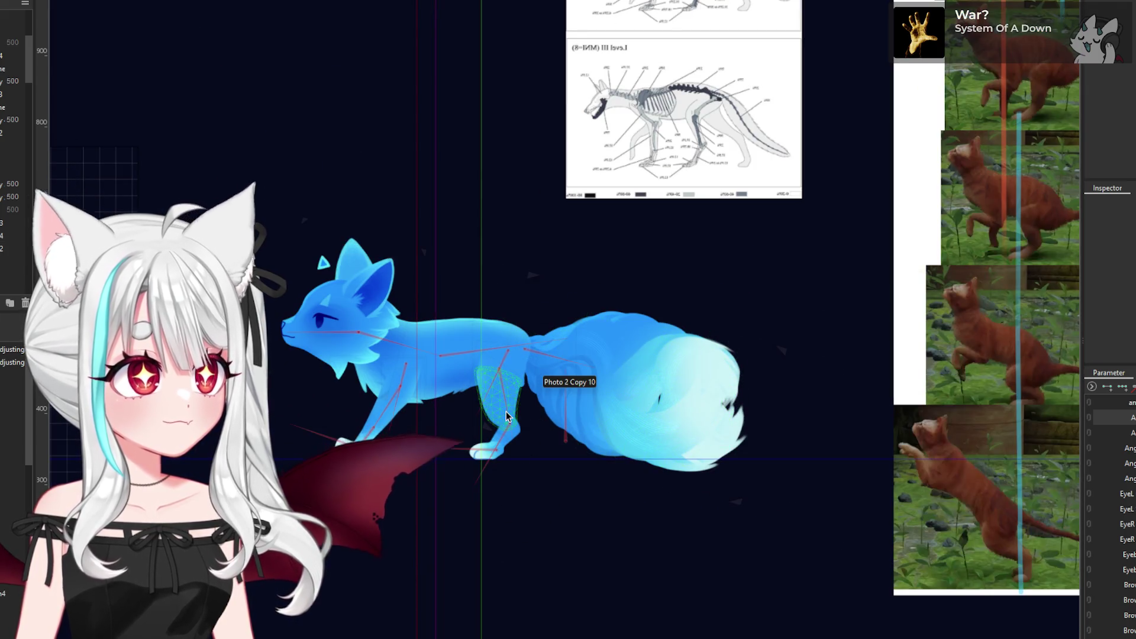
{"action": "scroll", "coordinate": [523, 382], "scroll_direction": "up", "scroll_amount": 3}
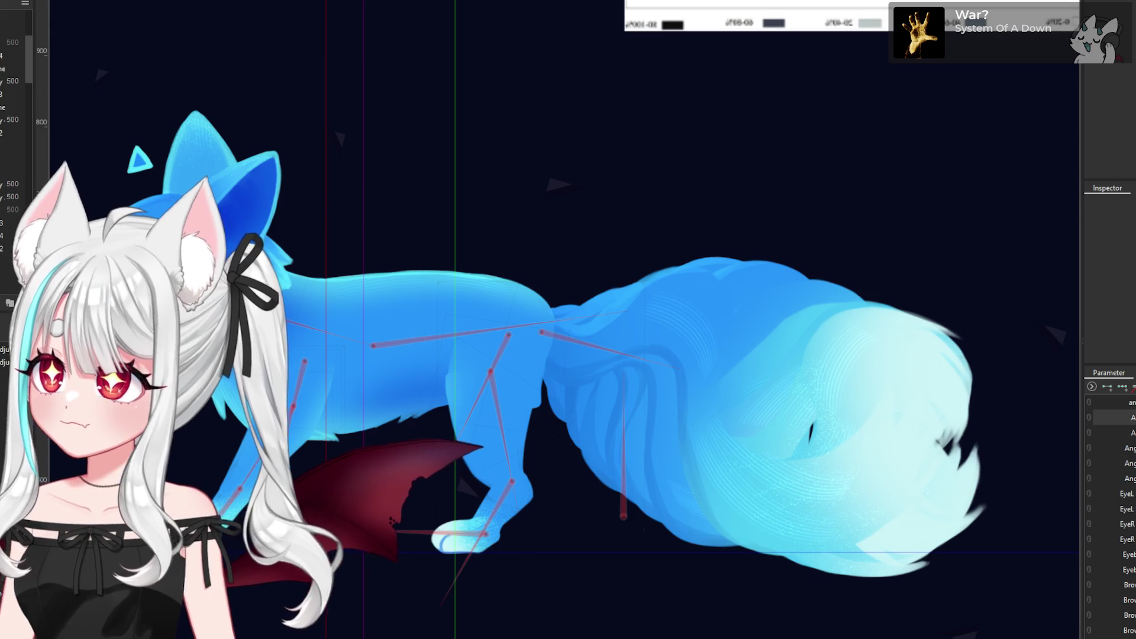
{"action": "scroll", "coordinate": [593, 294], "scroll_direction": "down", "scroll_amount": 4}
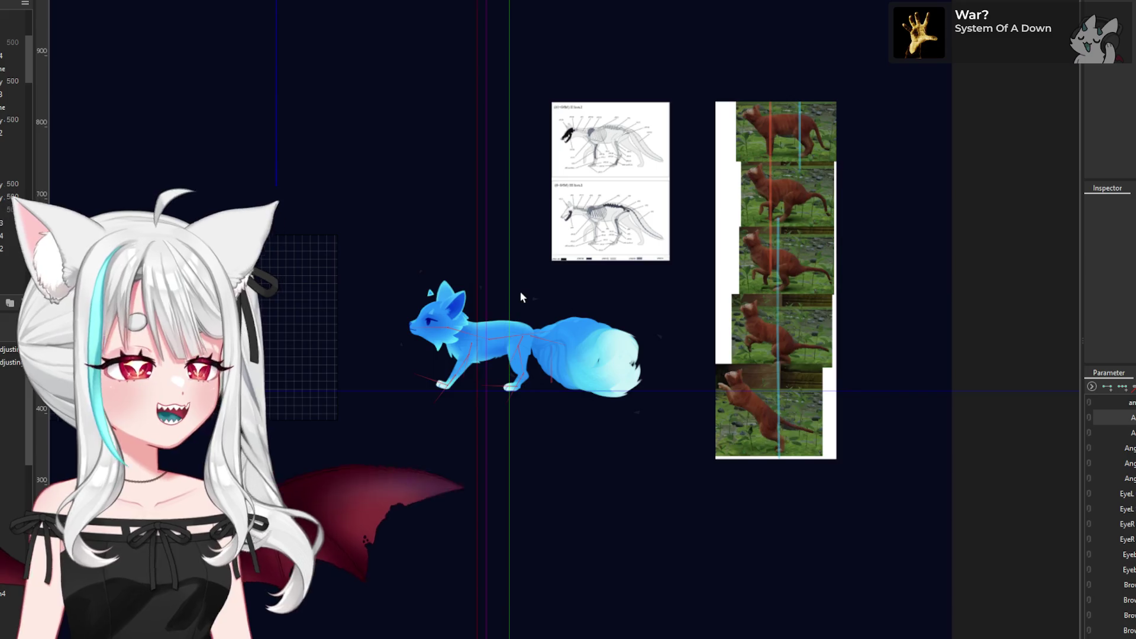
{"action": "scroll", "coordinate": [520, 288], "scroll_direction": "up", "scroll_amount": 3}
{"action": "scroll", "coordinate": [523, 396], "scroll_direction": "down", "scroll_amount": 4}
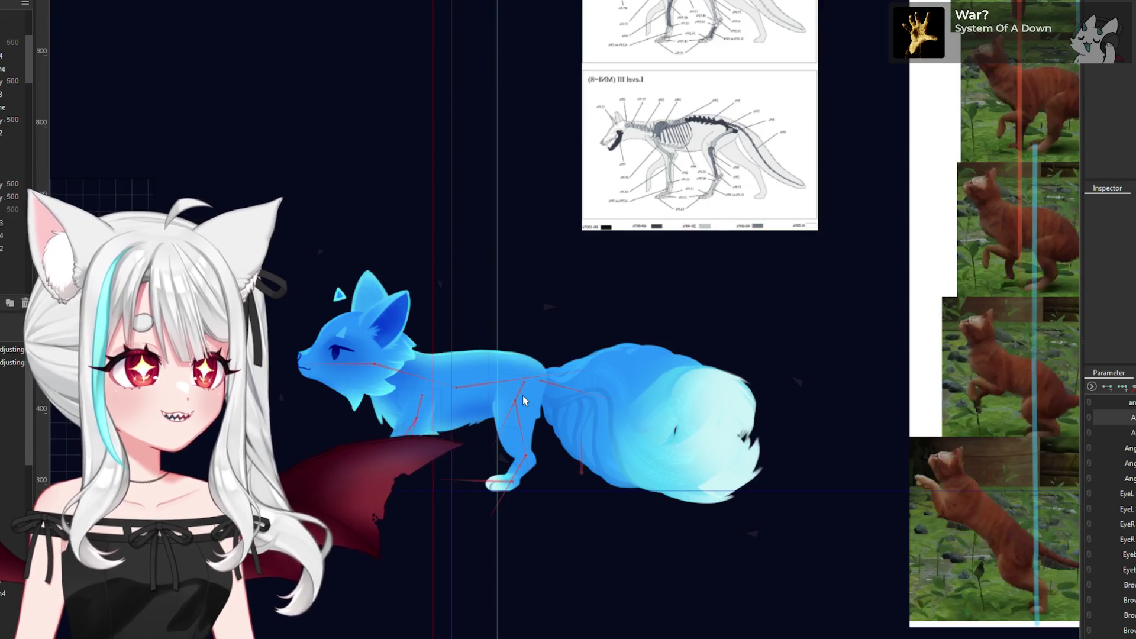
{"action": "scroll", "coordinate": [516, 467], "scroll_direction": "up", "scroll_amount": 2}
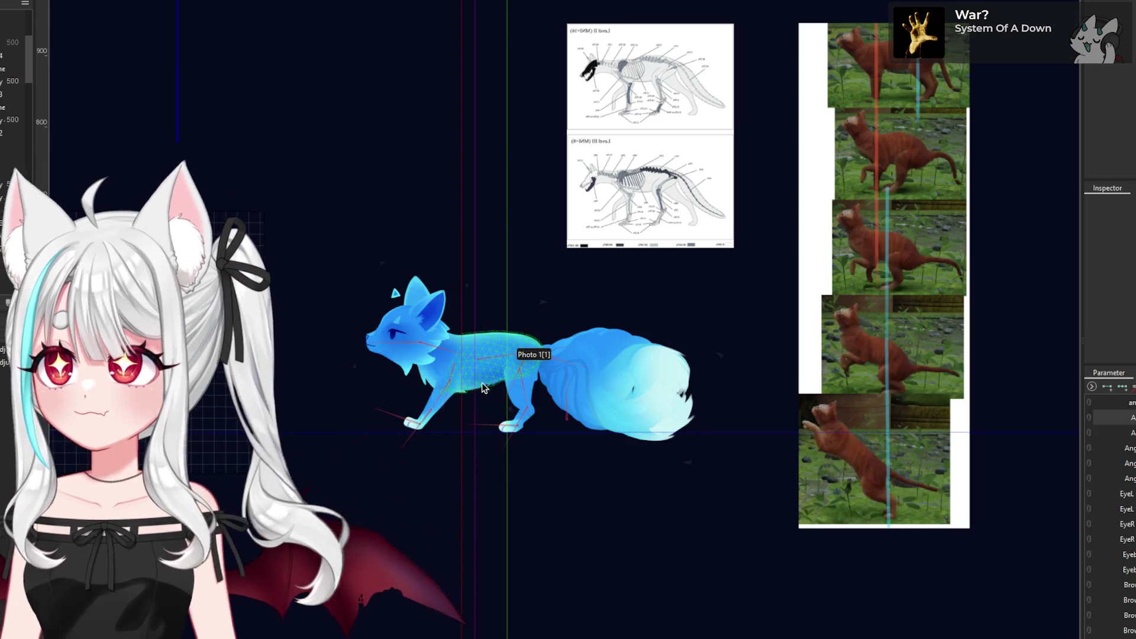
{"action": "scroll", "coordinate": [480, 378], "scroll_direction": "up", "scroll_amount": 3}
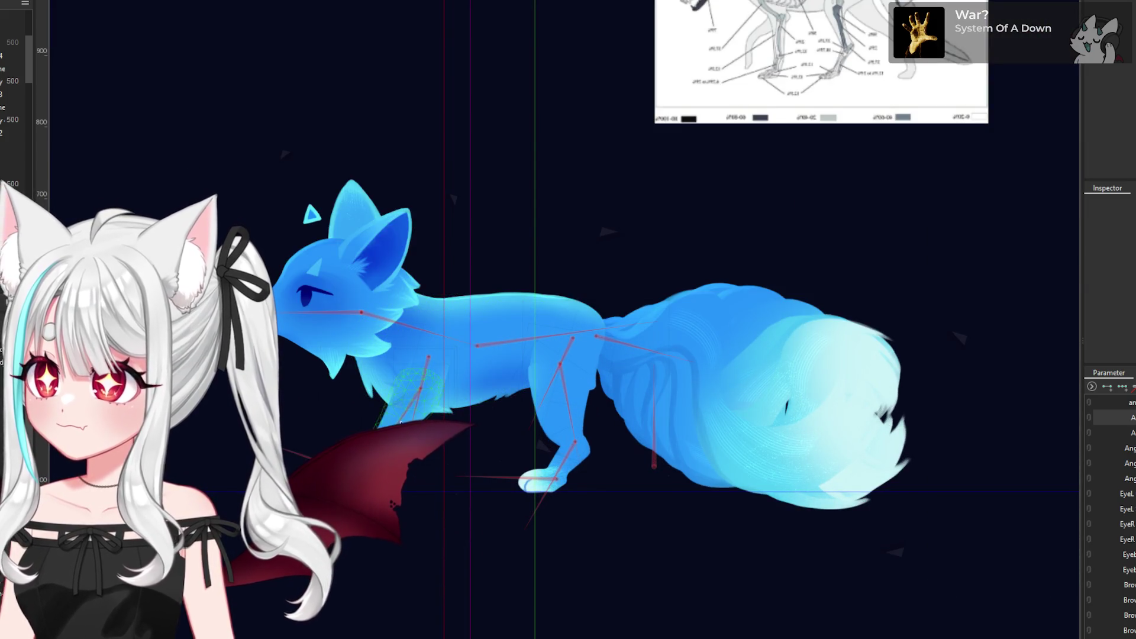
{"action": "scroll", "coordinate": [367, 414], "scroll_direction": "down", "scroll_amount": 2}
{"action": "scroll", "coordinate": [367, 414], "scroll_direction": "down", "scroll_amount": 2}
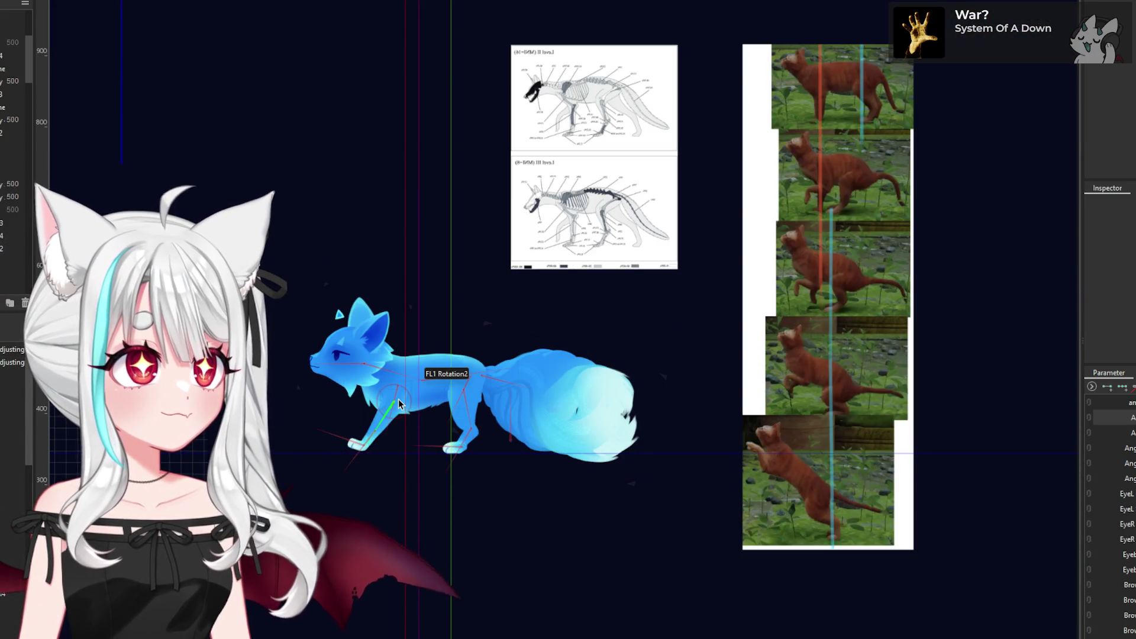
- Swing the front leg's FL1 Rotation2 deformer from back to forward
{"action": "left_click", "coordinate": [395, 407]}
{"action": "scroll", "coordinate": [394, 408], "scroll_direction": "up", "scroll_amount": 3}
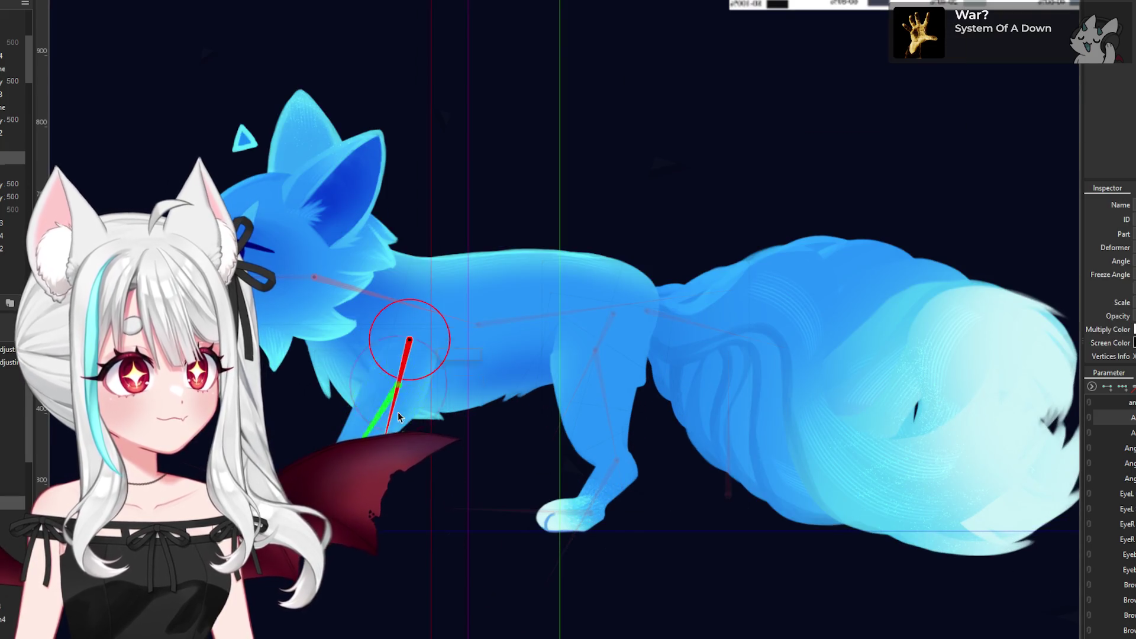
{"action": "mouse_move", "coordinate": [399, 392]}
{"action": "left_mouse_down"}
{"action": "mouse_move", "coordinate": [408, 469]}
{"action": "mouse_move", "coordinate": [445, 462]}
{"action": "mouse_move", "coordinate": [460, 433]}
{"action": "left_mouse_up"}
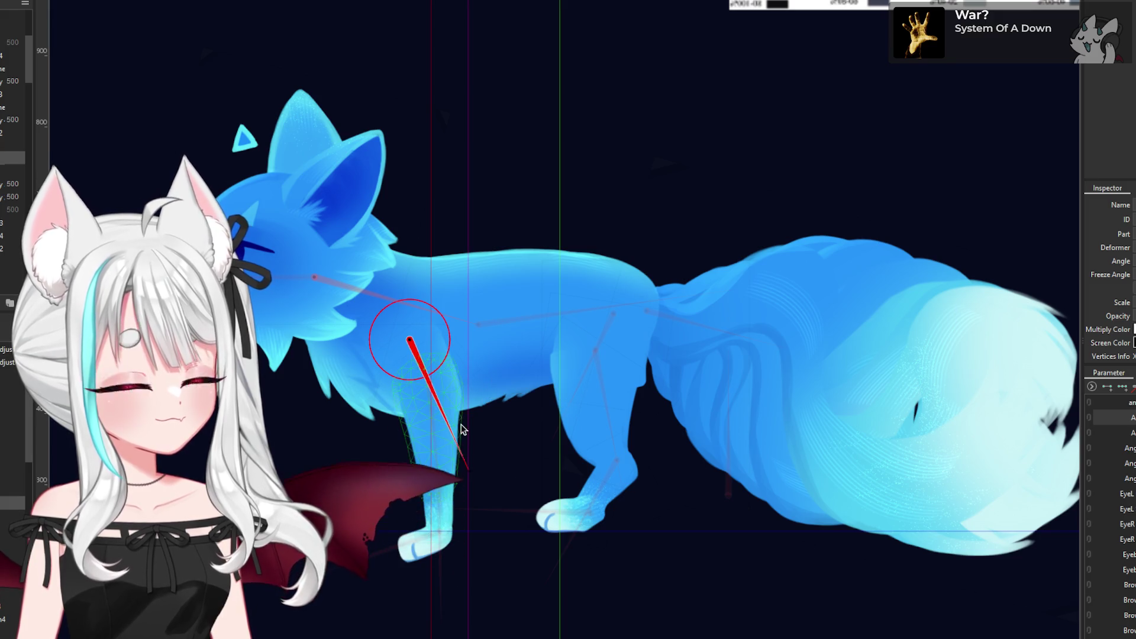
{"action": "scroll", "coordinate": [452, 432], "scroll_direction": "down", "scroll_amount": 5}
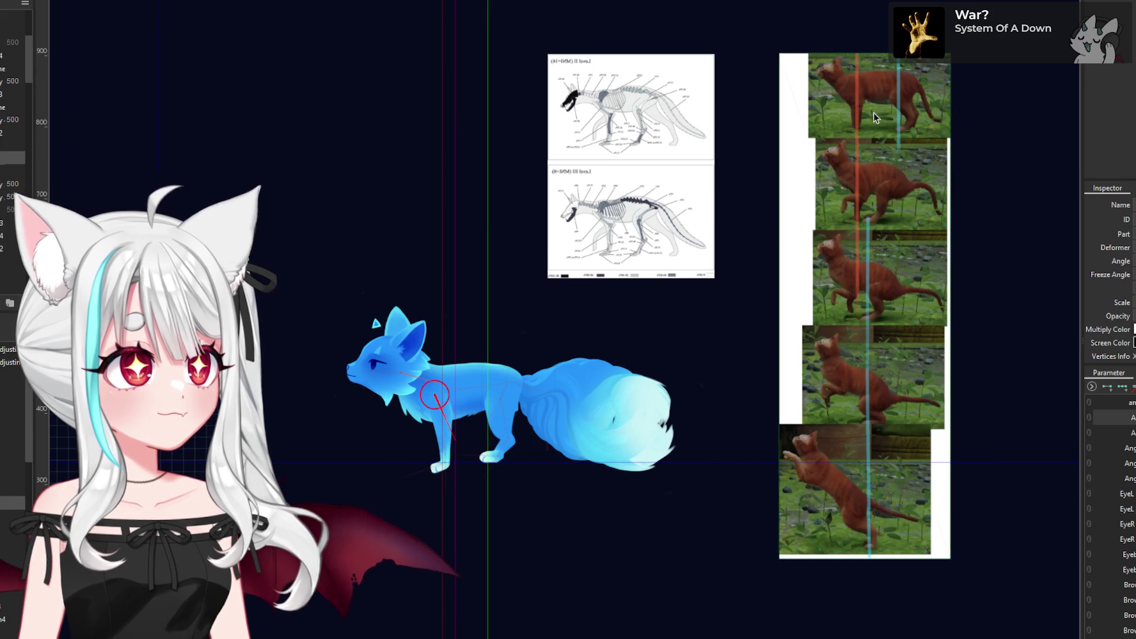
{"action": "scroll", "coordinate": [461, 407], "scroll_direction": "up", "scroll_amount": 6}
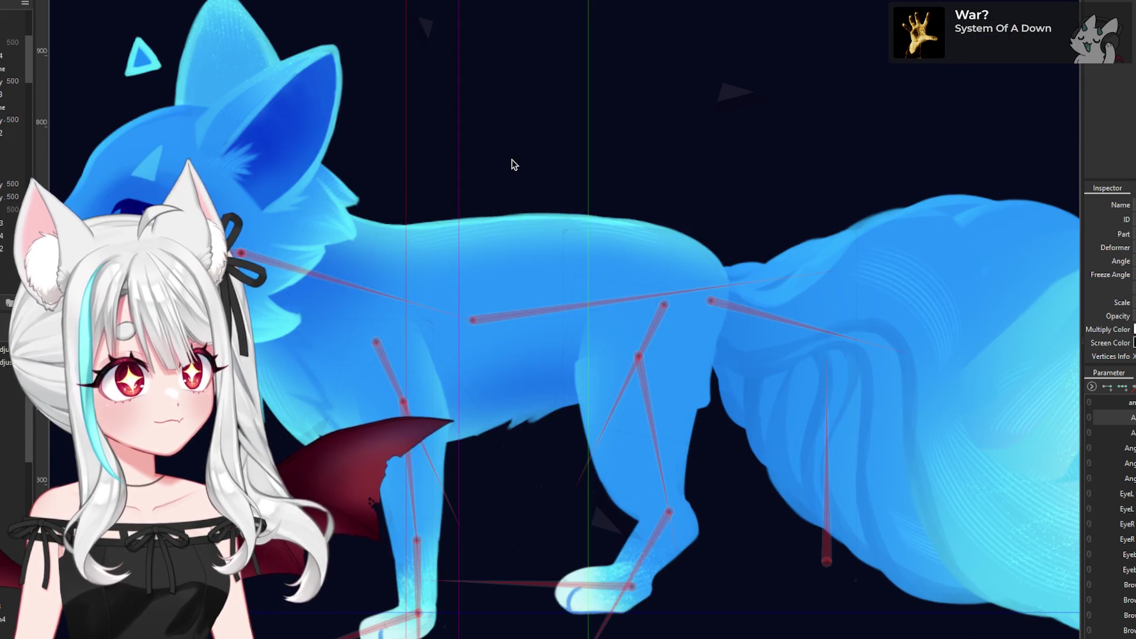
- Rotate the front lower-leg deformer to about 40 degrees, then adjust the front leg bone again
{"action": "left_click", "coordinate": [413, 509]}
{"action": "mouse_move", "coordinate": [422, 602]}
{"action": "left_mouse_down"}
{"action": "mouse_move", "coordinate": [363, 579]}
{"action": "mouse_move", "coordinate": [357, 561]}
{"action": "left_mouse_up"}
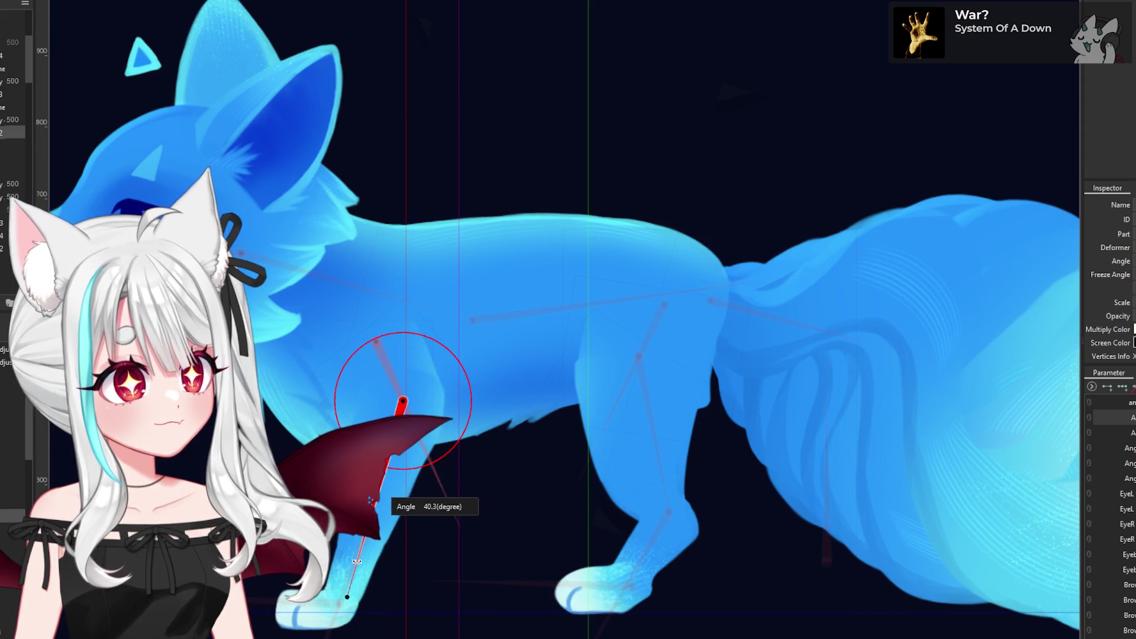
{"action": "scroll", "coordinate": [430, 427], "scroll_direction": "down", "scroll_amount": 3}
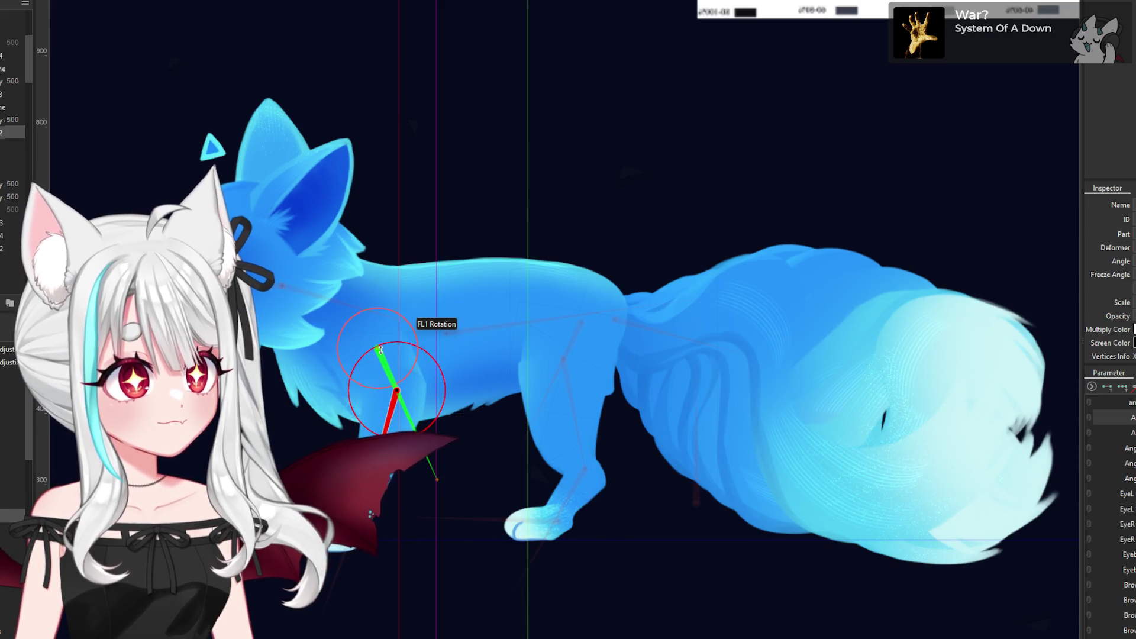
{"action": "scroll", "coordinate": [417, 313], "scroll_direction": "down", "scroll_amount": 3}
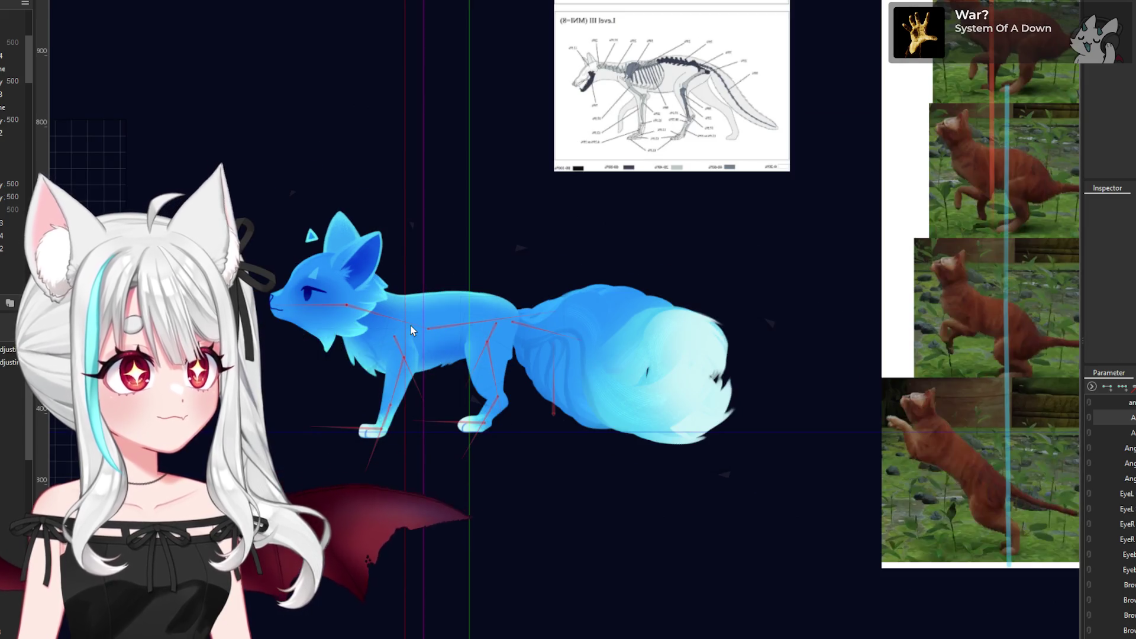
{"action": "scroll", "coordinate": [413, 323], "scroll_direction": "up", "scroll_amount": 3}
{"action": "mouse_move", "coordinate": [400, 335]}
{"action": "left_mouse_down"}
{"action": "mouse_move", "coordinate": [474, 520]}
{"action": "mouse_move", "coordinate": [506, 487]}
{"action": "mouse_move", "coordinate": [499, 448]}
{"action": "left_mouse_up"}
- Rotate the other foreleg bone, deselect it, and turn the leg rotation deformer
{"action": "mouse_move", "coordinate": [438, 392]}
{"action": "left_mouse_down"}
{"action": "mouse_move", "coordinate": [423, 571]}
{"action": "mouse_move", "coordinate": [392, 577]}
{"action": "mouse_move", "coordinate": [380, 562]}
{"action": "left_mouse_up"}
{"action": "scroll", "coordinate": [441, 412], "scroll_direction": "down", "scroll_amount": 5}
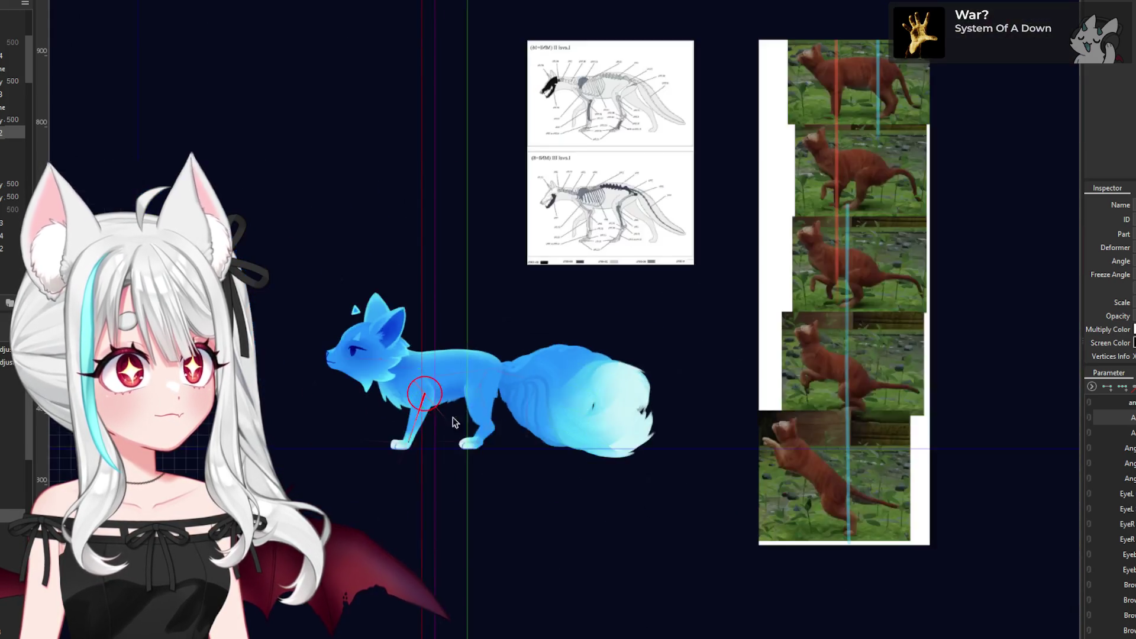
{"action": "left_click", "coordinate": [629, 537]}
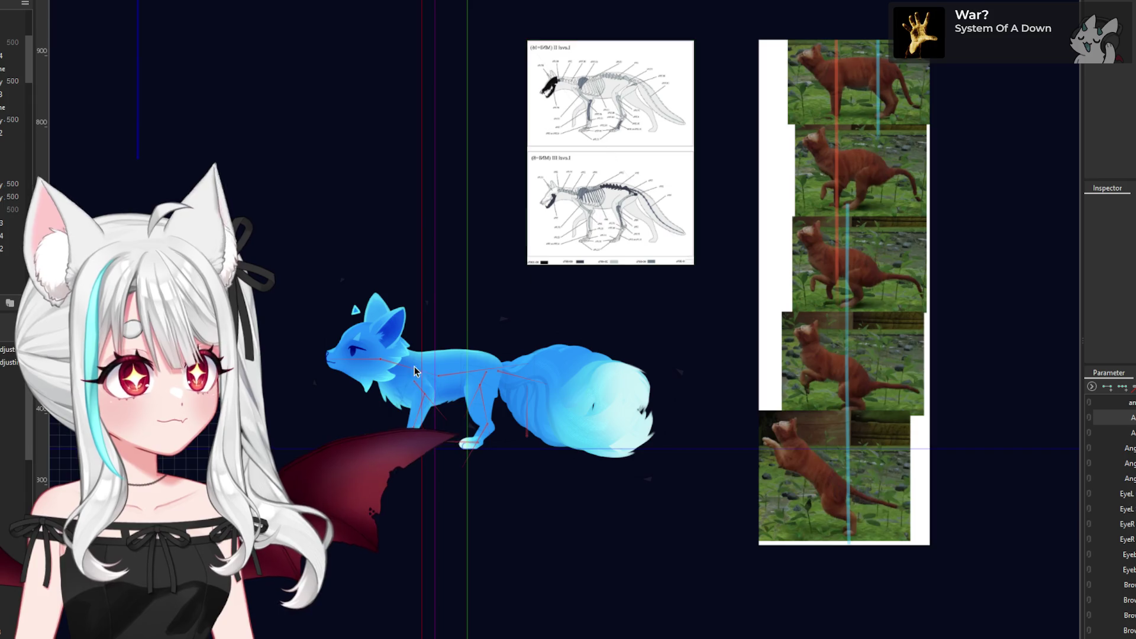
{"action": "scroll", "coordinate": [414, 402], "scroll_direction": "up", "scroll_amount": 5}
{"action": "scroll", "coordinate": [436, 400], "scroll_direction": "down", "scroll_amount": 5}
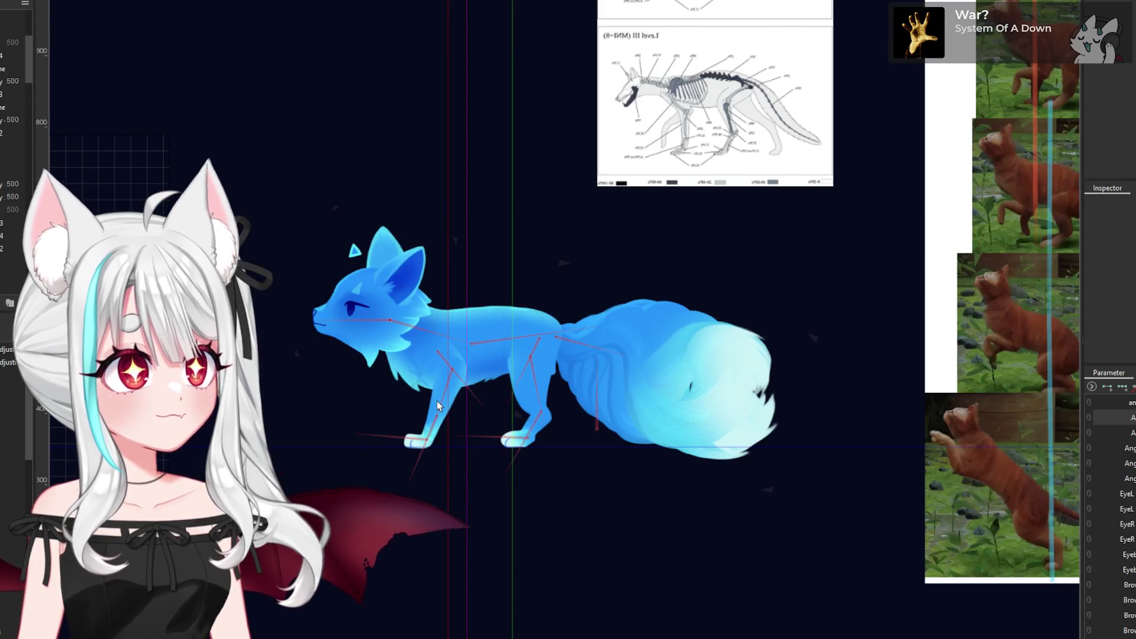
{"action": "scroll", "coordinate": [437, 400], "scroll_direction": "up", "scroll_amount": 5}
{"action": "mouse_move", "coordinate": [436, 400]}
{"action": "left_mouse_down"}
{"action": "mouse_move", "coordinate": [470, 381]}
{"action": "mouse_move", "coordinate": [521, 405]}
{"action": "mouse_move", "coordinate": [502, 380]}
{"action": "mouse_move", "coordinate": [527, 410]}
{"action": "mouse_move", "coordinate": [527, 371]}
{"action": "mouse_move", "coordinate": [548, 398]}
{"action": "left_mouse_up"}
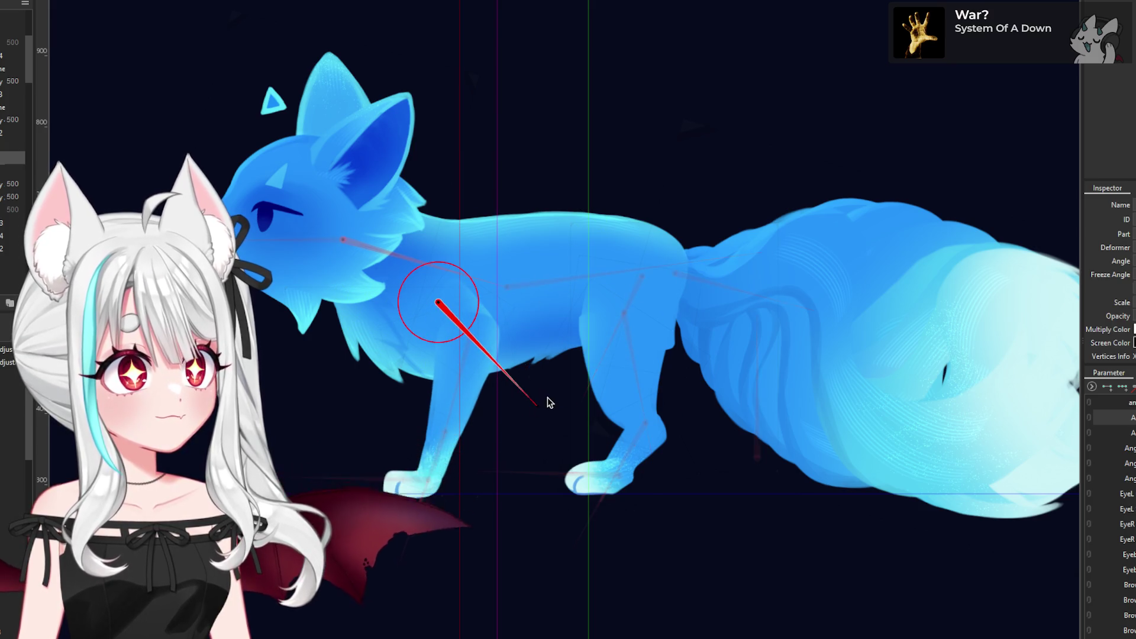
- Turn the leg about 10° to shift the paw, then swing the shoulder to 59.4 degrees
{"action": "left_click", "coordinate": [467, 350]}
{"action": "left_click_drag", "start_coordinate": [434, 480], "coordinate": [465, 477]}
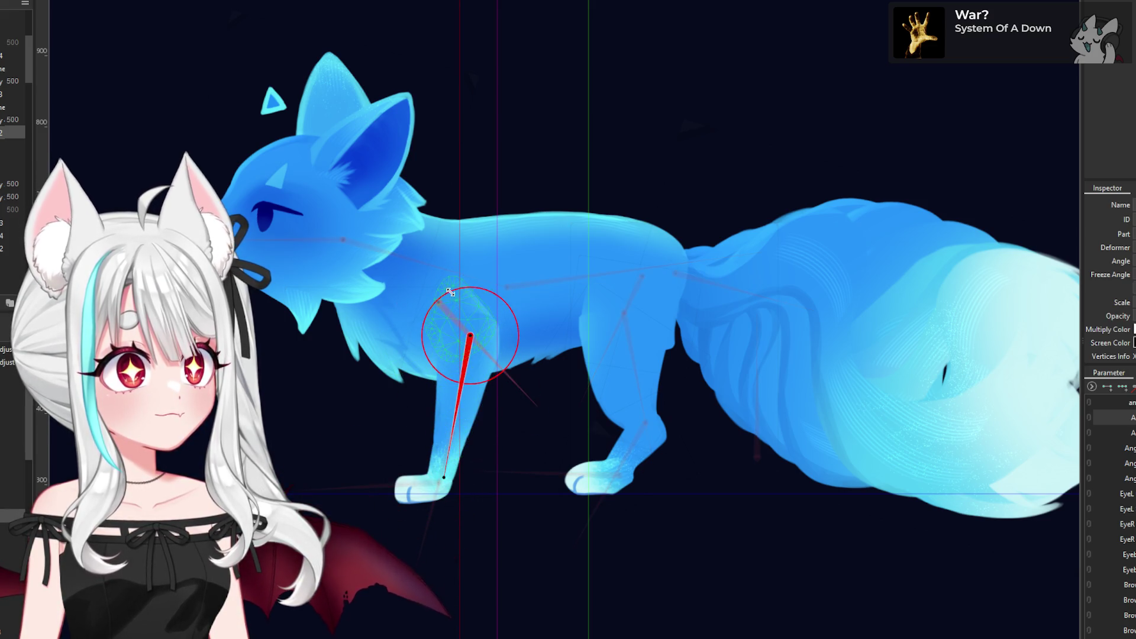
{"action": "left_click", "coordinate": [520, 190]}
{"action": "left_click", "coordinate": [536, 411]}
{"action": "left_click_drag", "start_coordinate": [537, 411], "coordinate": [540, 375]}
{"action": "left_click", "coordinate": [482, 330]}
{"action": "mouse_move", "coordinate": [456, 473]}
{"action": "left_mouse_down"}
{"action": "mouse_move", "coordinate": [401, 459]}
{"action": "mouse_move", "coordinate": [327, 485]}
{"action": "mouse_move", "coordinate": [297, 470]}
{"action": "left_mouse_up"}
- Rotate the paw, adjust FL1 Rotation at the shoulder, and bend FL1 Rotation2 to 63.3 degrees
{"action": "left_click", "coordinate": [507, 472]}
{"action": "left_click", "coordinate": [444, 473]}
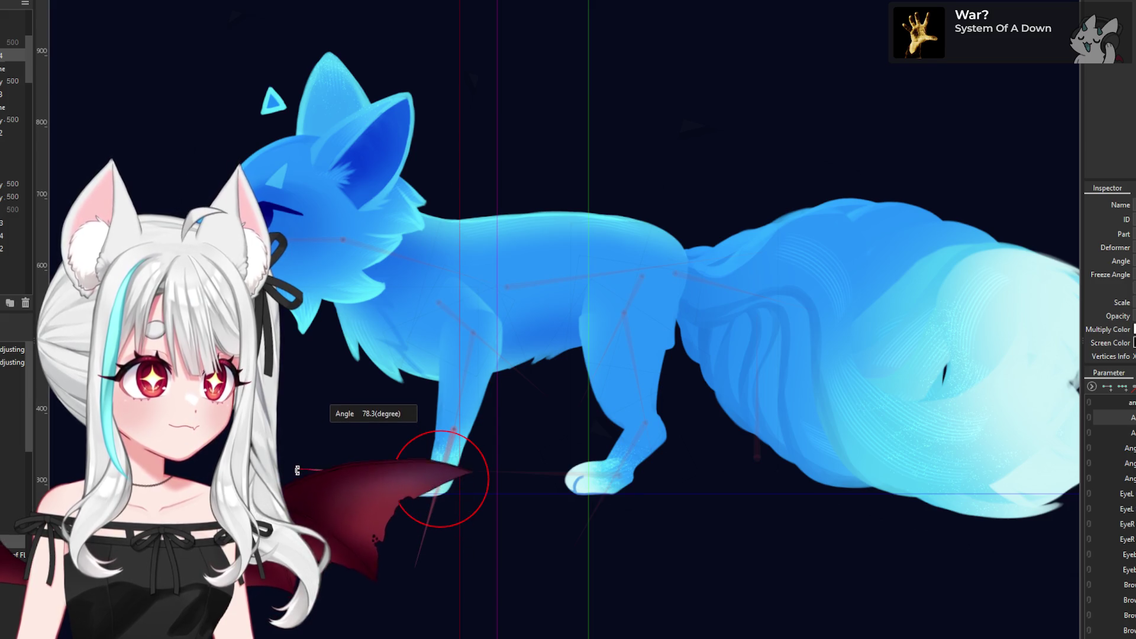
{"action": "left_click", "coordinate": [467, 332]}
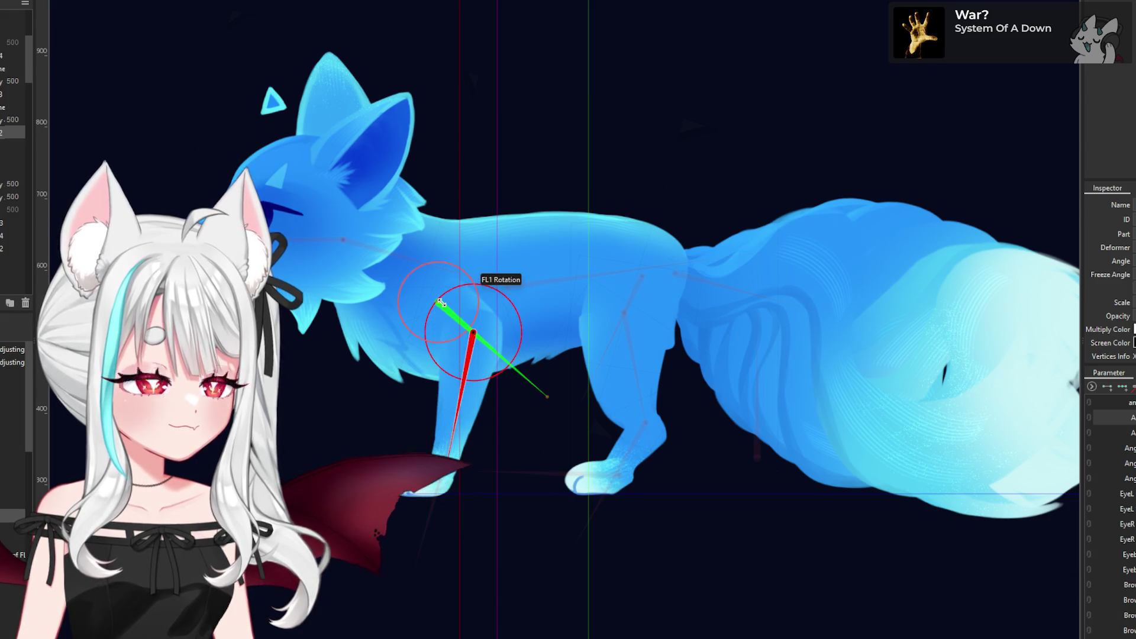
{"action": "mouse_move", "coordinate": [538, 393]}
{"action": "left_mouse_down"}
{"action": "mouse_move", "coordinate": [533, 380]}
{"action": "mouse_move", "coordinate": [545, 393]}
{"action": "left_mouse_up"}
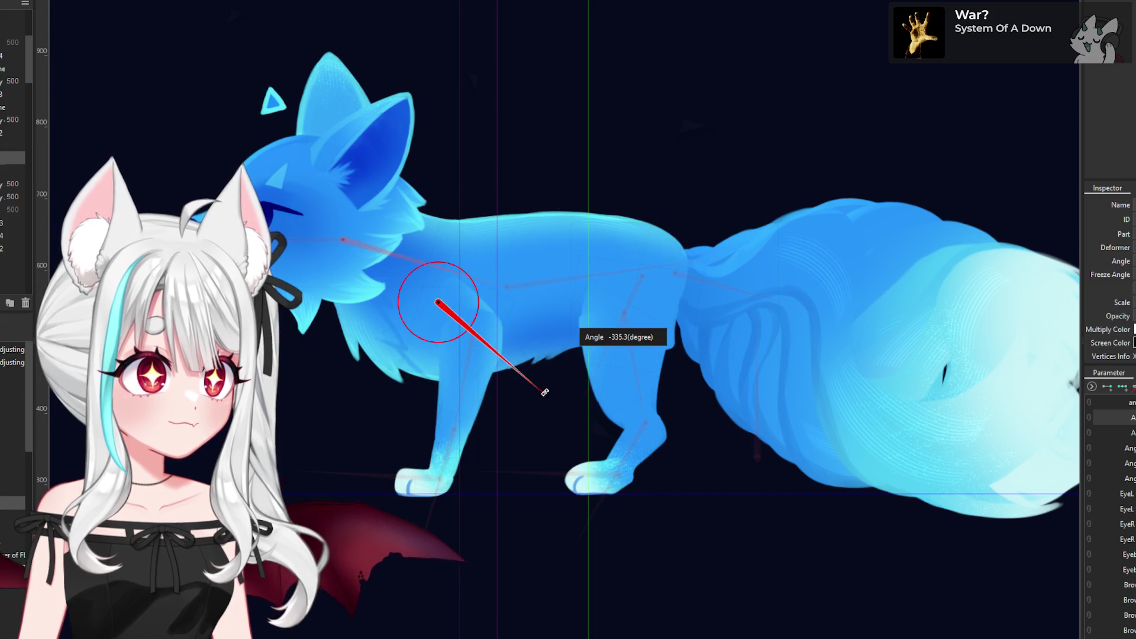
{"action": "left_click", "coordinate": [478, 331]}
{"action": "mouse_move", "coordinate": [476, 335]}
{"action": "left_mouse_down"}
{"action": "mouse_move", "coordinate": [423, 533]}
{"action": "mouse_move", "coordinate": [443, 466]}
{"action": "left_mouse_up"}
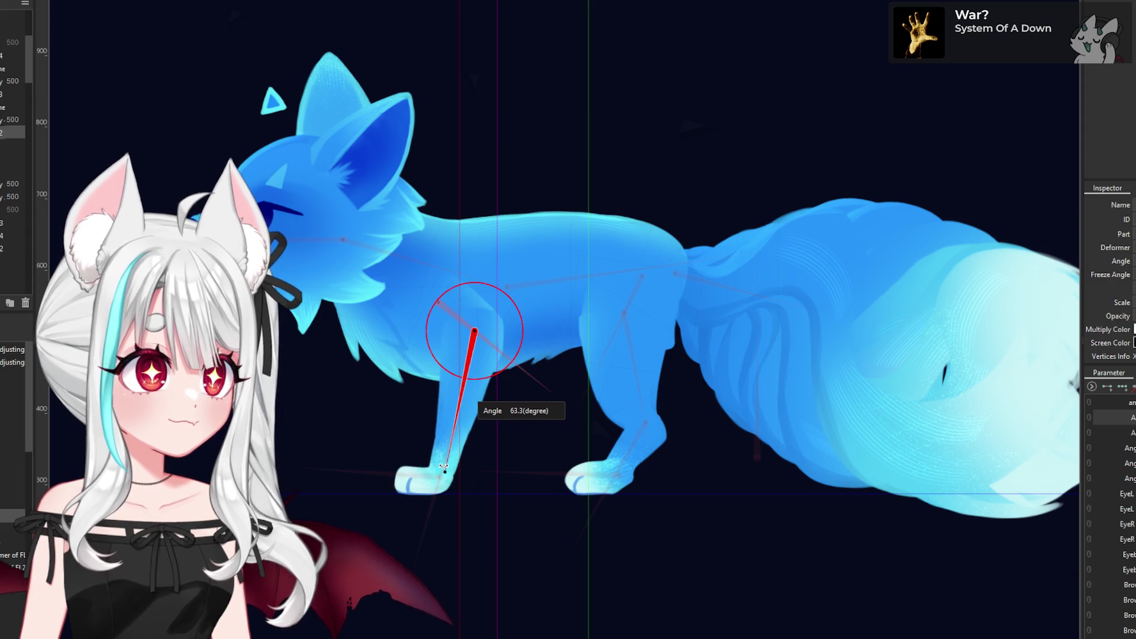
{"action": "scroll", "coordinate": [494, 425], "scroll_direction": "down", "scroll_amount": 5}
- Zoom around the fox to compare it against the skeleton and cat references
{"action": "scroll", "coordinate": [488, 390], "scroll_direction": "up", "scroll_amount": 3}
{"action": "scroll", "coordinate": [486, 391], "scroll_direction": "down", "scroll_amount": 3}
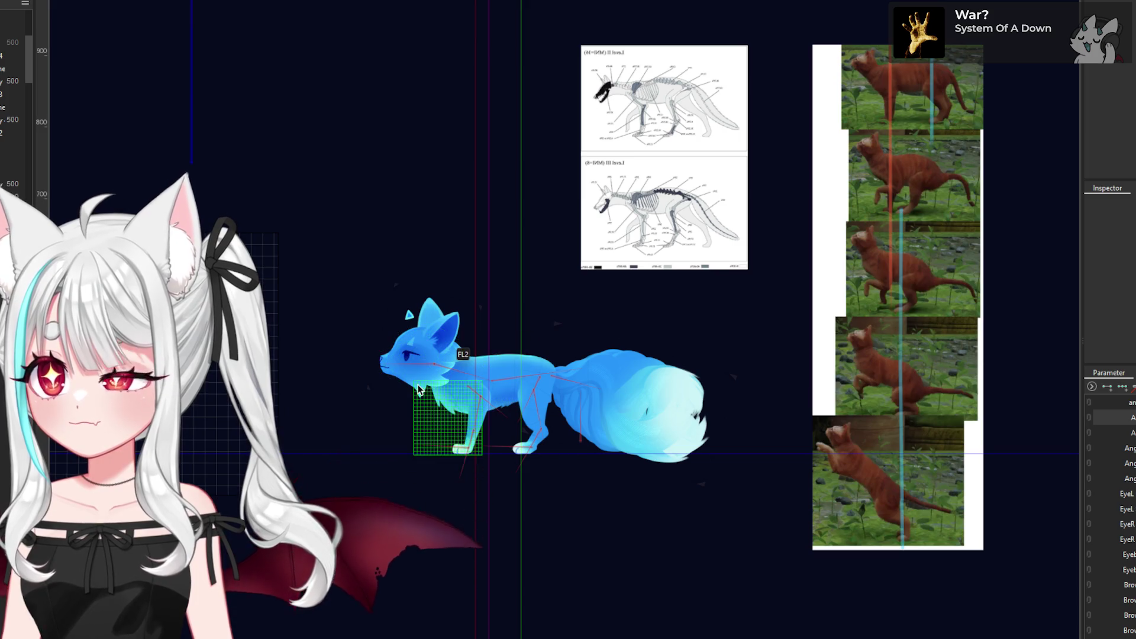
{"action": "scroll", "coordinate": [418, 389], "scroll_direction": "up", "scroll_amount": 2}
{"action": "scroll", "coordinate": [517, 395], "scroll_direction": "up", "scroll_amount": 2}
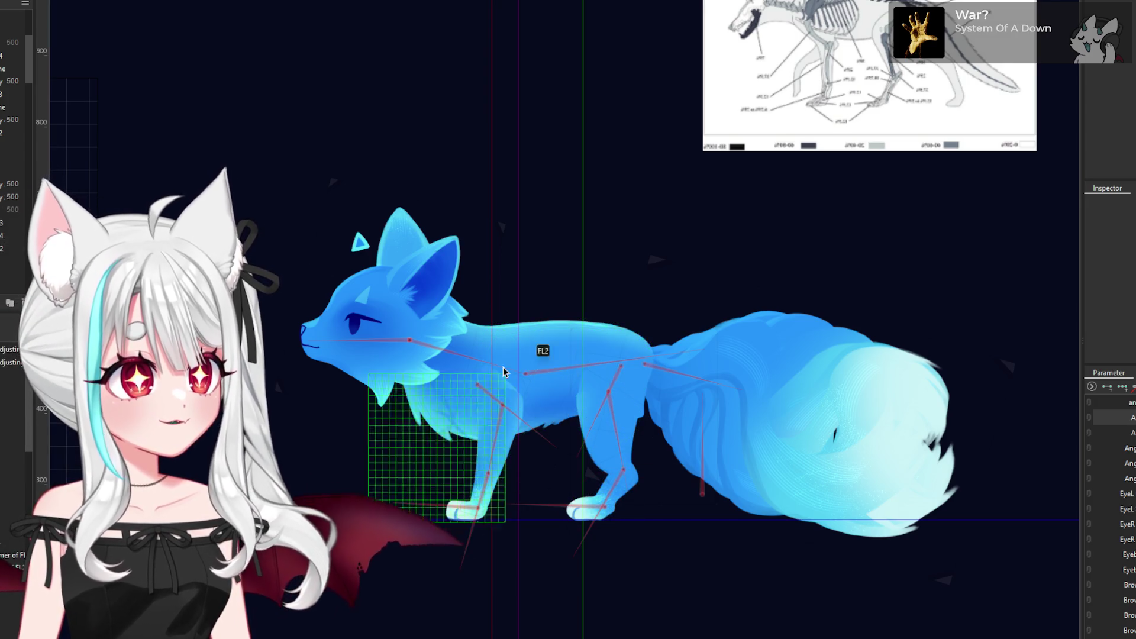
{"action": "scroll", "coordinate": [549, 359], "scroll_direction": "down", "scroll_amount": 2}
{"action": "scroll", "coordinate": [541, 316], "scroll_direction": "up", "scroll_amount": 1}
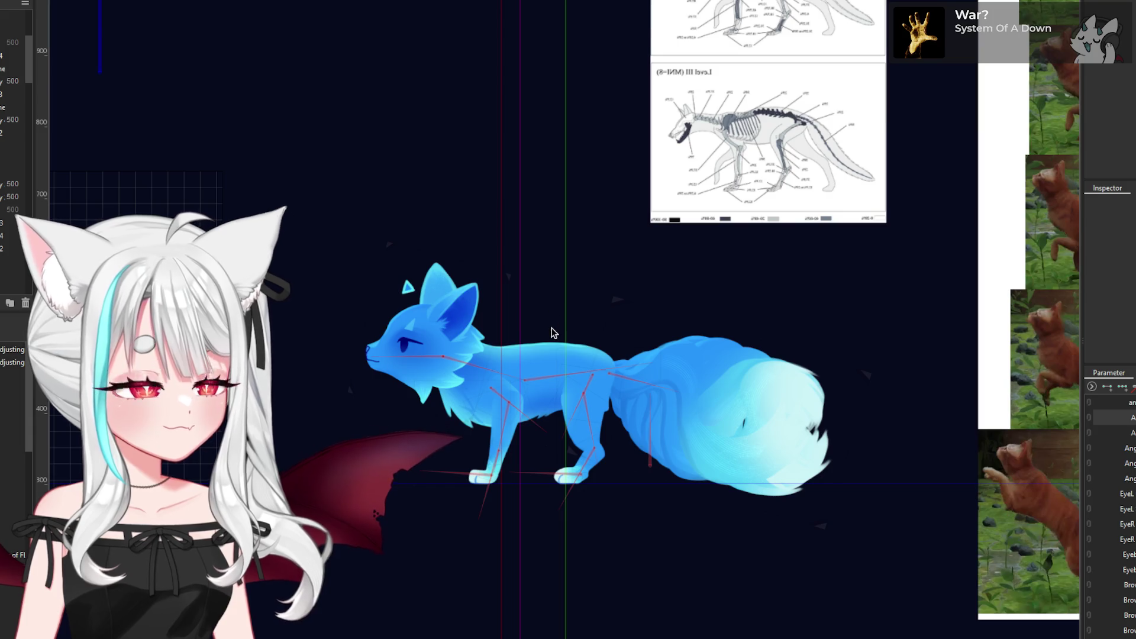
{"action": "scroll", "coordinate": [550, 326], "scroll_direction": "down", "scroll_amount": 2}
{"action": "scroll", "coordinate": [535, 326], "scroll_direction": "up", "scroll_amount": 3}
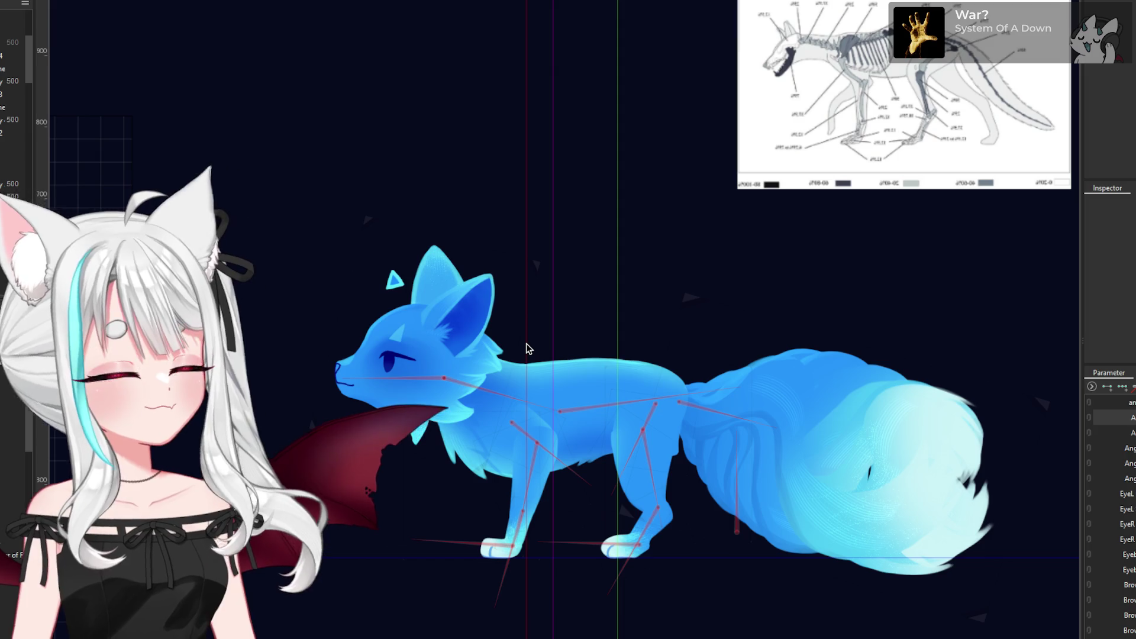
{"action": "scroll", "coordinate": [531, 279], "scroll_direction": "down", "scroll_amount": 2}
- Select the fox's head deformer, then bring up the View menu's Guide submenu
{"action": "left_click", "coordinate": [537, 276]}
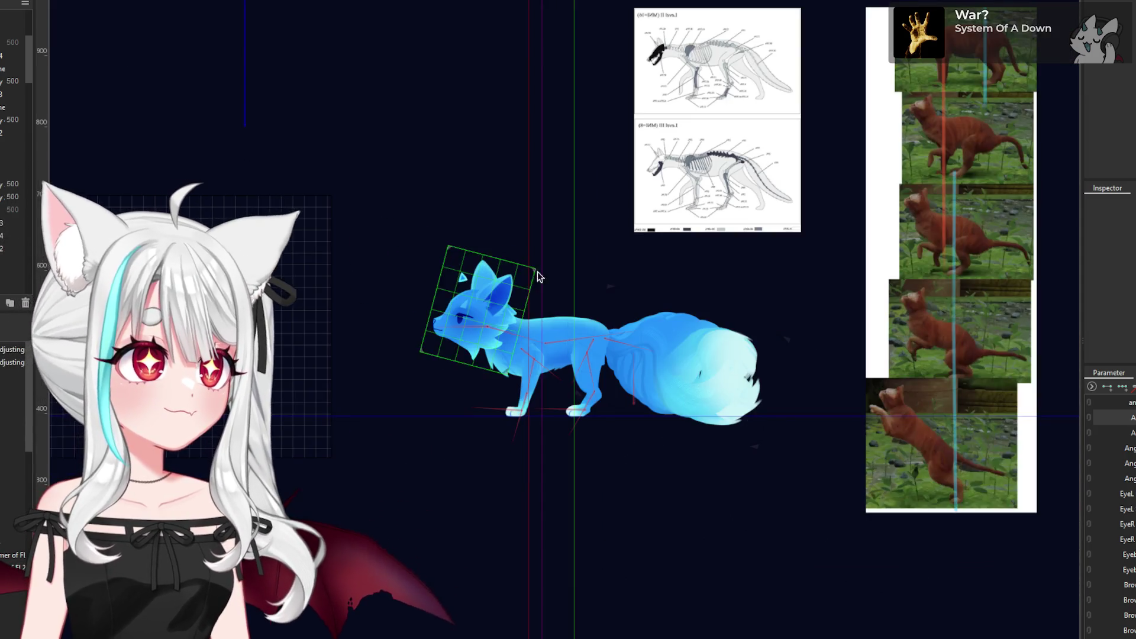
{"action": "scroll", "coordinate": [613, 335], "scroll_direction": "up", "scroll_amount": 4}
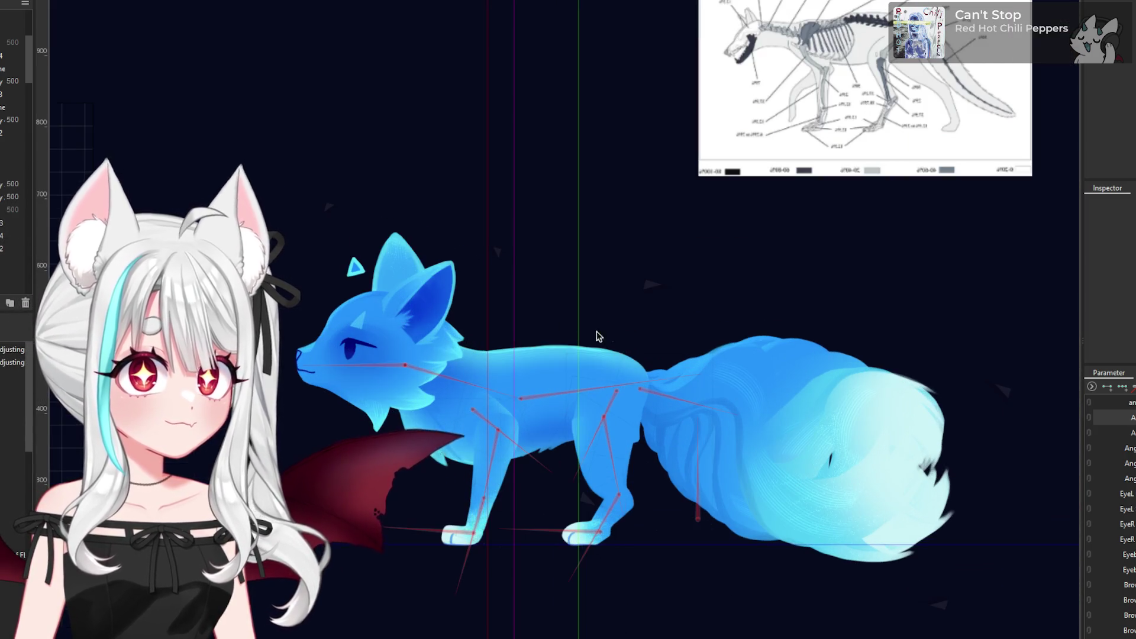
{"action": "scroll", "coordinate": [453, 334], "scroll_direction": "down", "scroll_amount": 4}
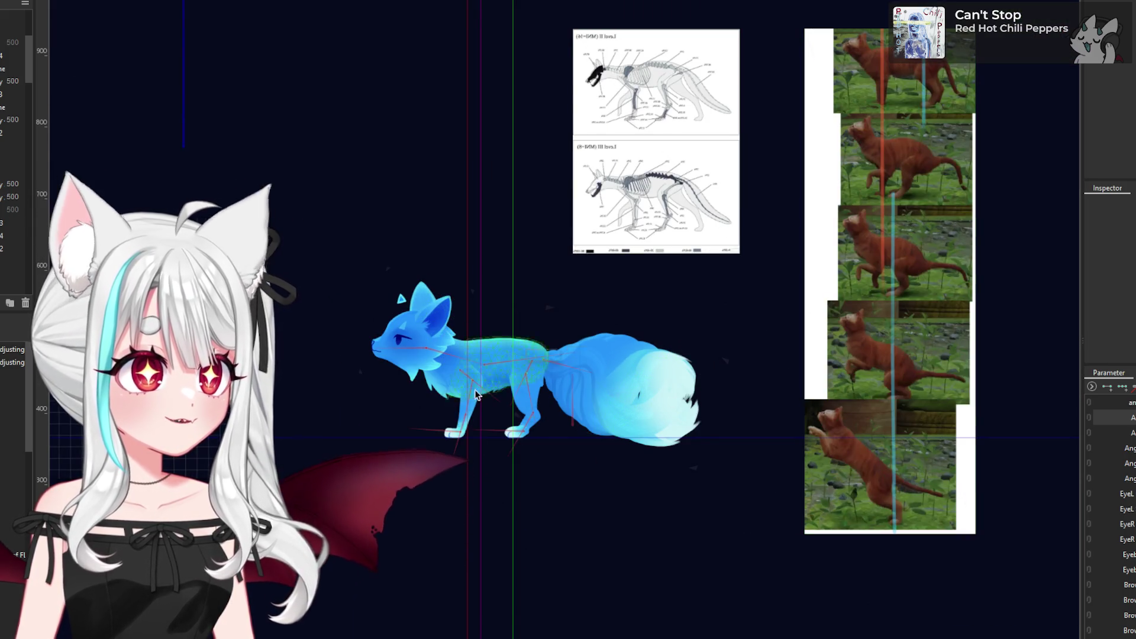
{"action": "scroll", "coordinate": [456, 413], "scroll_direction": "up", "scroll_amount": 3}
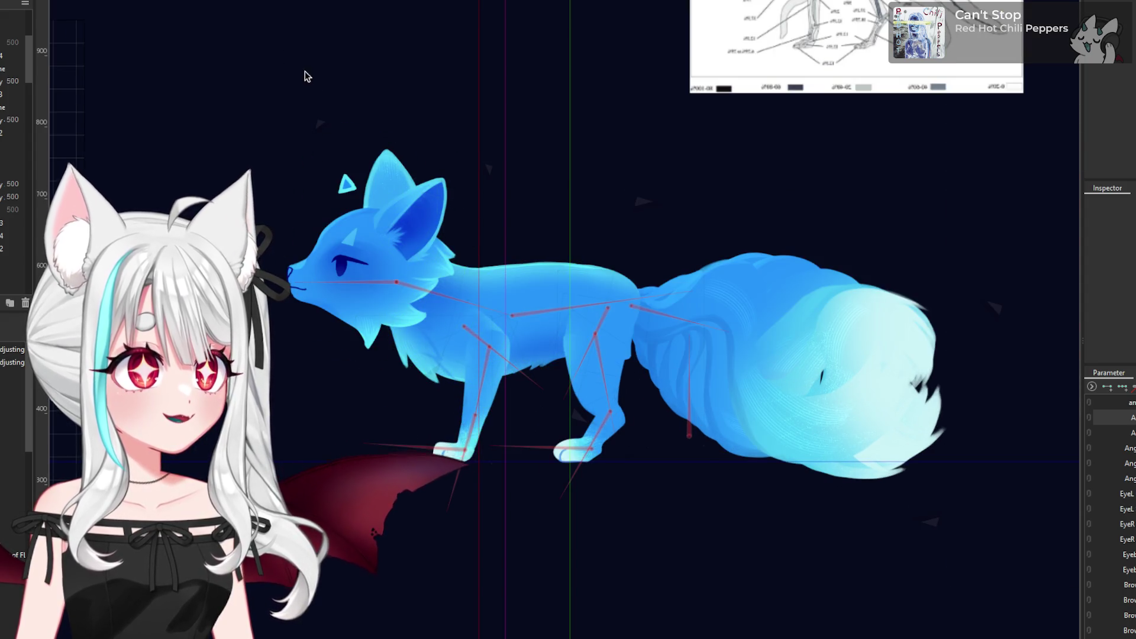
{"action": "left_click", "coordinate": [23, 1]}
{"action": "mouse_move", "coordinate": [88, 1]}
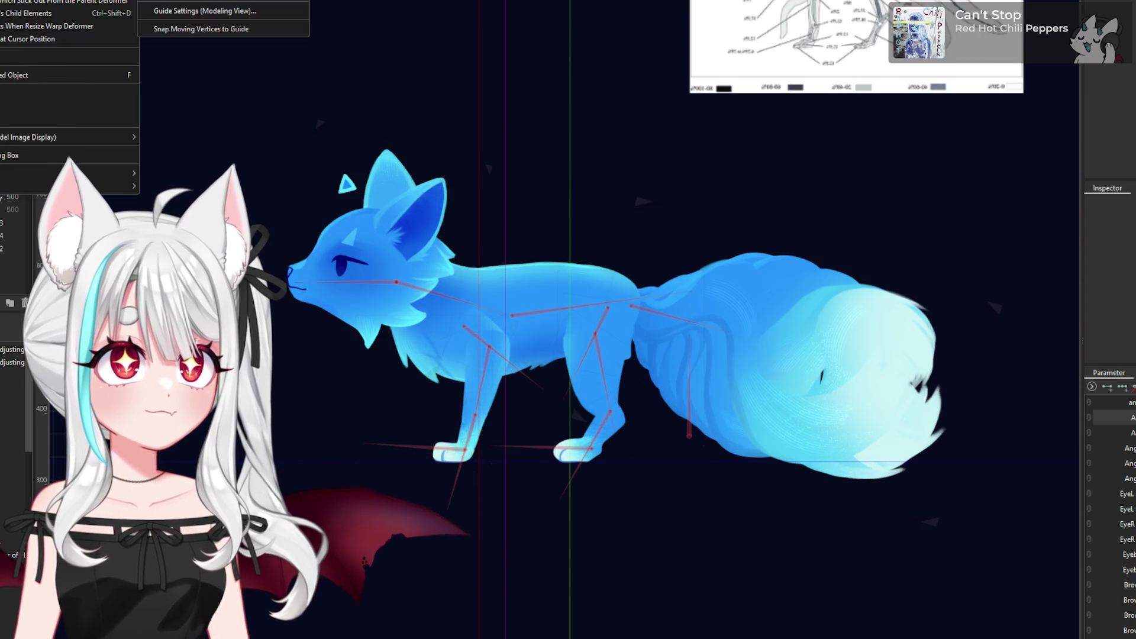
- In Guide Settings (Modeling View), move vertical guide 1 to 3022.9, then close the dialog
{"action": "left_click", "coordinate": [222, 14]}
{"action": "mouse_move", "coordinate": [943, 234]}
{"action": "left_mouse_down"}
{"action": "mouse_move", "coordinate": [914, 234]}
{"action": "mouse_move", "coordinate": [929, 234]}
{"action": "left_mouse_up"}
{"action": "scroll", "coordinate": [713, 272], "scroll_direction": "down", "scroll_amount": 4}
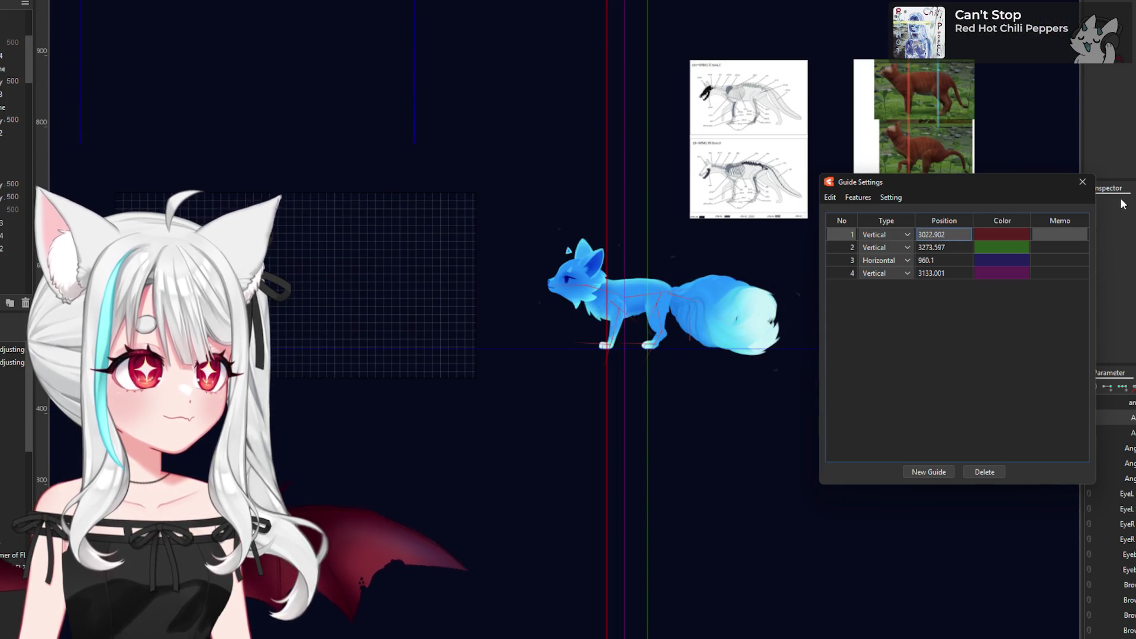
{"action": "left_click", "coordinate": [1082, 182]}
{"action": "scroll", "coordinate": [935, 193], "scroll_direction": "up", "scroll_amount": 3}
{"action": "scroll", "coordinate": [602, 320], "scroll_direction": "down", "scroll_amount": 2}
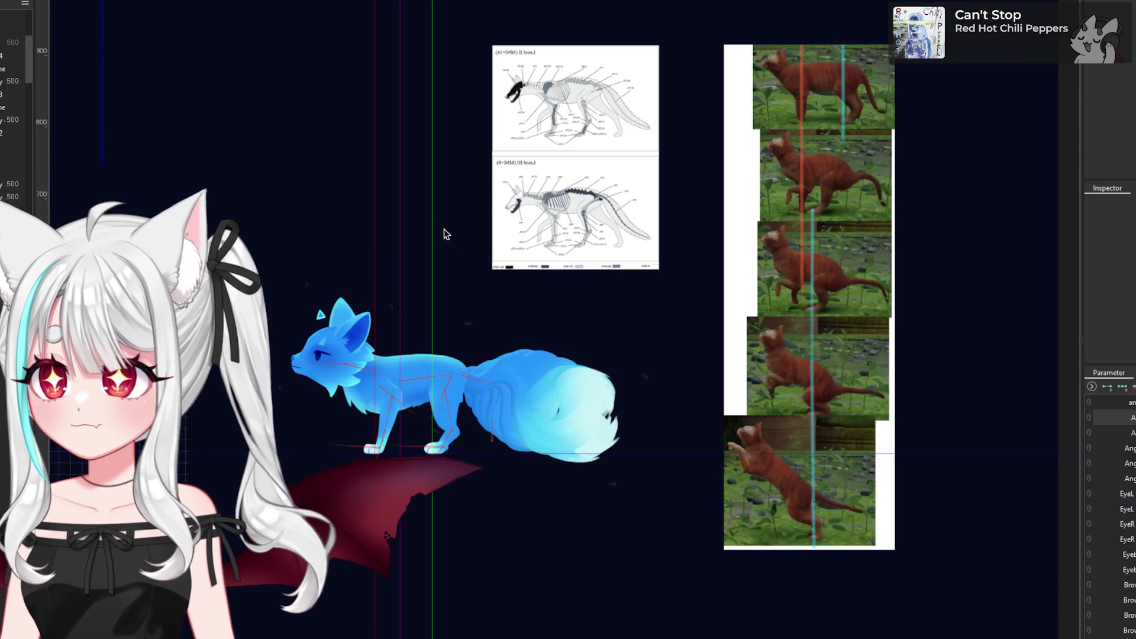
{"action": "scroll", "coordinate": [418, 322], "scroll_direction": "down", "scroll_amount": 2}
{"action": "scroll", "coordinate": [386, 276], "scroll_direction": "up", "scroll_amount": 3}
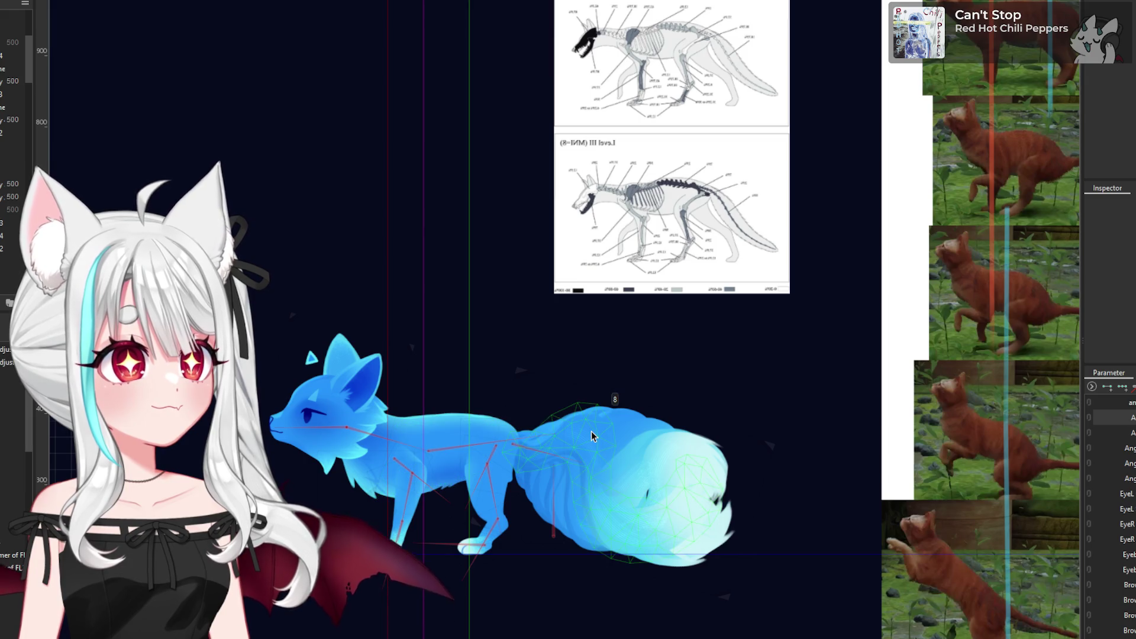
{"action": "scroll", "coordinate": [499, 489], "scroll_direction": "up", "scroll_amount": 3}
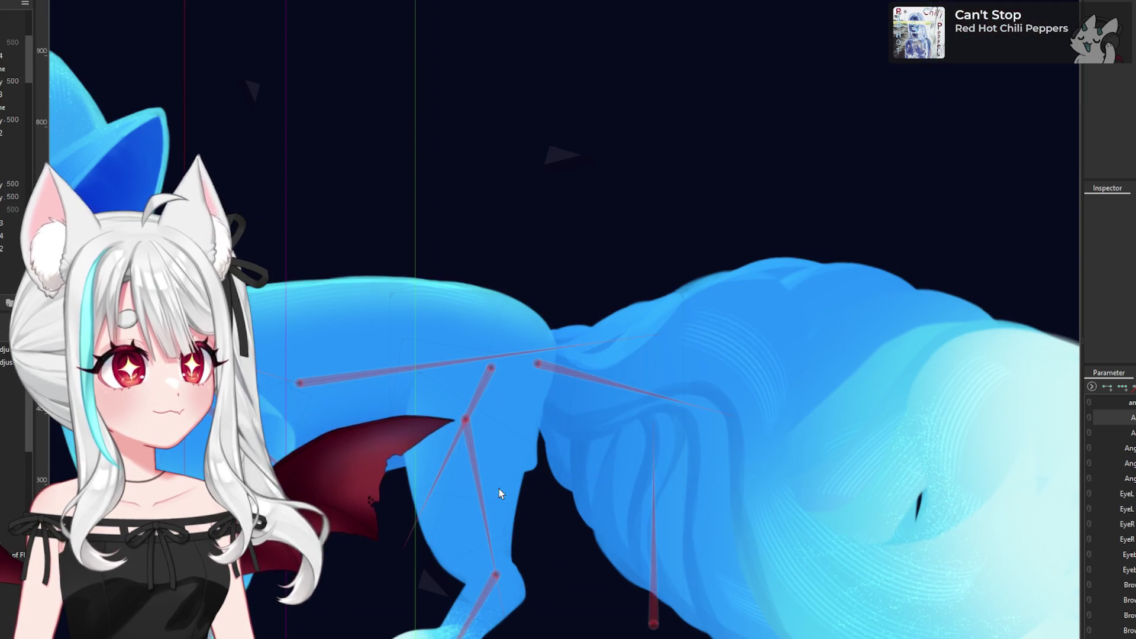
- Select the leg art mesh and its warp deformer, then pull the grid's lower-left corner outward
{"action": "left_click", "coordinate": [461, 542]}
{"action": "left_click", "coordinate": [415, 372]}
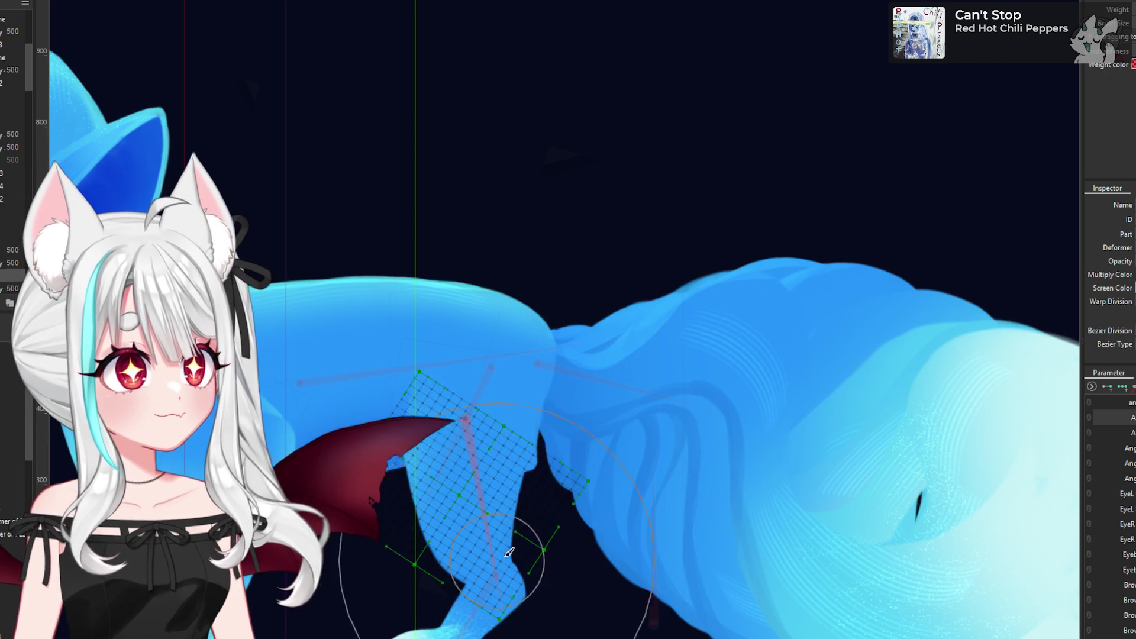
{"action": "scroll", "coordinate": [541, 555], "scroll_direction": "down", "scroll_amount": 3}
{"action": "scroll", "coordinate": [493, 554], "scroll_direction": "up", "scroll_amount": 3}
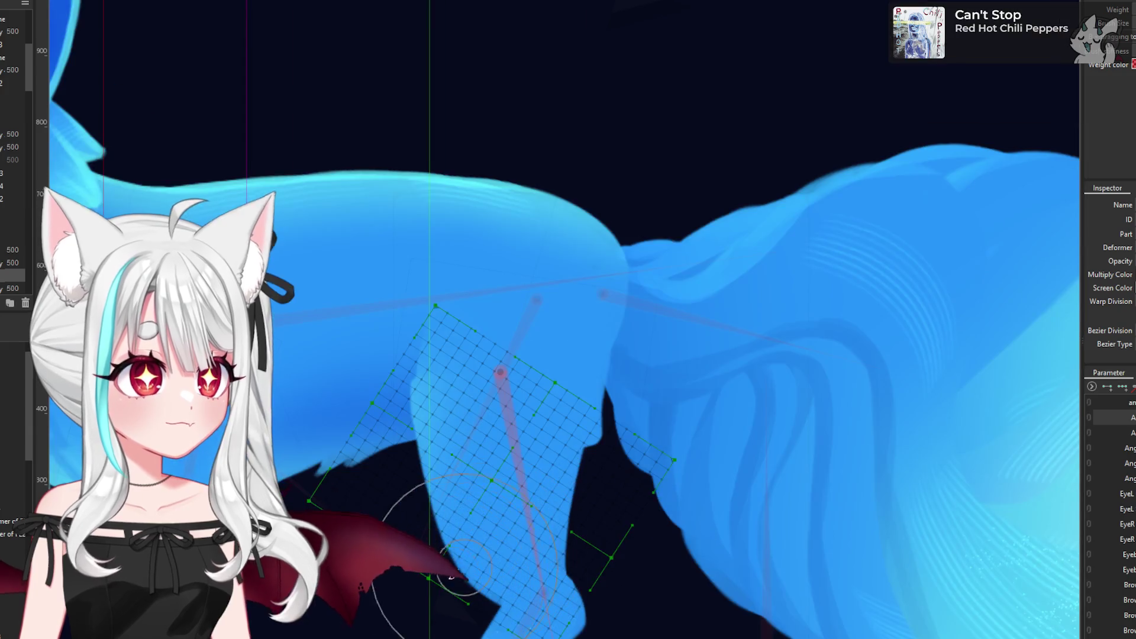
{"action": "scroll", "coordinate": [422, 606], "scroll_direction": "down", "scroll_amount": 2}
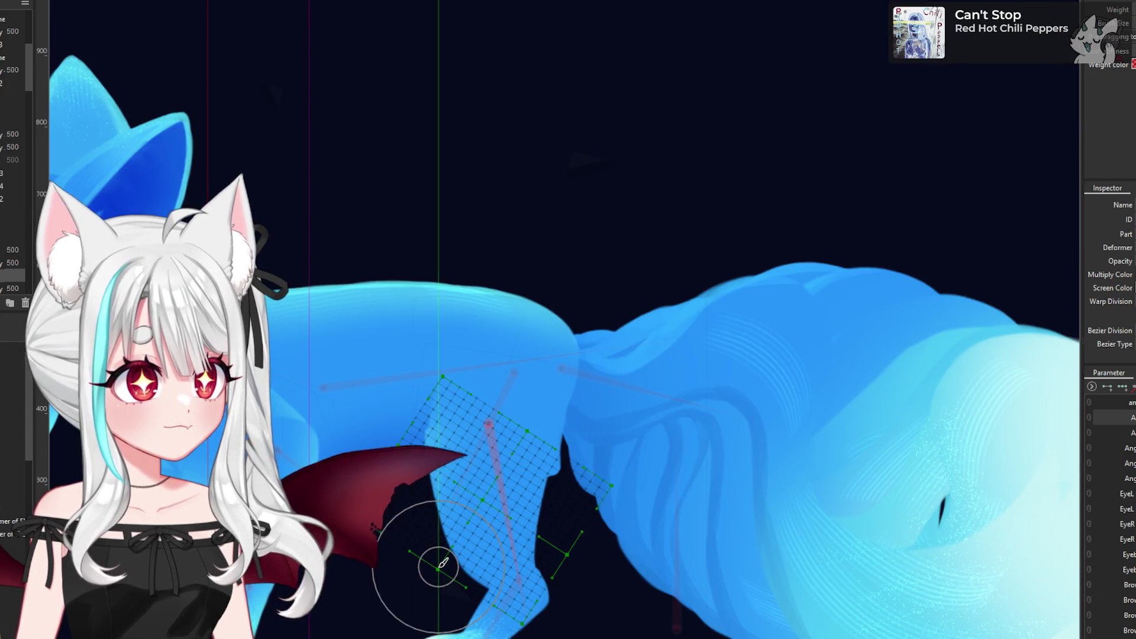
{"action": "mouse_move", "coordinate": [452, 574]}
{"action": "left_mouse_down"}
{"action": "mouse_move", "coordinate": [438, 563]}
{"action": "mouse_move", "coordinate": [456, 577]}
{"action": "mouse_move", "coordinate": [453, 559]}
{"action": "mouse_move", "coordinate": [432, 572]}
{"action": "mouse_move", "coordinate": [441, 604]}
{"action": "mouse_move", "coordinate": [446, 592]}
{"action": "left_mouse_up"}
- Bend the leg warp mesh into a stride and nudge the lower leg left and down
{"action": "scroll", "coordinate": [401, 528], "scroll_direction": "down", "scroll_amount": 3}
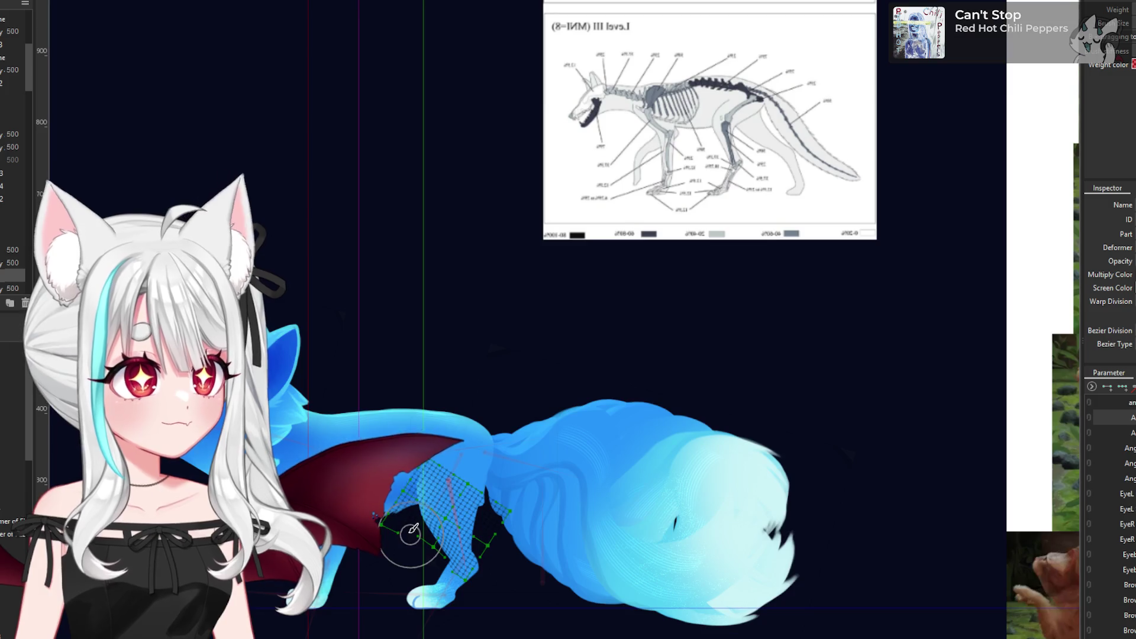
{"action": "scroll", "coordinate": [399, 526], "scroll_direction": "up", "scroll_amount": 2}
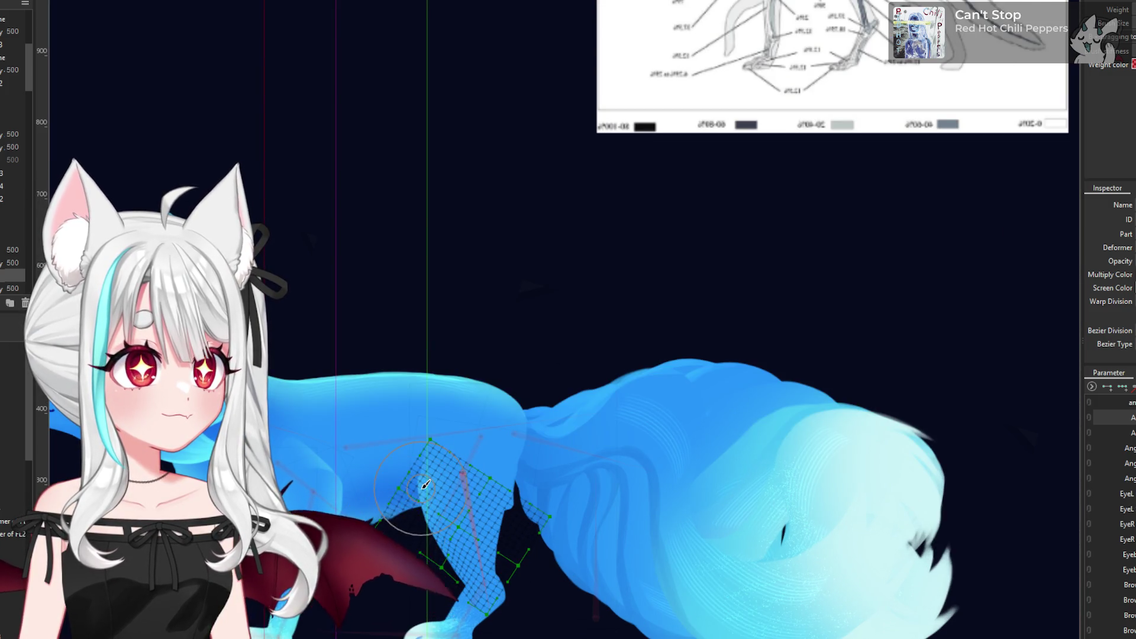
{"action": "scroll", "coordinate": [396, 522], "scroll_direction": "up", "scroll_amount": 2}
{"action": "mouse_move", "coordinate": [515, 512]}
{"action": "left_mouse_down"}
{"action": "mouse_move", "coordinate": [451, 494]}
{"action": "mouse_move", "coordinate": [456, 469]}
{"action": "mouse_move", "coordinate": [437, 518]}
{"action": "mouse_move", "coordinate": [458, 414]}
{"action": "mouse_move", "coordinate": [438, 417]}
{"action": "mouse_move", "coordinate": [481, 427]}
{"action": "mouse_move", "coordinate": [468, 408]}
{"action": "mouse_move", "coordinate": [478, 408]}
{"action": "mouse_move", "coordinate": [359, 444]}
{"action": "left_mouse_up"}
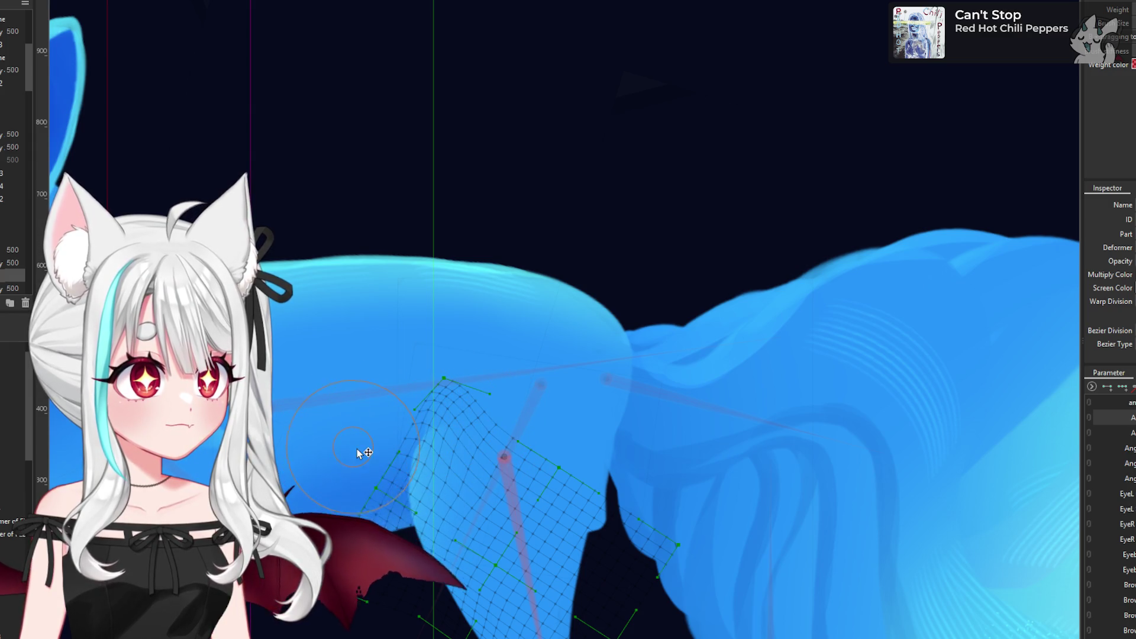
{"action": "scroll", "coordinate": [449, 454], "scroll_direction": "down", "scroll_amount": 5}
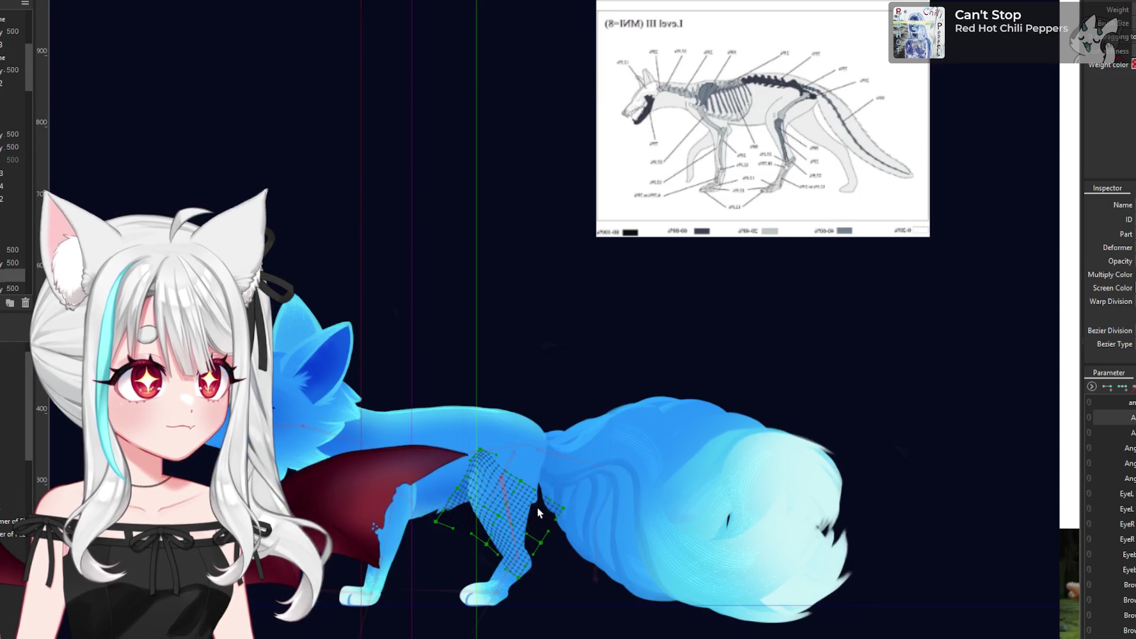
{"action": "scroll", "coordinate": [529, 499], "scroll_direction": "up", "scroll_amount": 3}
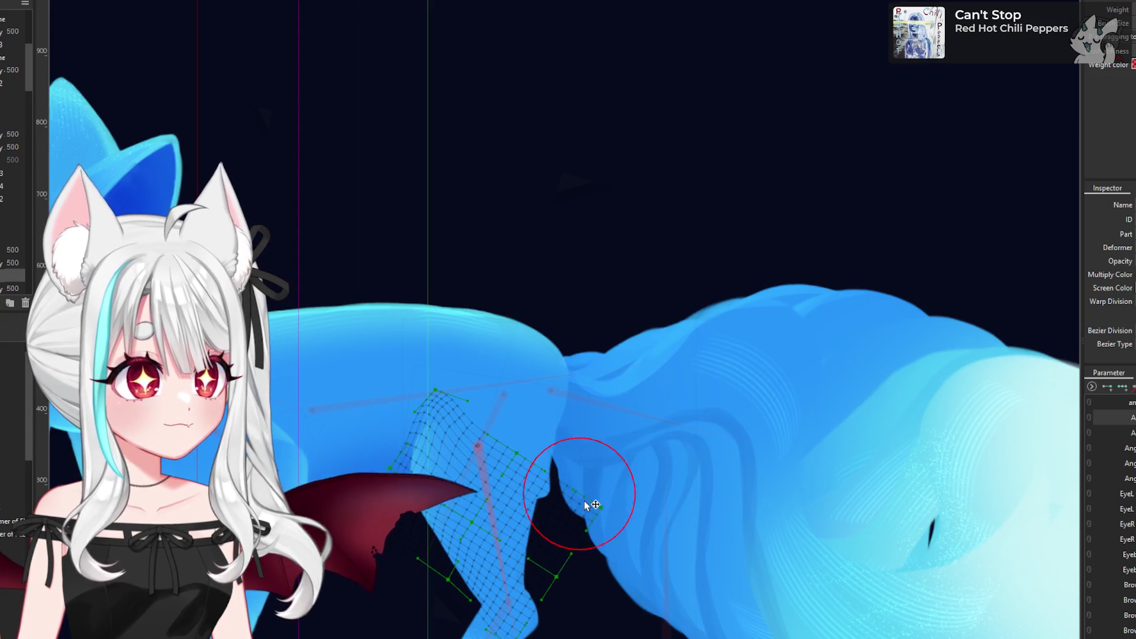
{"action": "scroll", "coordinate": [550, 507], "scroll_direction": "up", "scroll_amount": 3}
{"action": "mouse_move", "coordinate": [549, 514]}
{"action": "left_mouse_down"}
{"action": "mouse_move", "coordinate": [533, 503]}
{"action": "mouse_move", "coordinate": [550, 540]}
{"action": "mouse_move", "coordinate": [533, 532]}
{"action": "mouse_move", "coordinate": [545, 518]}
{"action": "left_mouse_up"}
- Undo the mesh back to its undeformed grid, then re-bend the lower part of the leg
{"action": "scroll", "coordinate": [534, 496], "scroll_direction": "down", "scroll_amount": 4}
{"action": "scroll", "coordinate": [544, 524], "scroll_direction": "up", "scroll_amount": 3}
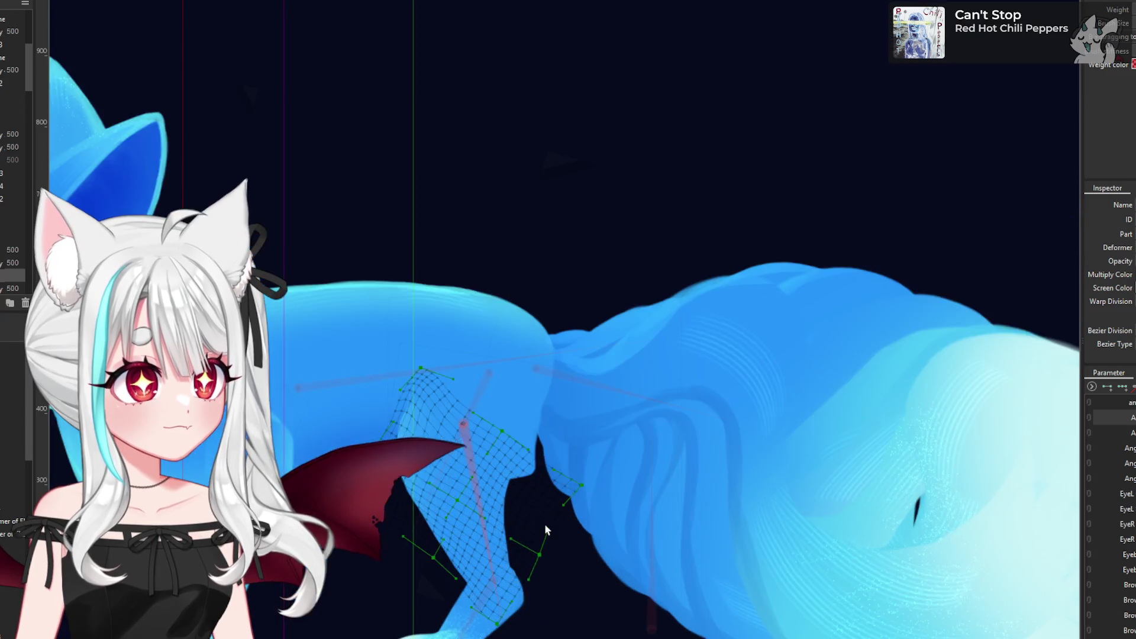
{"action": "scroll", "coordinate": [551, 530], "scroll_direction": "down", "scroll_amount": 2}
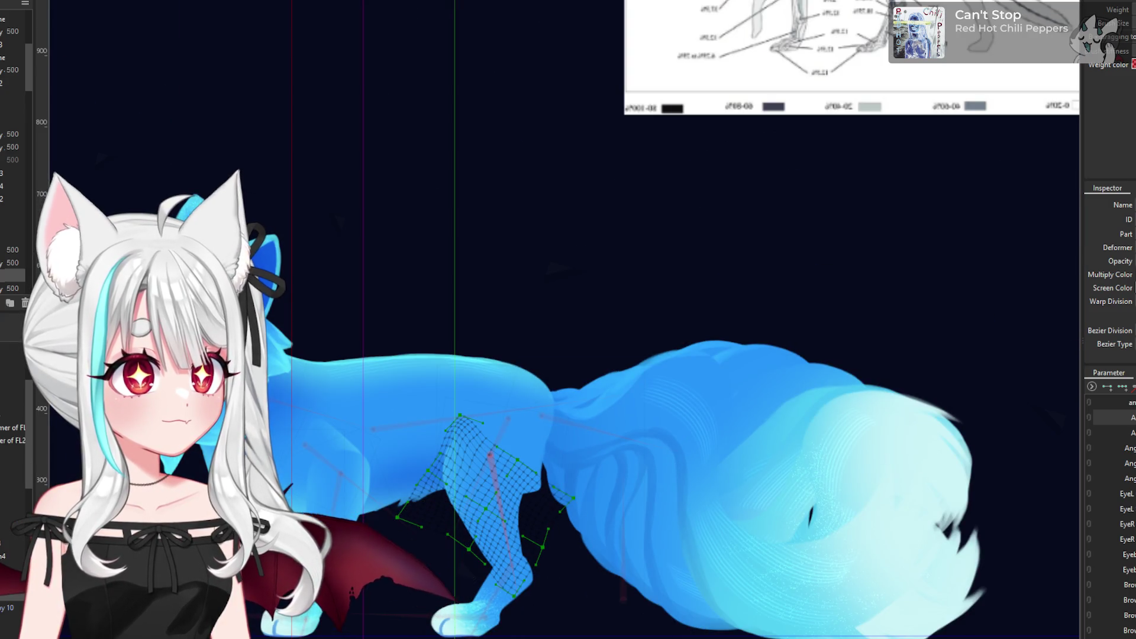
{"action": "key", "text": "ctrl+z"}
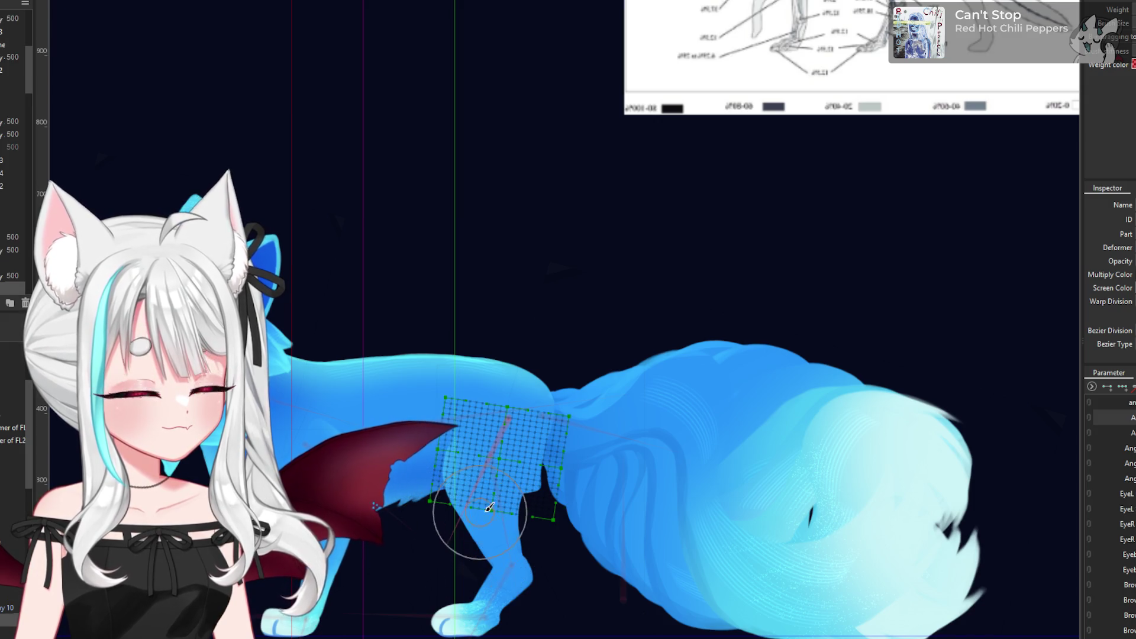
{"action": "scroll", "coordinate": [488, 506], "scroll_direction": "up", "scroll_amount": 3}
{"action": "mouse_move", "coordinate": [588, 556]}
{"action": "left_mouse_down"}
{"action": "mouse_move", "coordinate": [574, 572]}
{"action": "mouse_move", "coordinate": [615, 497]}
{"action": "mouse_move", "coordinate": [663, 539]}
{"action": "left_mouse_up"}
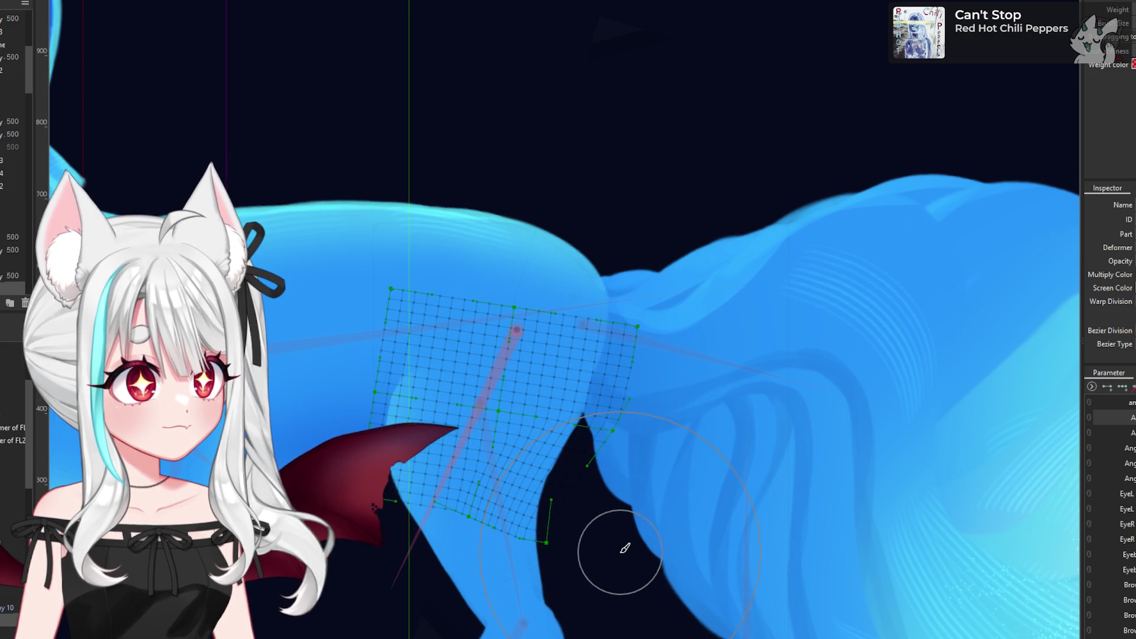
{"action": "scroll", "coordinate": [645, 509], "scroll_direction": "down", "scroll_amount": 3}
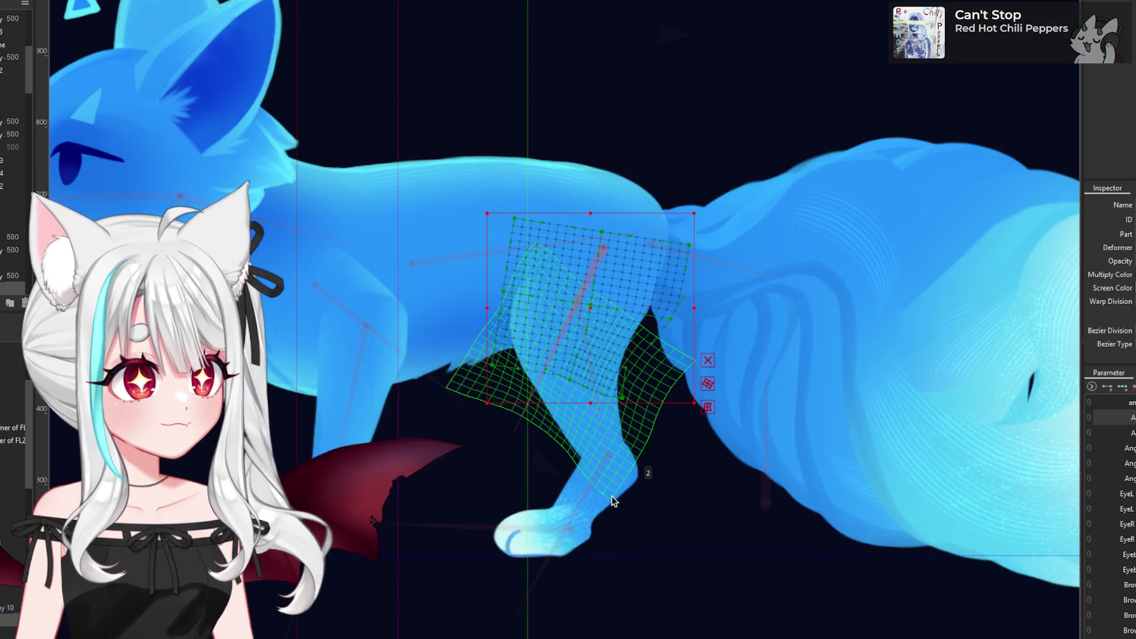
- Select the warp deformer on the back leg's paw
{"action": "left_click", "coordinate": [623, 497]}
{"action": "scroll", "coordinate": [622, 497], "scroll_direction": "up", "scroll_amount": 3}
{"action": "left_click", "coordinate": [616, 335]}
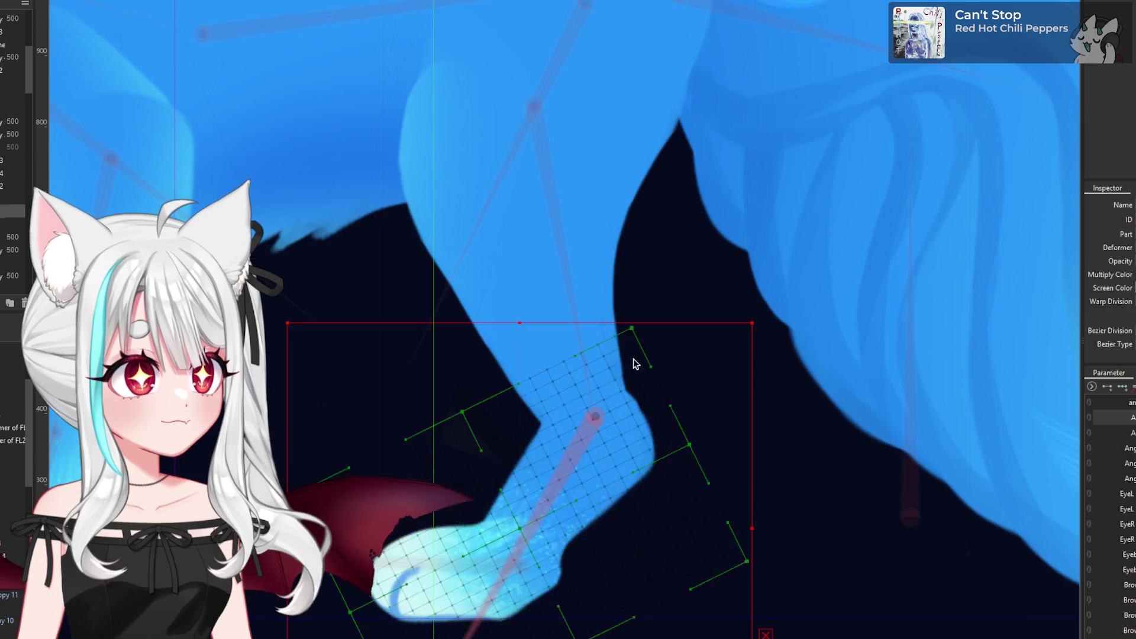
{"action": "scroll", "coordinate": [634, 355], "scroll_direction": "down", "scroll_amount": 8}
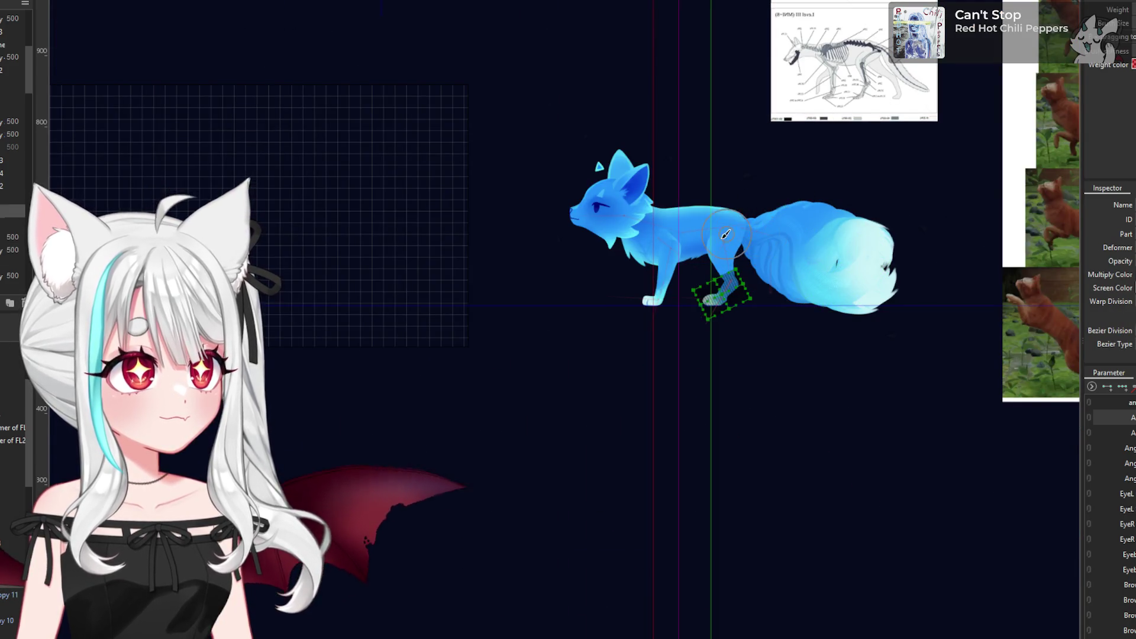
{"action": "scroll", "coordinate": [726, 234], "scroll_direction": "up", "scroll_amount": 8}
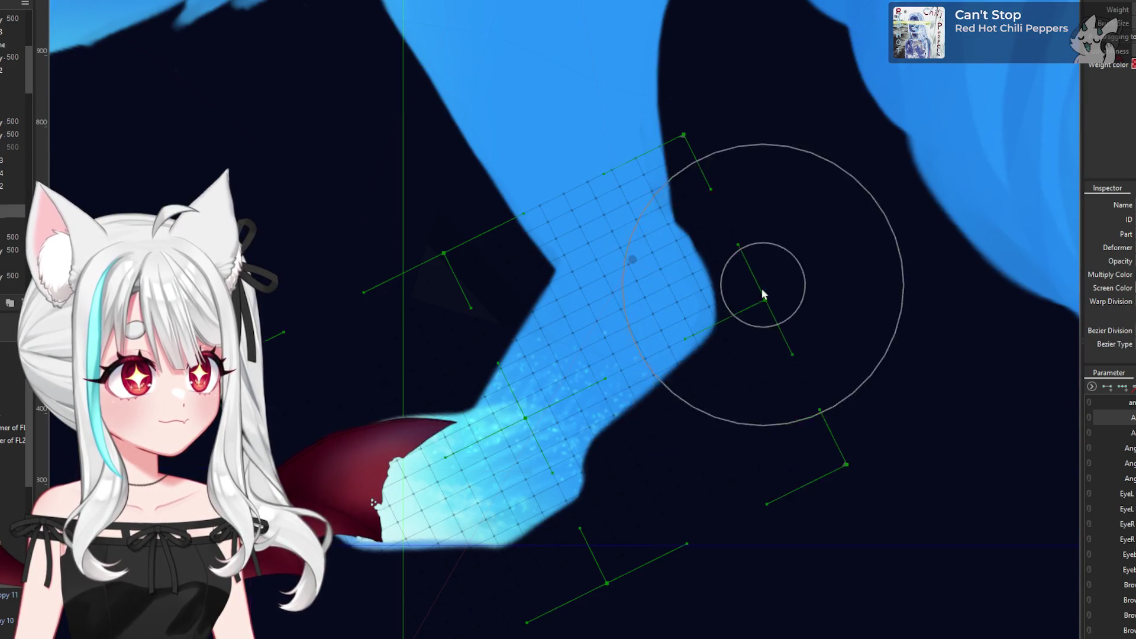
- Try reshaping the paw mesh with the Deform Brush, undoing unwanted changes
{"action": "left_click", "coordinate": [757, 400]}
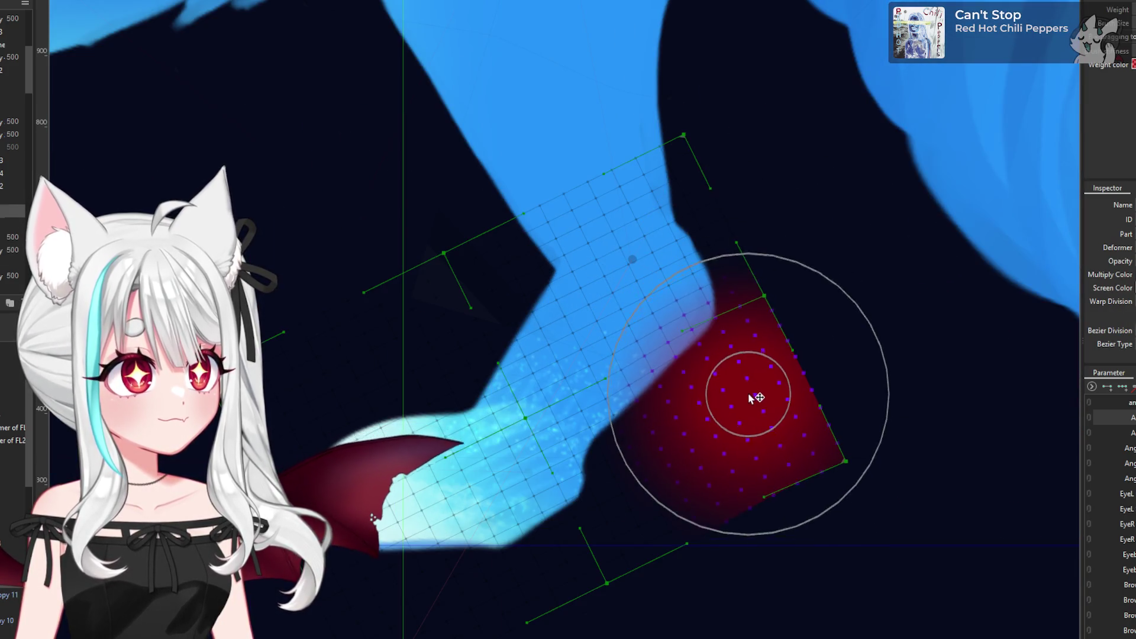
{"action": "key", "text": "ctrl+z"}
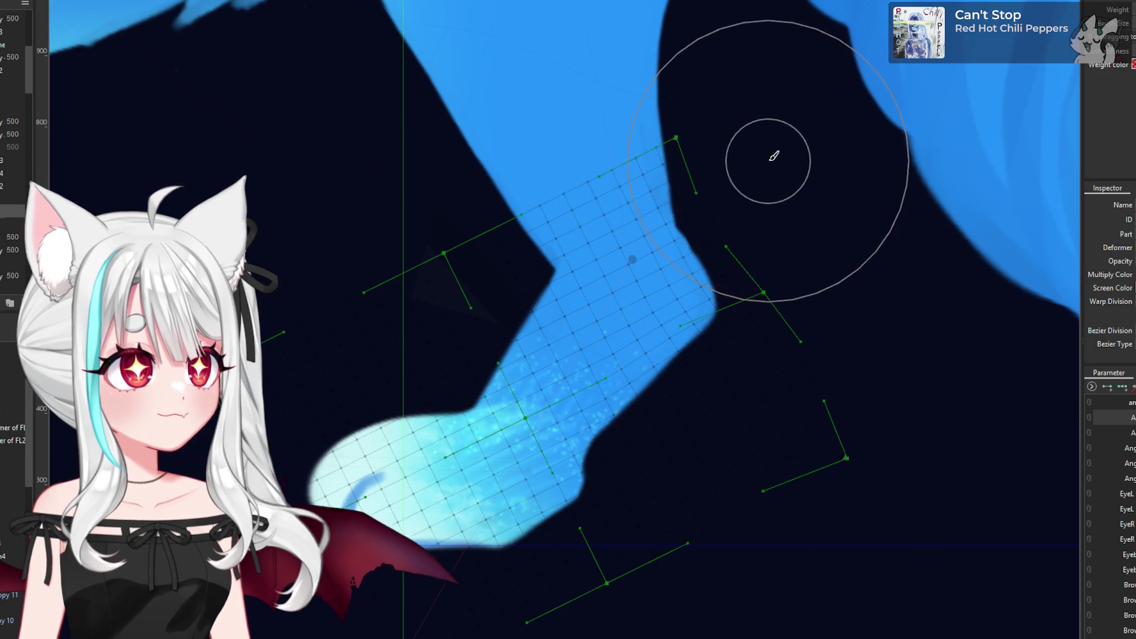
{"action": "scroll", "coordinate": [671, 355], "scroll_direction": "down", "scroll_amount": 3}
{"action": "scroll", "coordinate": [733, 409], "scroll_direction": "up", "scroll_amount": 5}
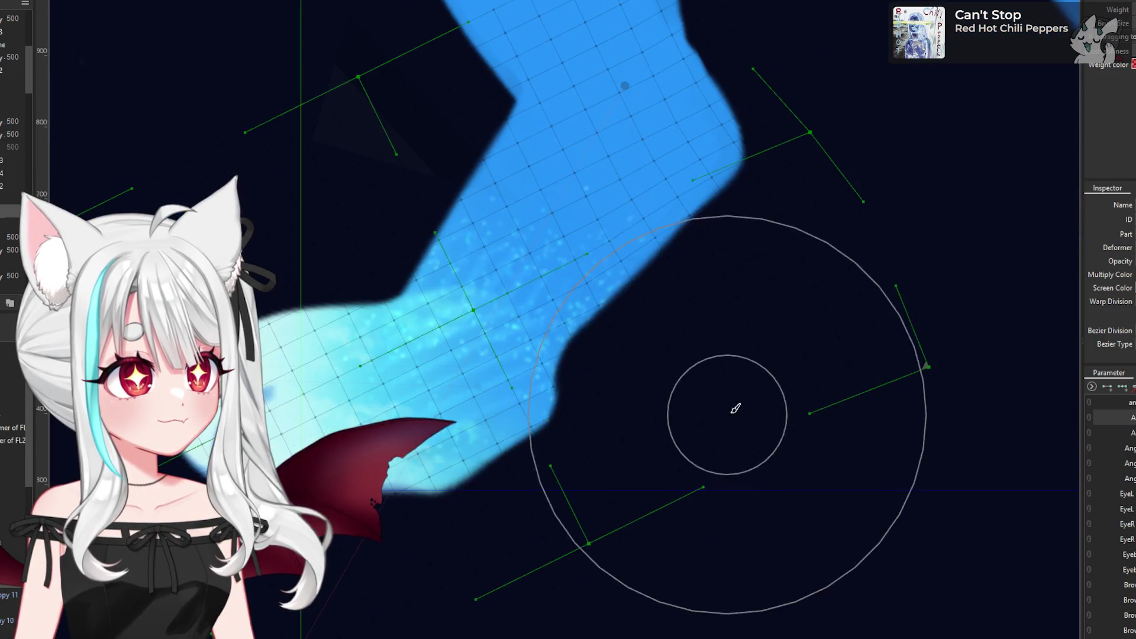
{"action": "left_click", "coordinate": [733, 410]}
{"action": "scroll", "coordinate": [685, 428], "scroll_direction": "down", "scroll_amount": 3}
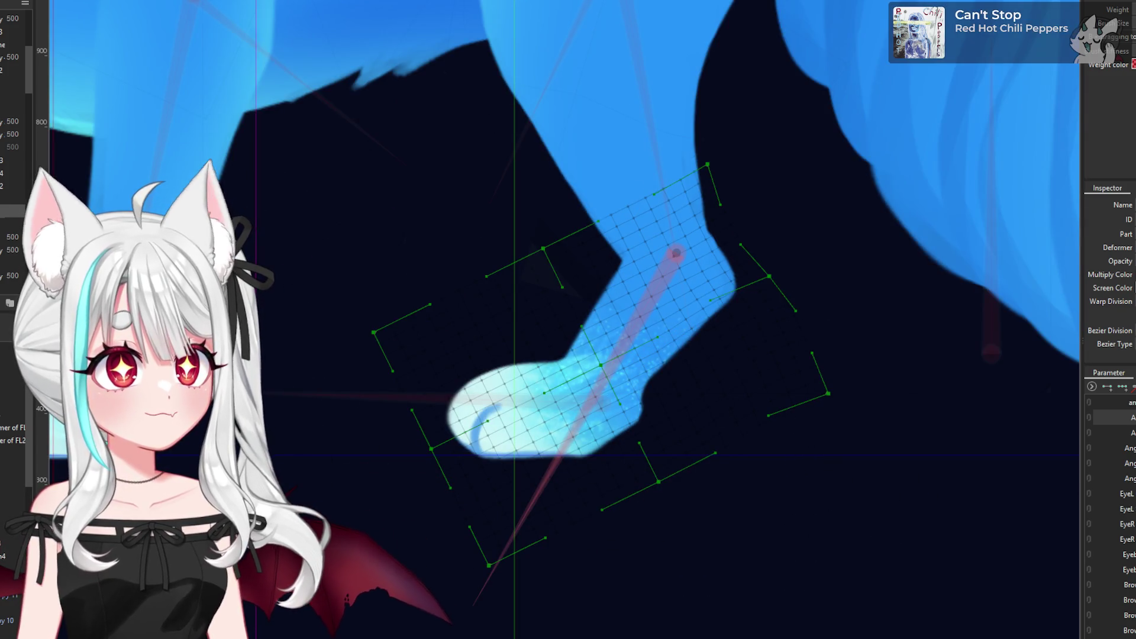
{"action": "key", "text": "ctrl+z"}
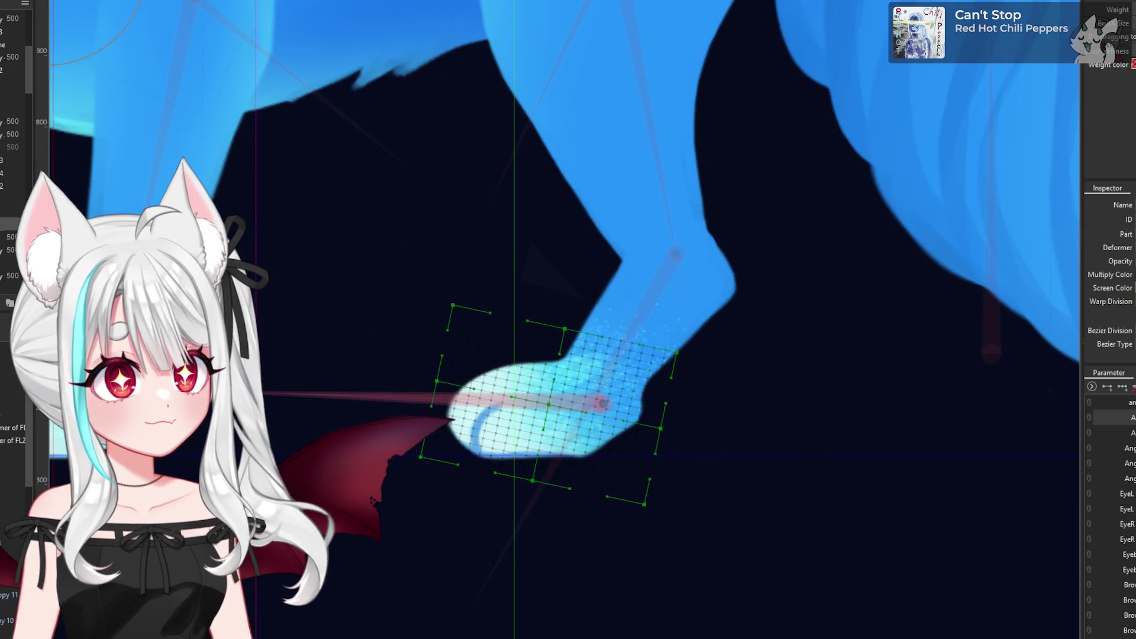
- Reshape the paw mesh near the ankle and smooth it toward the toe
{"action": "scroll", "coordinate": [621, 341], "scroll_direction": "up", "scroll_amount": 2}
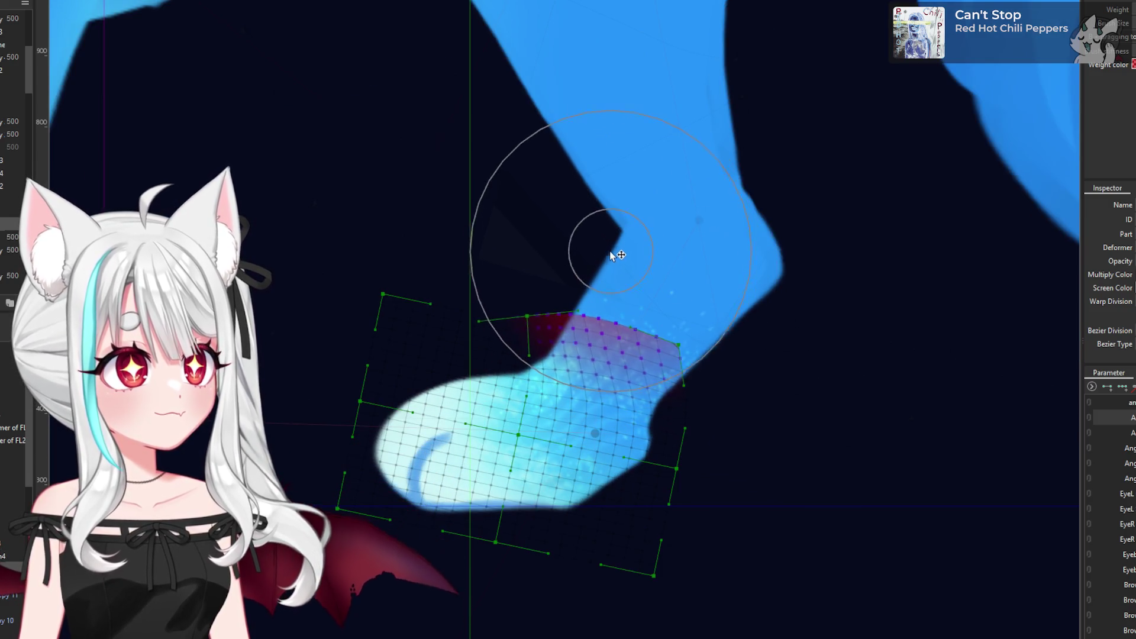
{"action": "left_click", "coordinate": [728, 396]}
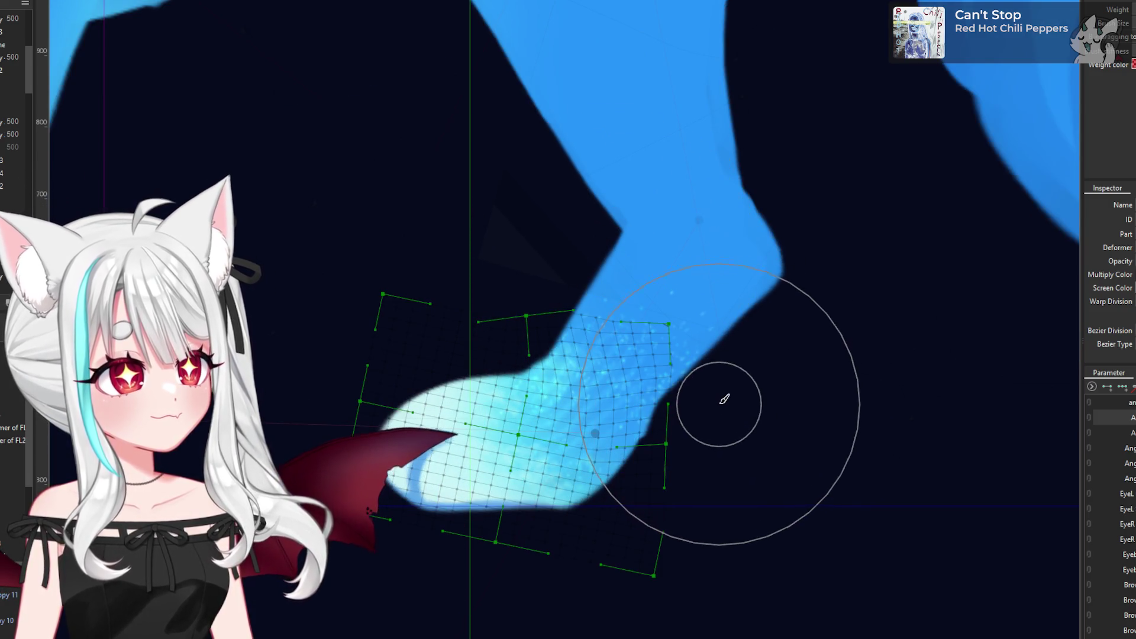
{"action": "left_click", "coordinate": [718, 381]}
{"action": "scroll", "coordinate": [680, 520], "scroll_direction": "down", "scroll_amount": 2}
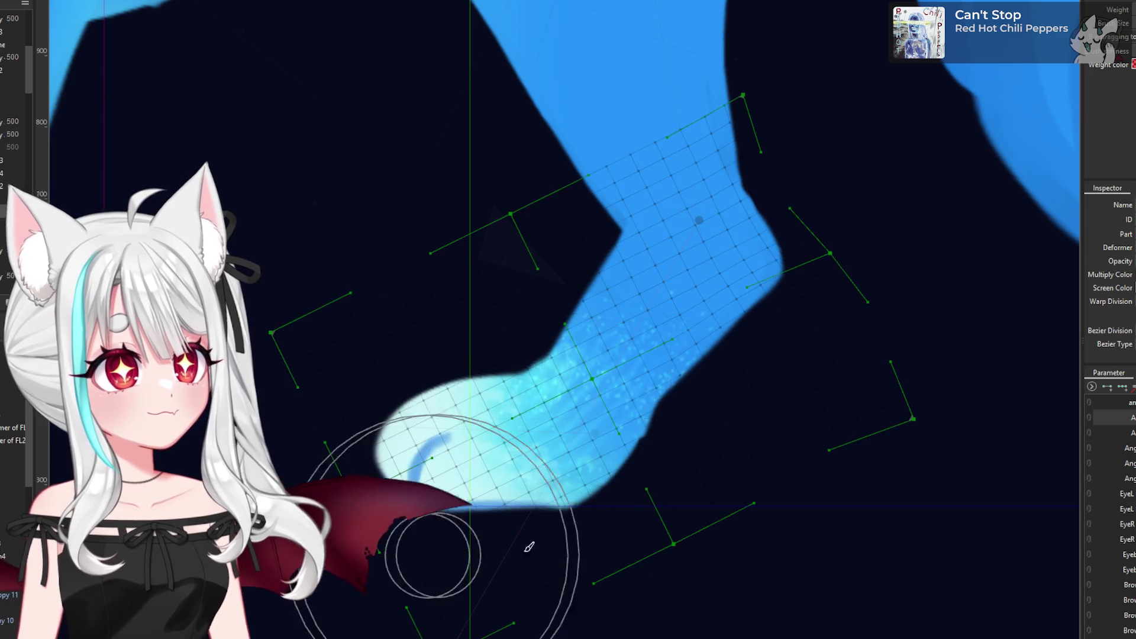
{"action": "scroll", "coordinate": [658, 514], "scroll_direction": "down", "scroll_amount": 4}
{"action": "scroll", "coordinate": [658, 515], "scroll_direction": "down", "scroll_amount": 4}
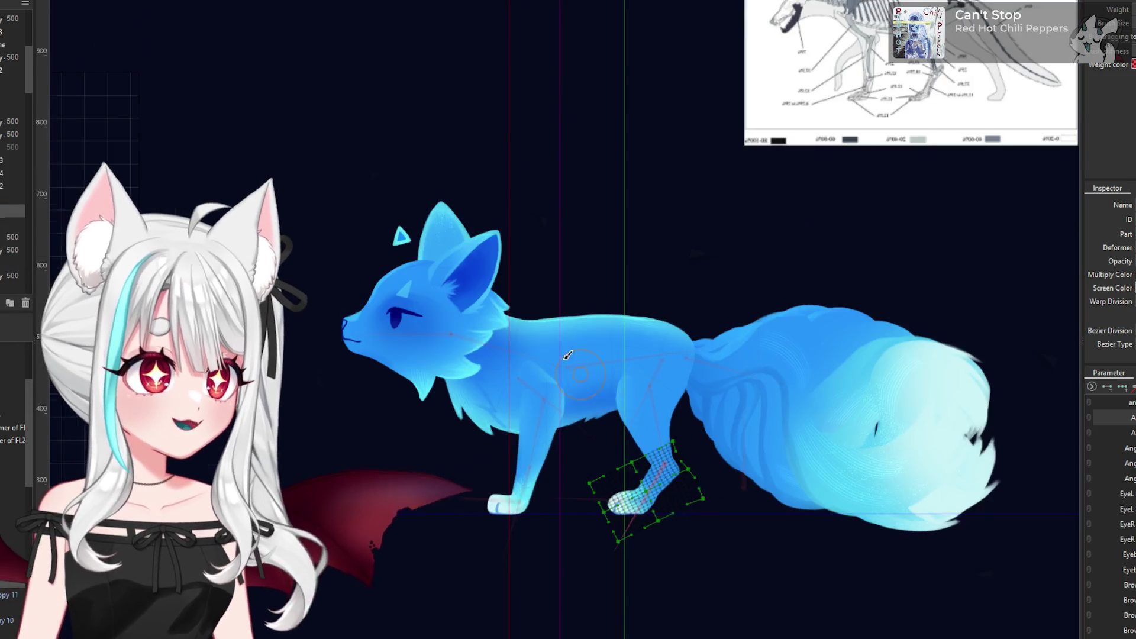
{"action": "scroll", "coordinate": [734, 183], "scroll_direction": "up", "scroll_amount": 3}
{"action": "scroll", "coordinate": [733, 184], "scroll_direction": "down", "scroll_amount": 1}
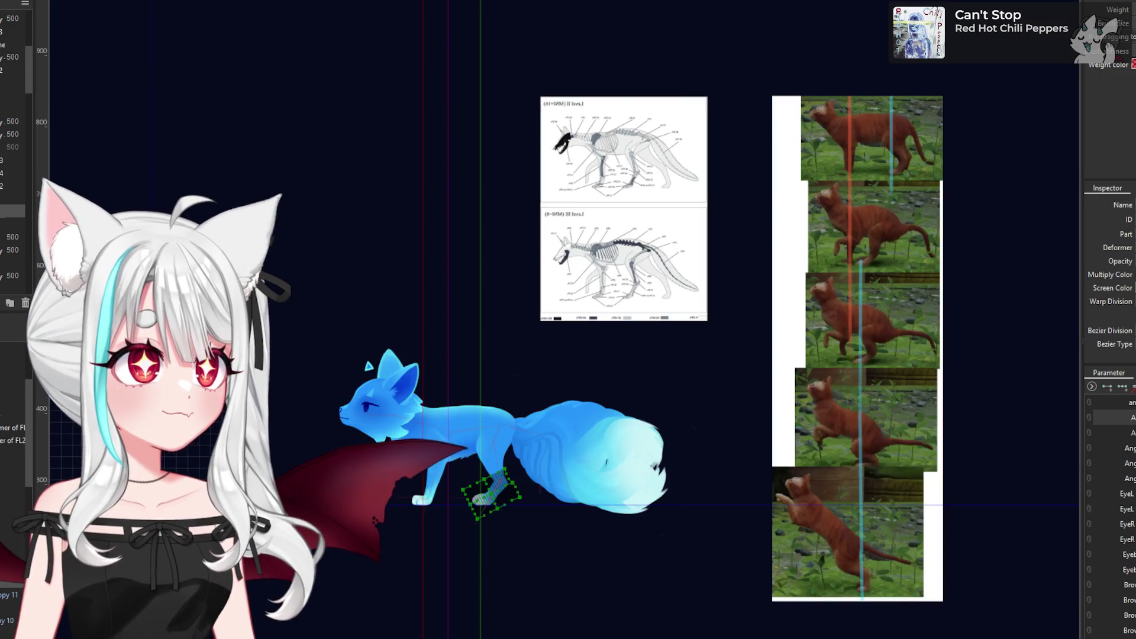
- Deselect the paw by clicking empty canvas
{"action": "left_click", "coordinate": [967, 77]}
{"action": "scroll", "coordinate": [518, 379], "scroll_direction": "up", "scroll_amount": 3}
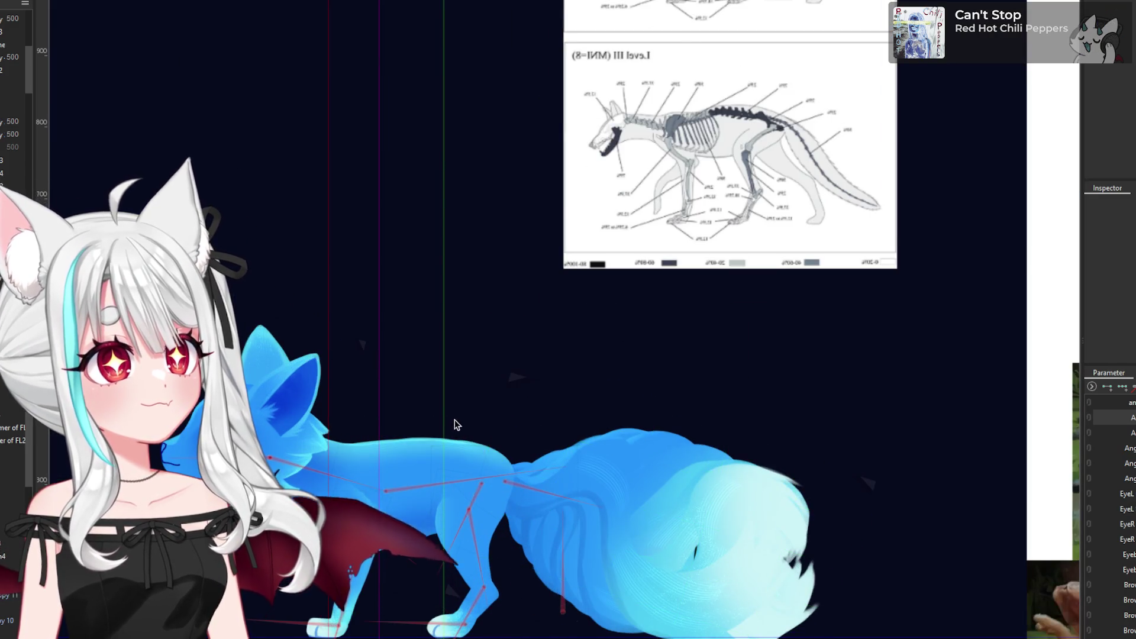
{"action": "scroll", "coordinate": [460, 418], "scroll_direction": "down", "scroll_amount": 2}
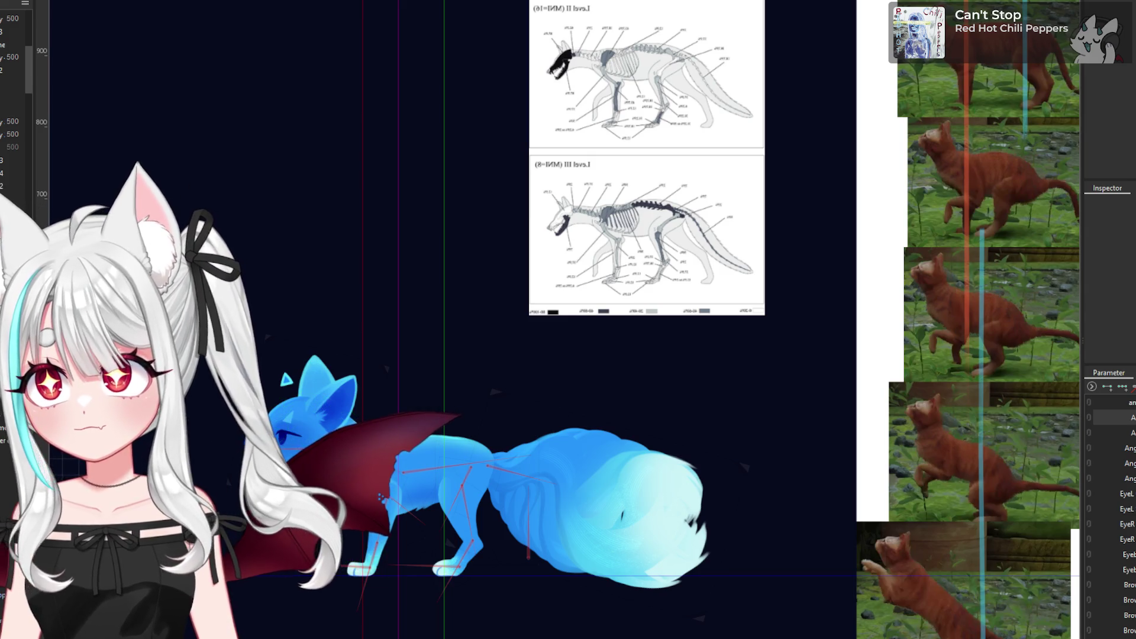
{"action": "scroll", "coordinate": [284, 491], "scroll_direction": "up", "scroll_amount": 2}
{"action": "scroll", "coordinate": [499, 491], "scroll_direction": "down", "scroll_amount": 2}
{"action": "scroll", "coordinate": [563, 487], "scroll_direction": "up", "scroll_amount": 4}
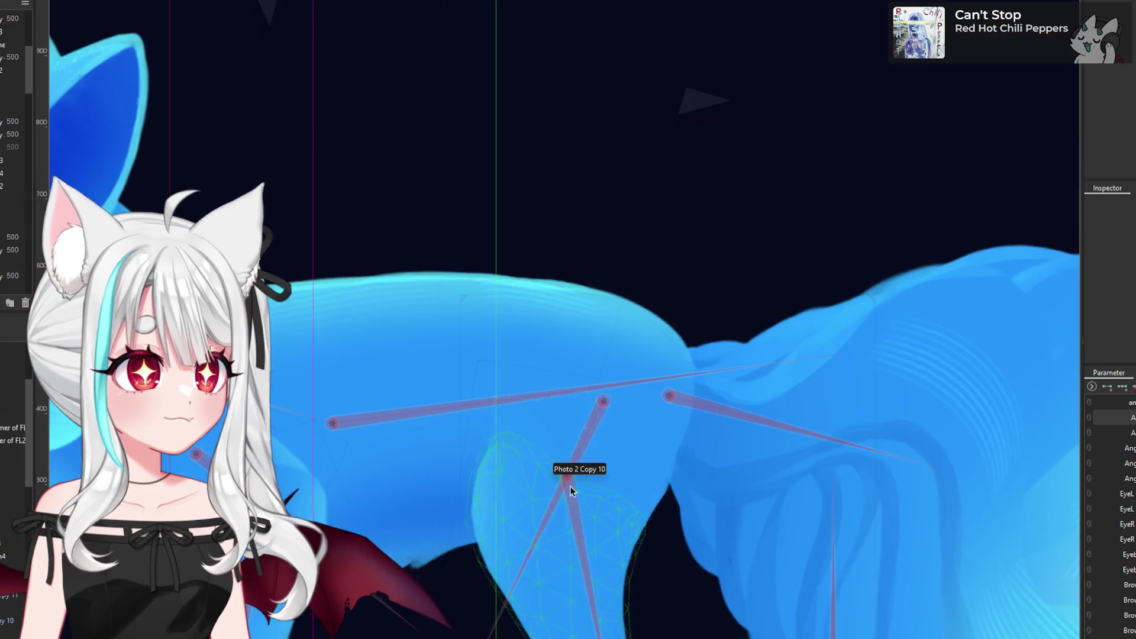
{"action": "scroll", "coordinate": [620, 460], "scroll_direction": "down", "scroll_amount": 5}
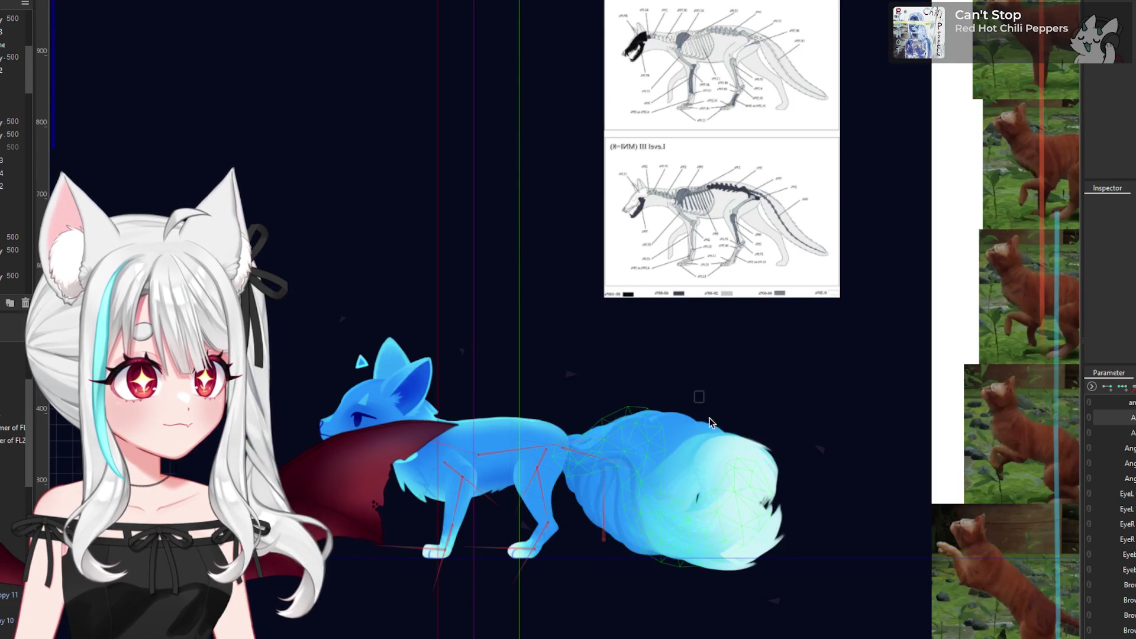
{"action": "scroll", "coordinate": [474, 456], "scroll_direction": "down", "scroll_amount": 2}
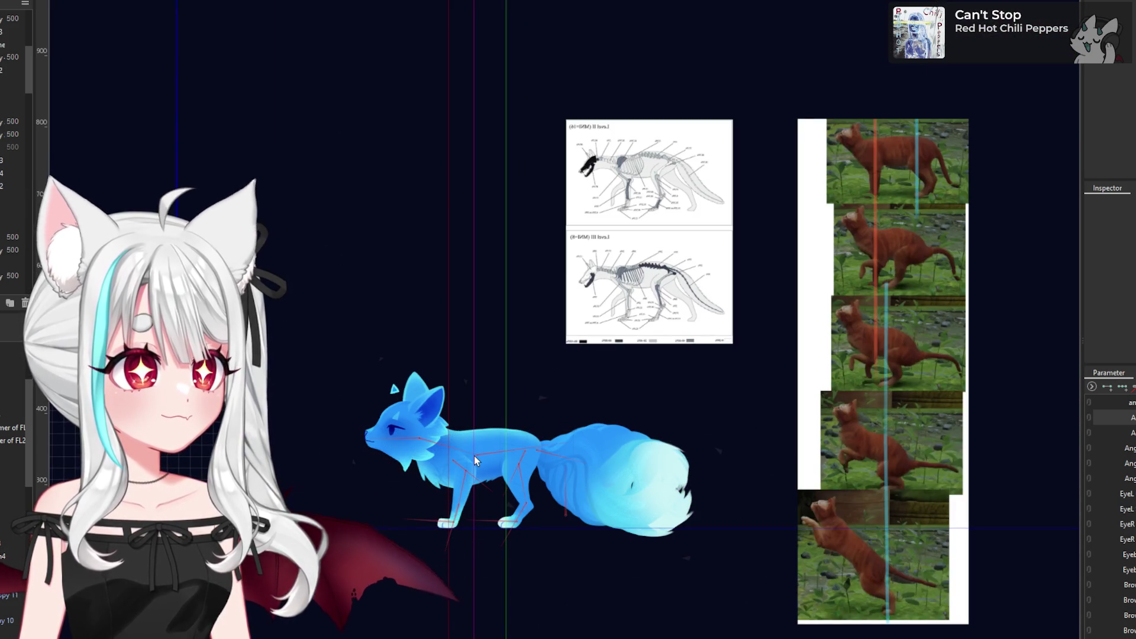
{"action": "scroll", "coordinate": [467, 497], "scroll_direction": "up", "scroll_amount": 4}
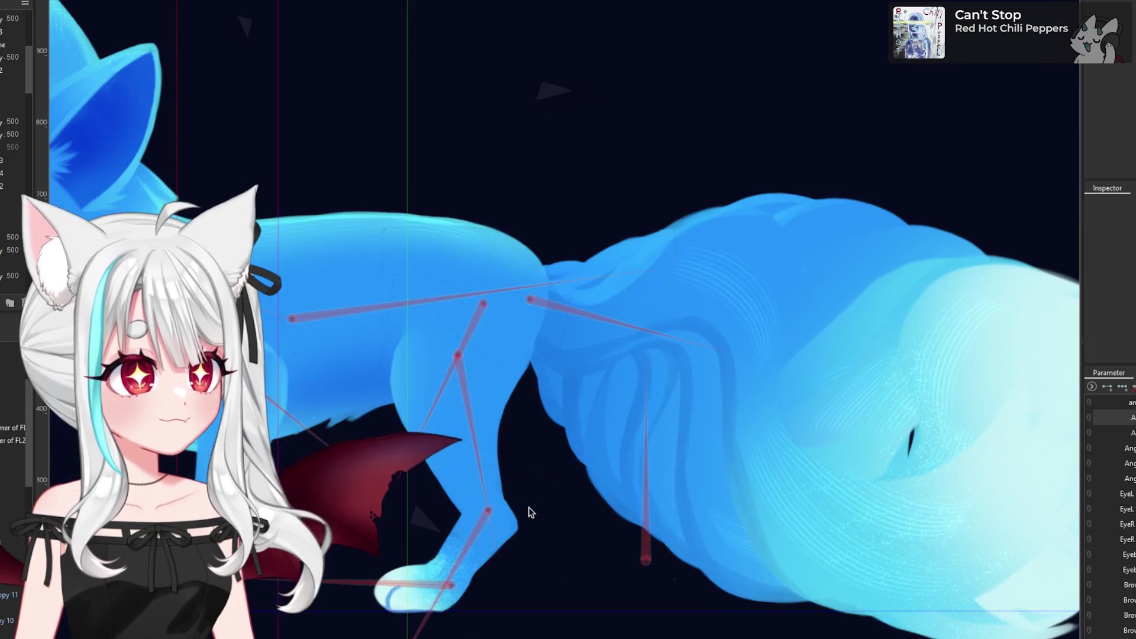
{"action": "scroll", "coordinate": [468, 498], "scroll_direction": "down", "scroll_amount": 4}
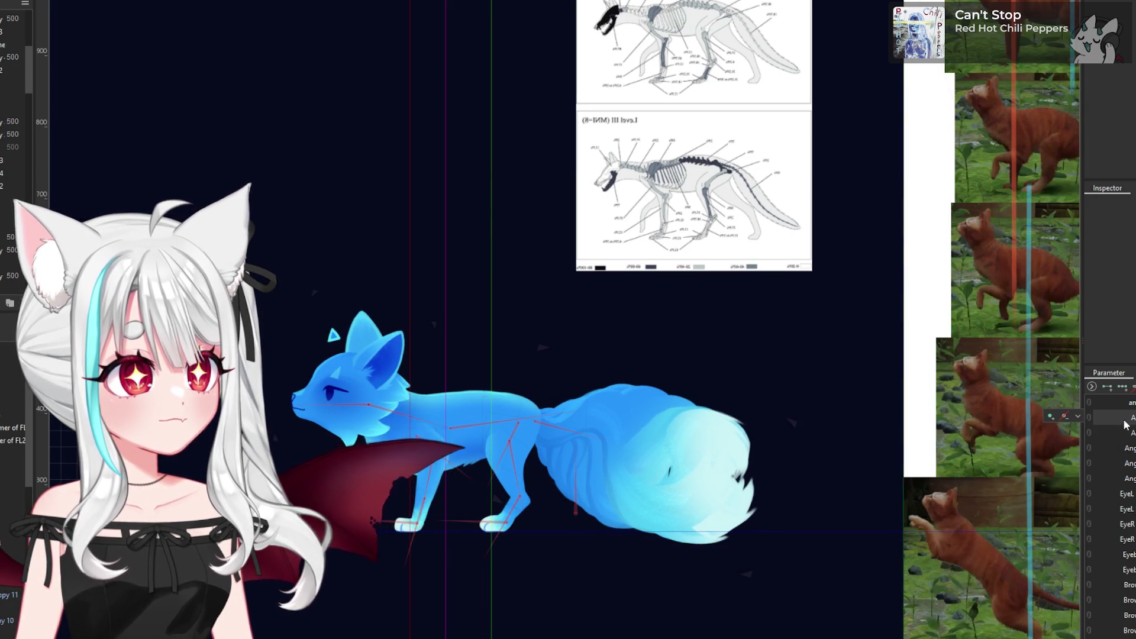
{"action": "key", "text": "ctrl+a"}
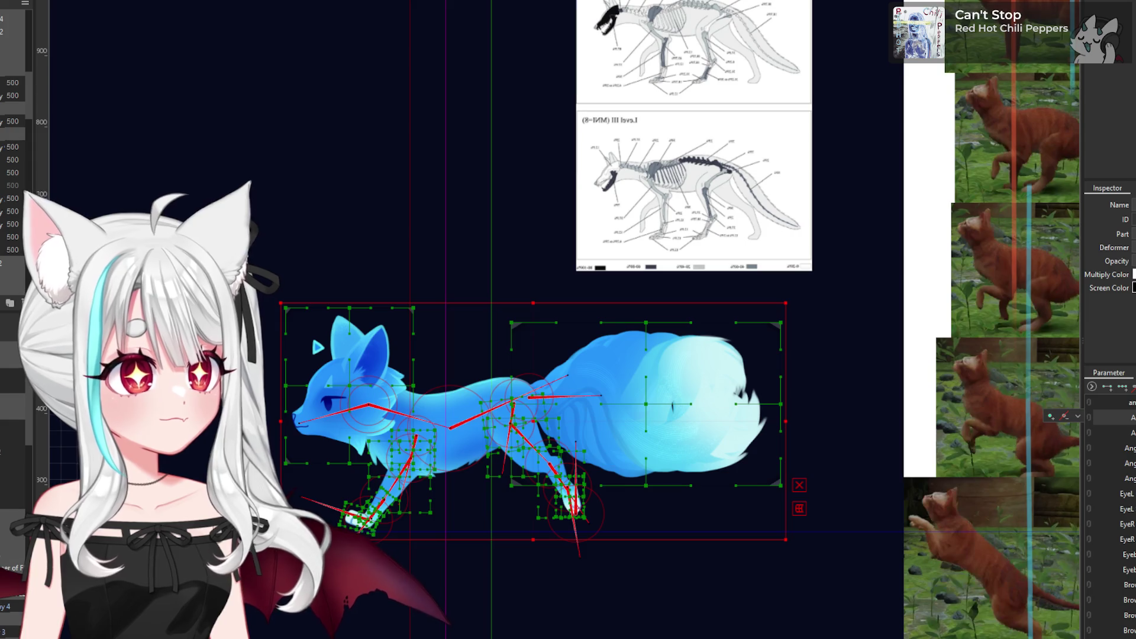
{"action": "key", "text": "ctrl+v"}
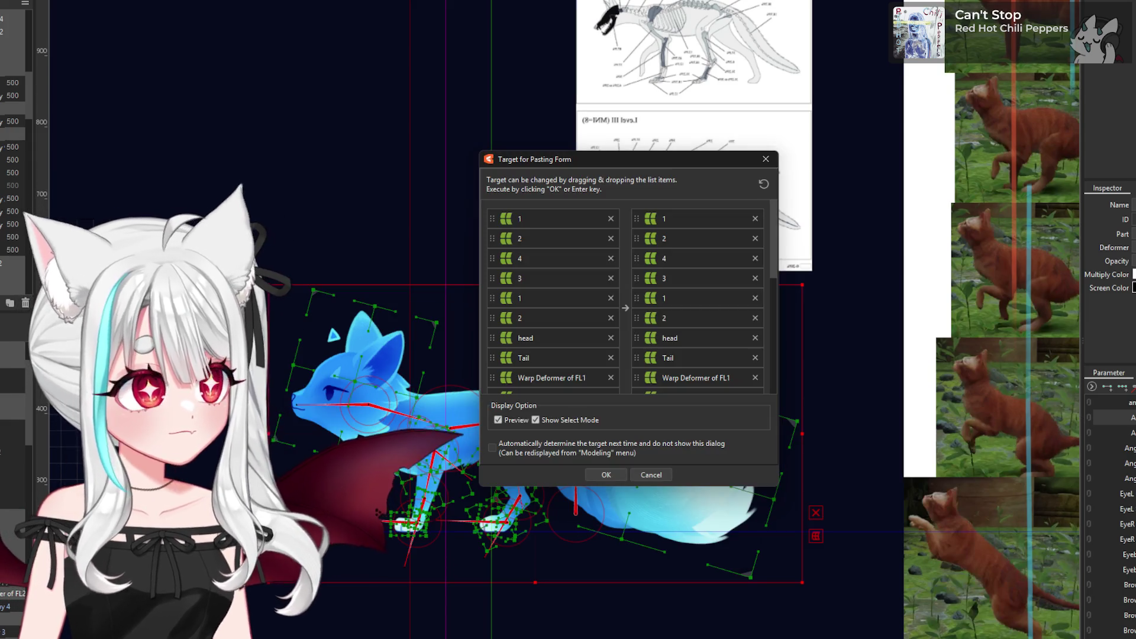
{"action": "left_click", "coordinate": [618, 470]}
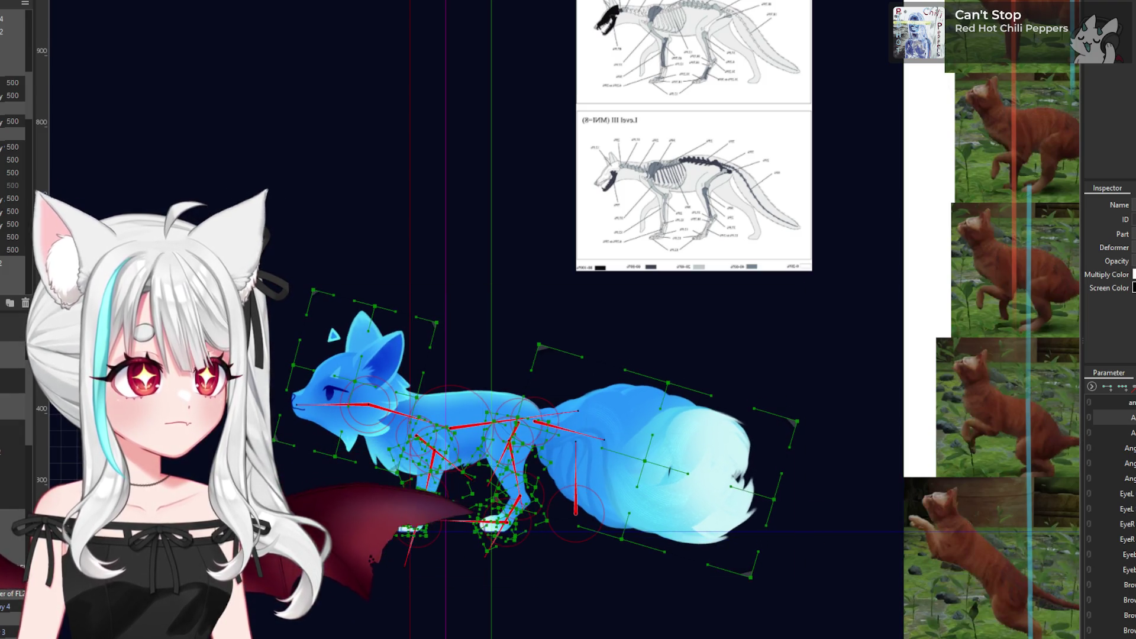
{"action": "left_click", "coordinate": [592, 453]}
{"action": "scroll", "coordinate": [592, 453], "scroll_direction": "down", "scroll_amount": 2}
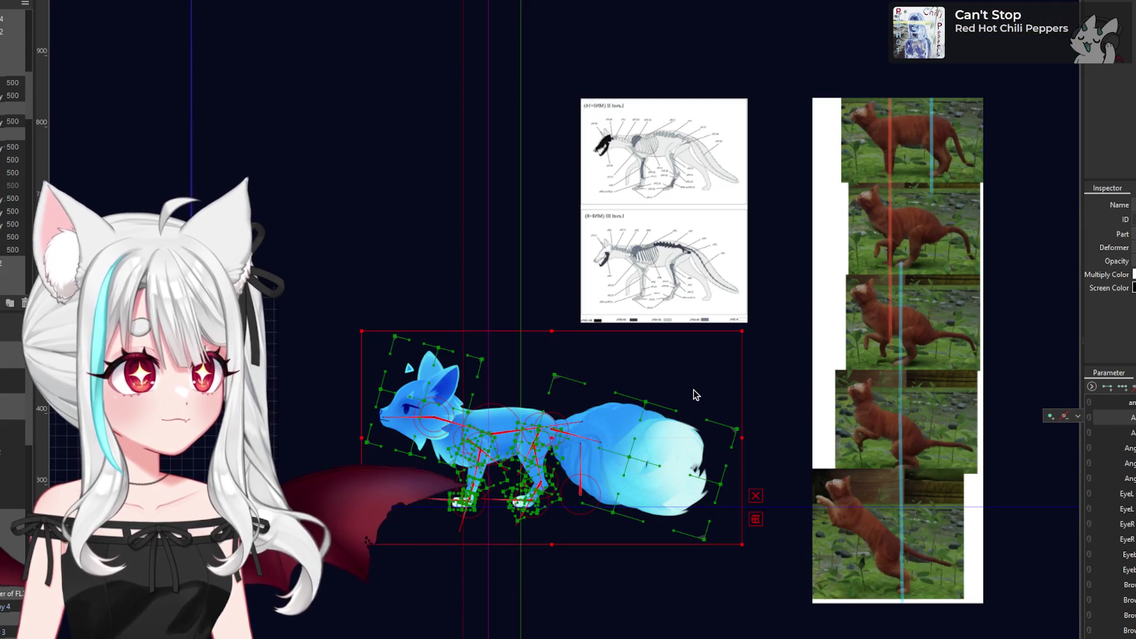
{"action": "left_click", "coordinate": [753, 405]}
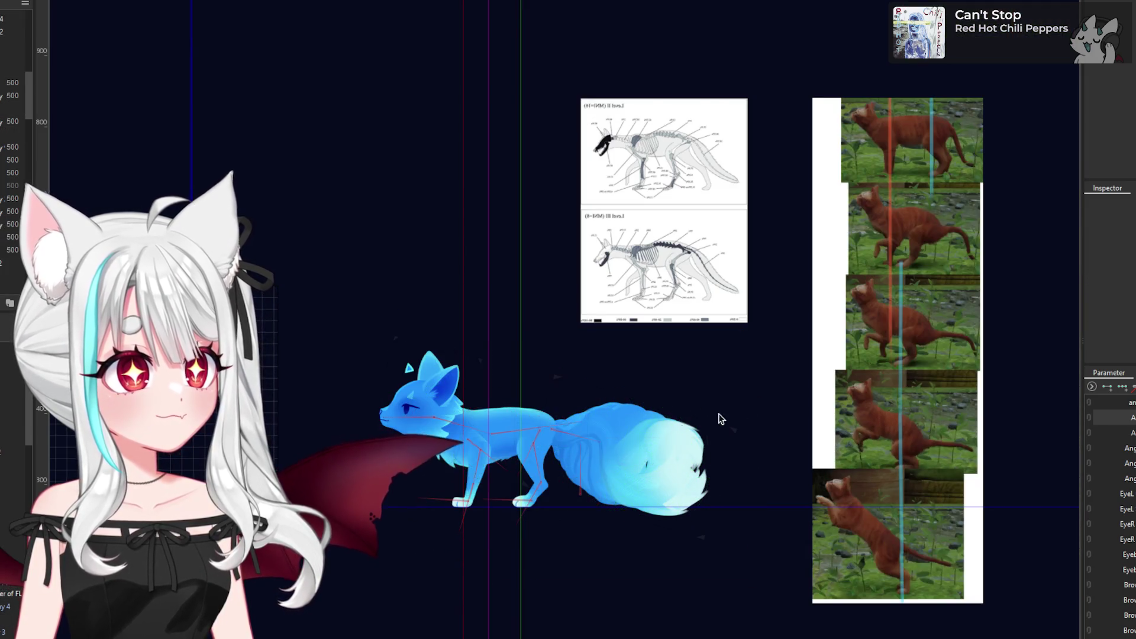
{"action": "scroll", "coordinate": [497, 432], "scroll_direction": "up", "scroll_amount": 4}
{"action": "left_click", "coordinate": [516, 431]}
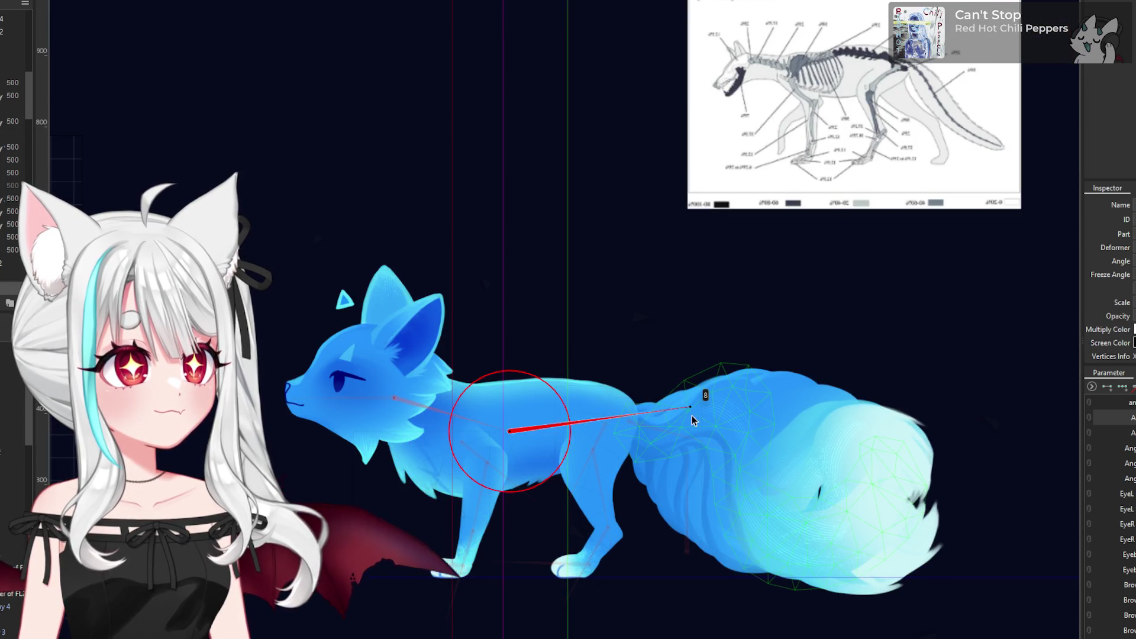
- Swing the fox's tail downward with its rotation deformer and nudge the angle
{"action": "left_click_drag", "start_coordinate": [690, 414], "coordinate": [684, 461]}
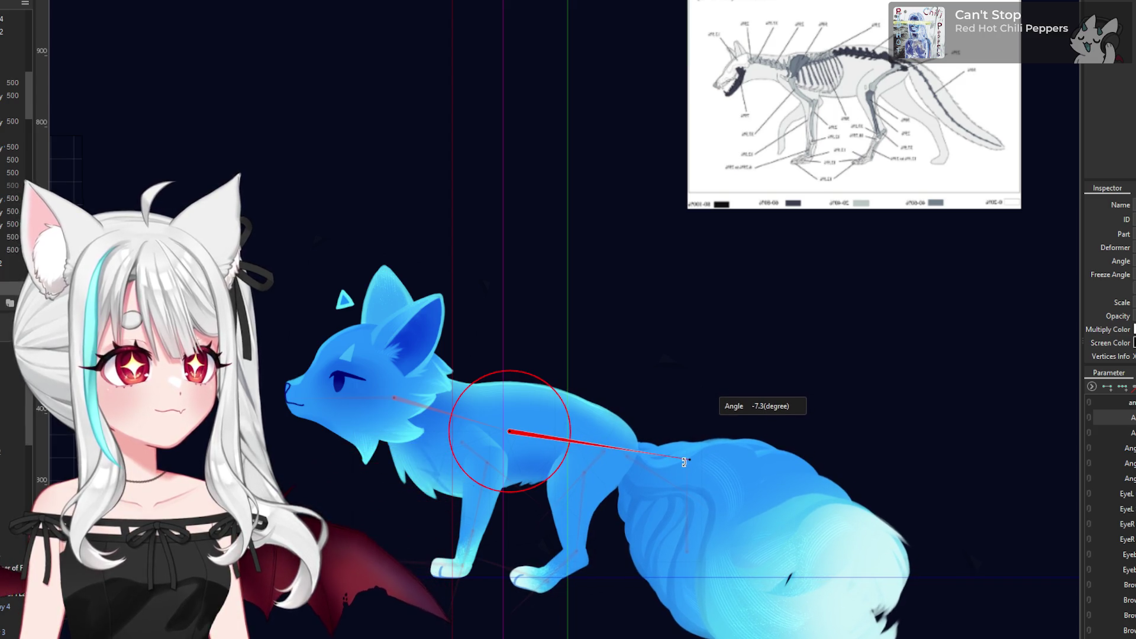
{"action": "scroll", "coordinate": [615, 384], "scroll_direction": "down", "scroll_amount": 5}
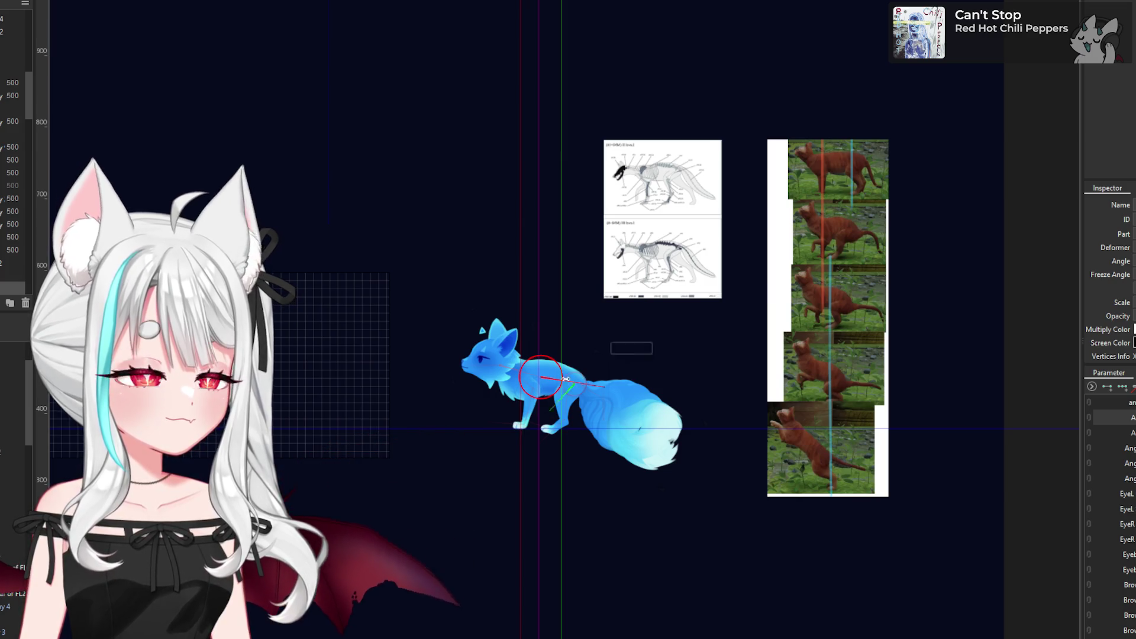
{"action": "scroll", "coordinate": [562, 377], "scroll_direction": "up", "scroll_amount": 4}
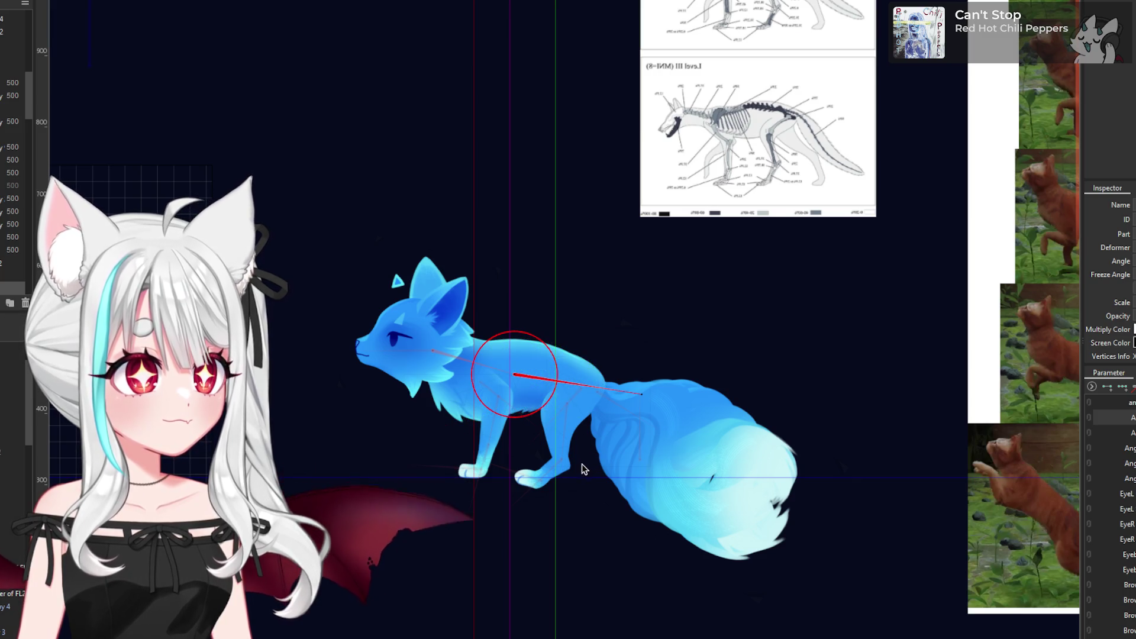
{"action": "scroll", "coordinate": [495, 414], "scroll_direction": "down", "scroll_amount": 2}
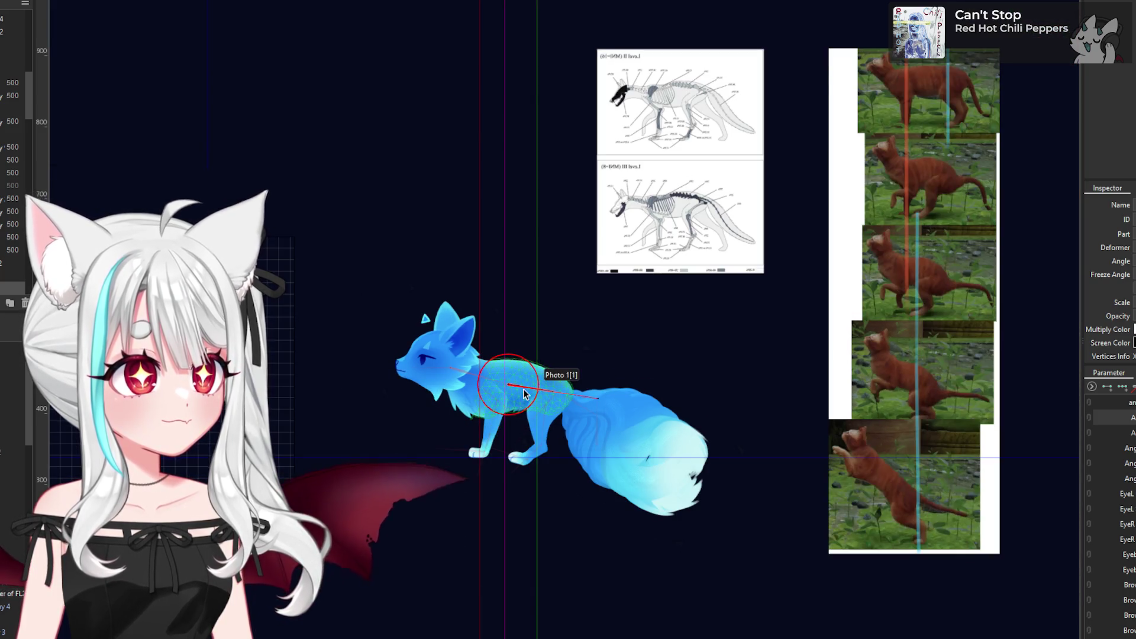
{"action": "scroll", "coordinate": [547, 382], "scroll_direction": "down", "scroll_amount": 2}
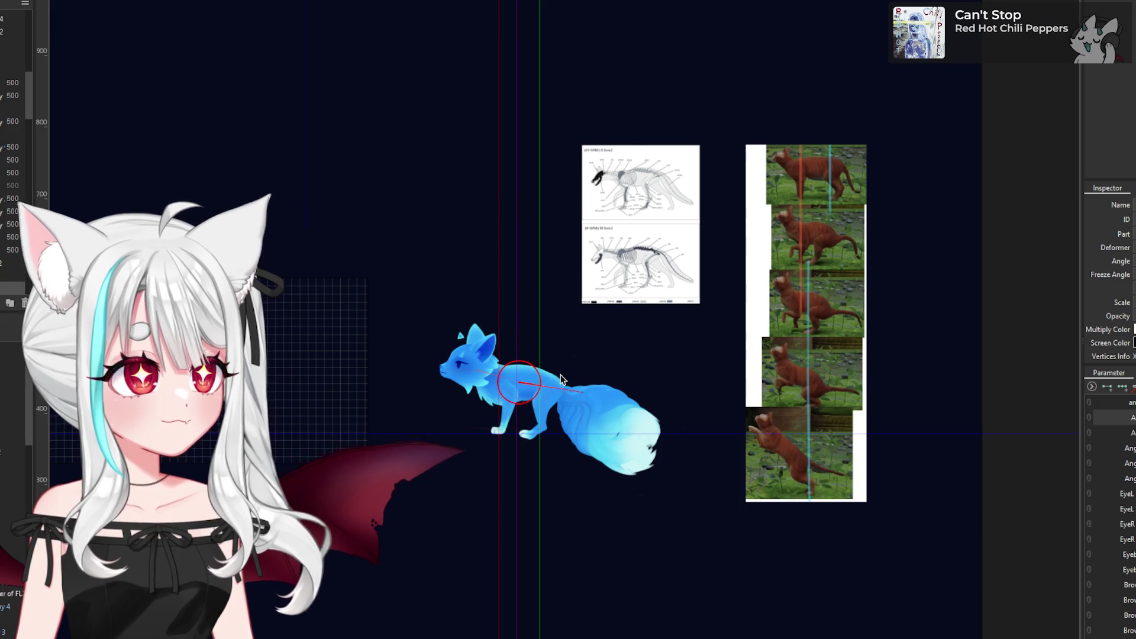
{"action": "scroll", "coordinate": [561, 379], "scroll_direction": "up", "scroll_amount": 2}
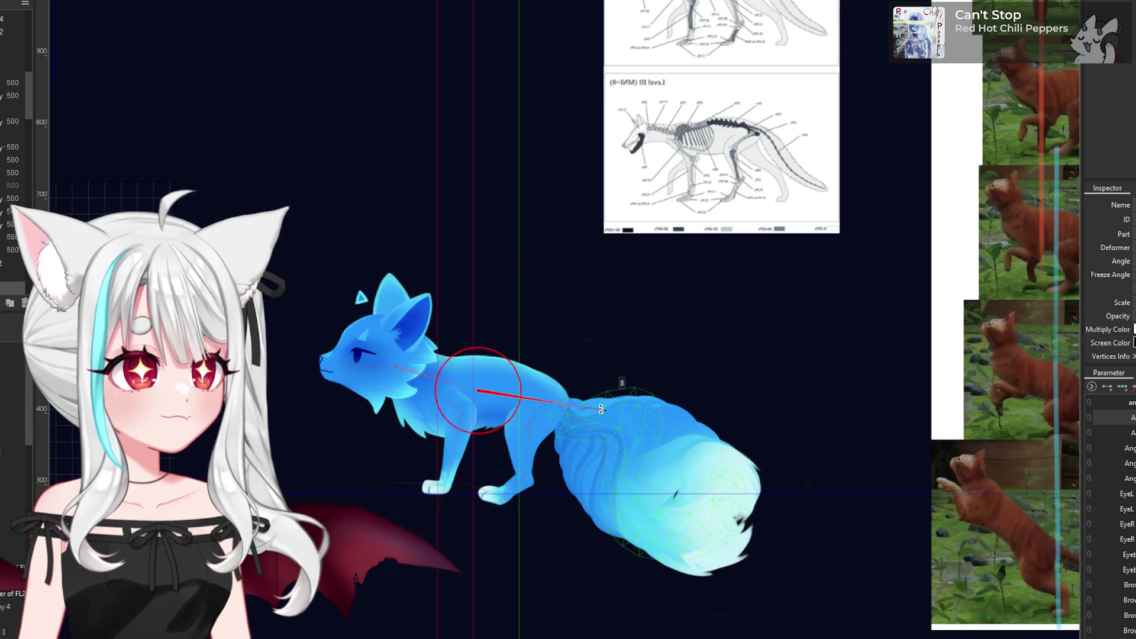
{"action": "left_click", "coordinate": [601, 409]}
{"action": "scroll", "coordinate": [497, 402], "scroll_direction": "down", "scroll_amount": 2}
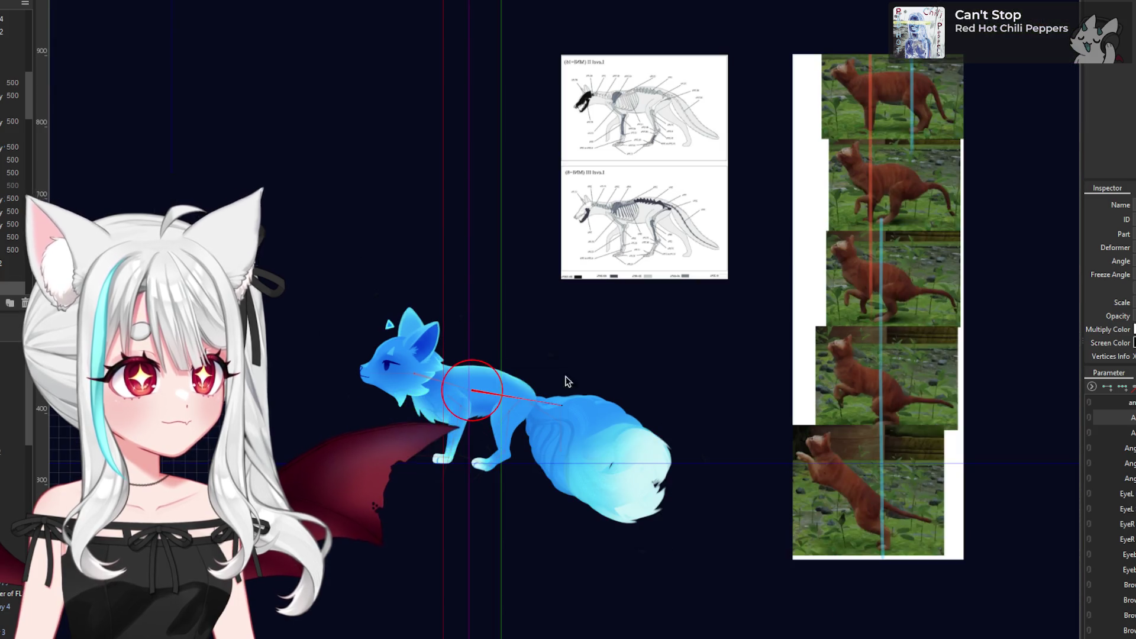
{"action": "left_click", "coordinate": [655, 364]}
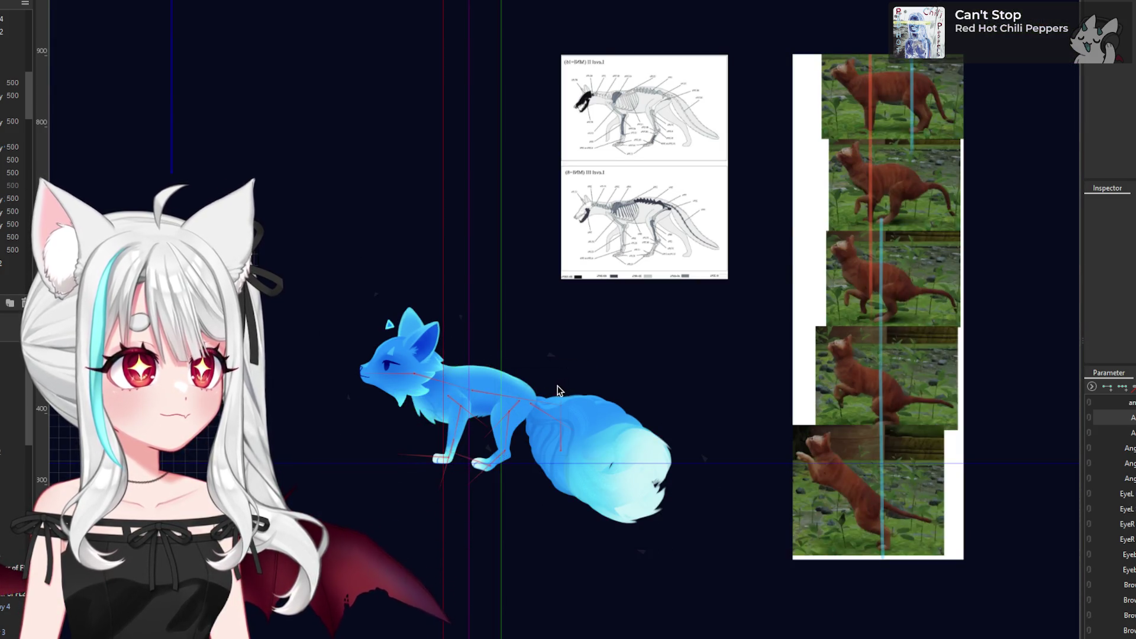
{"action": "scroll", "coordinate": [570, 390], "scroll_direction": "up", "scroll_amount": 3}
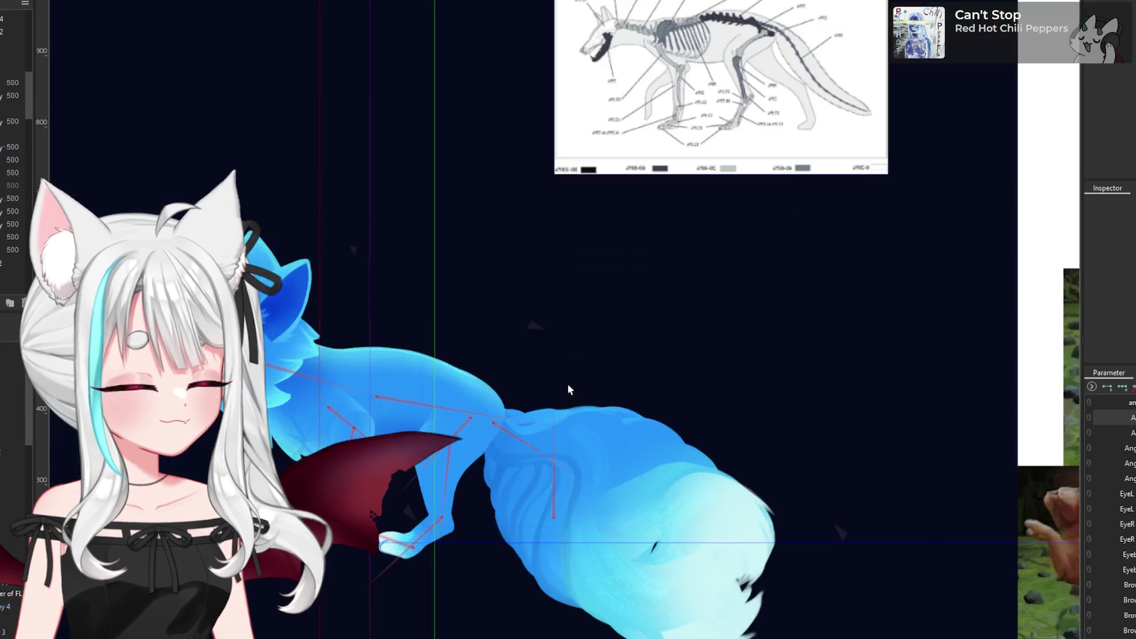
- Rotate the tail's other rotation deformer slightly back upward
{"action": "left_click", "coordinate": [497, 427]}
{"action": "left_click_drag", "start_coordinate": [577, 473], "coordinate": [585, 423]}
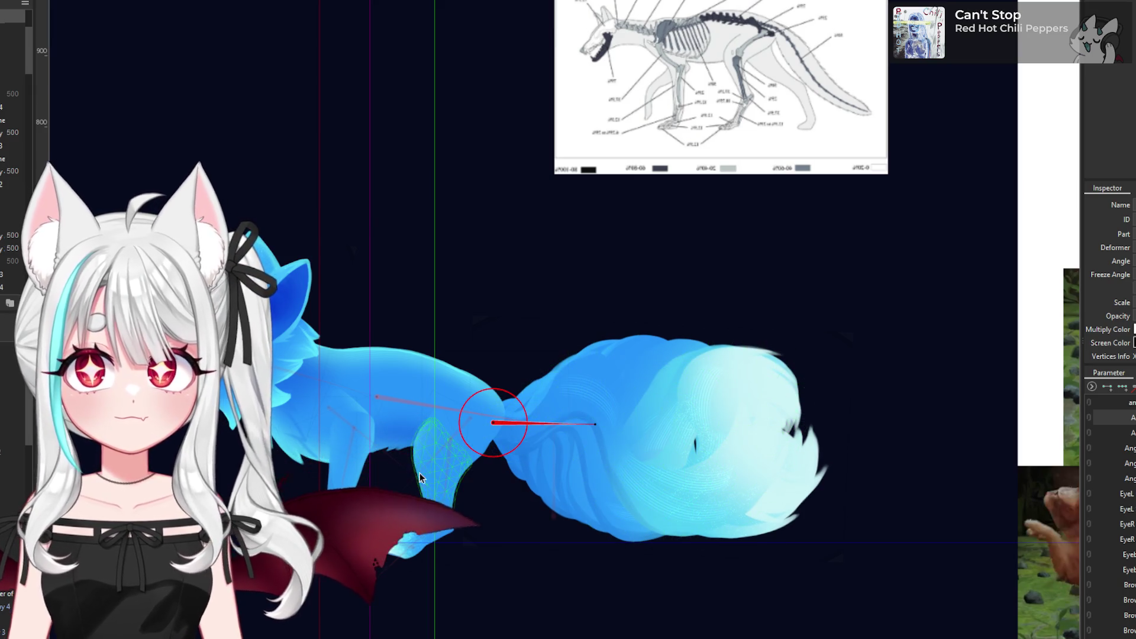
{"action": "scroll", "coordinate": [532, 489], "scroll_direction": "down", "scroll_amount": 3}
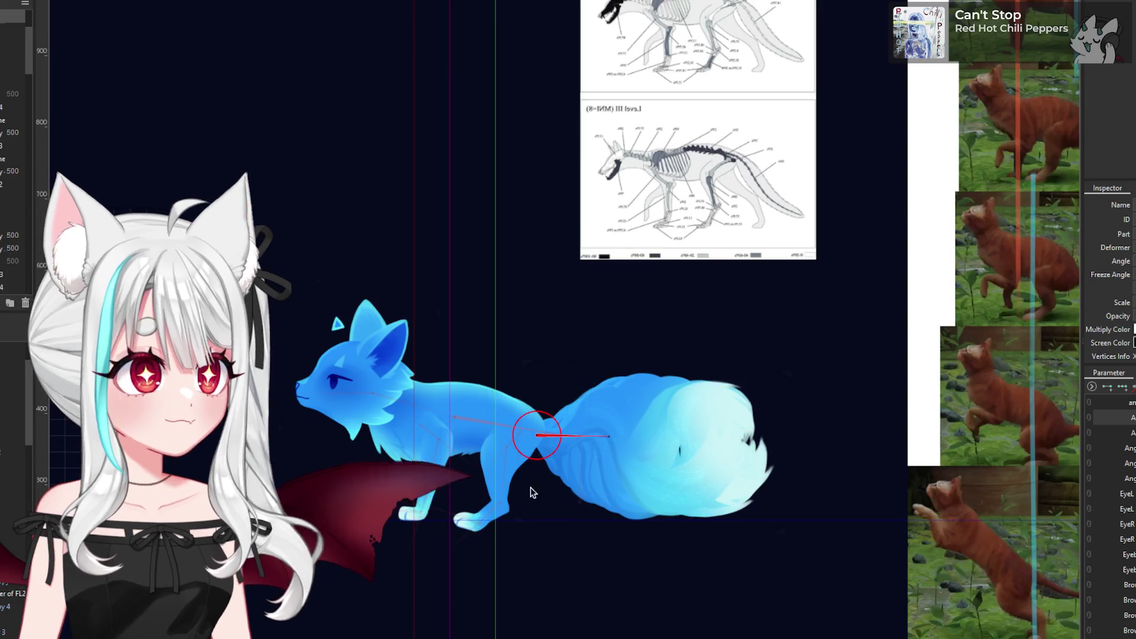
{"action": "scroll", "coordinate": [521, 449], "scroll_direction": "up", "scroll_amount": 5}
- Bend the hind leg down and back at the hip, fine-tuning its angle
{"action": "mouse_move", "coordinate": [521, 450]}
{"action": "left_mouse_down"}
{"action": "mouse_move", "coordinate": [456, 482]}
{"action": "mouse_move", "coordinate": [455, 495]}
{"action": "mouse_move", "coordinate": [414, 506]}
{"action": "mouse_move", "coordinate": [402, 475]}
{"action": "left_mouse_up"}
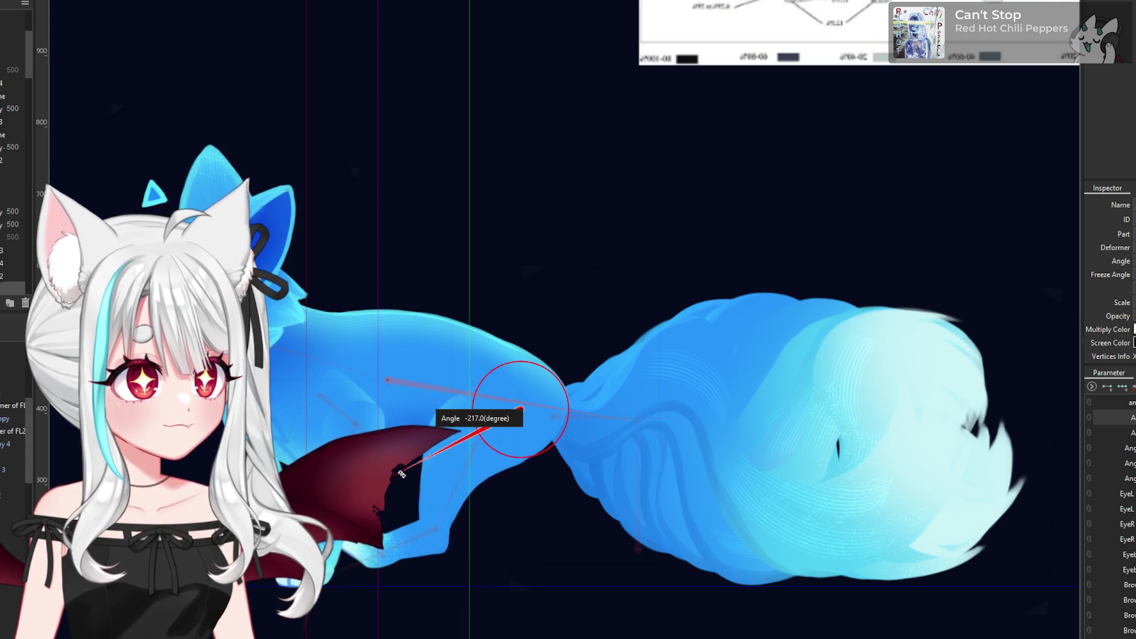
{"action": "scroll", "coordinate": [464, 482], "scroll_direction": "down", "scroll_amount": 3}
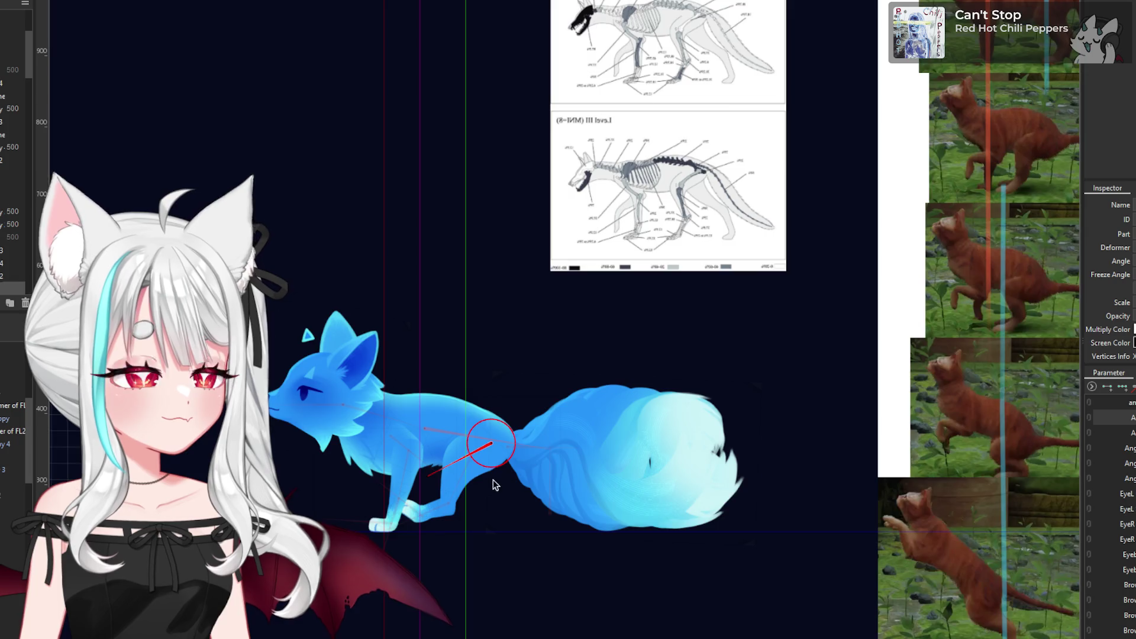
{"action": "scroll", "coordinate": [498, 484], "scroll_direction": "up", "scroll_amount": 3}
{"action": "left_click_drag", "start_coordinate": [414, 431], "coordinate": [364, 441]}
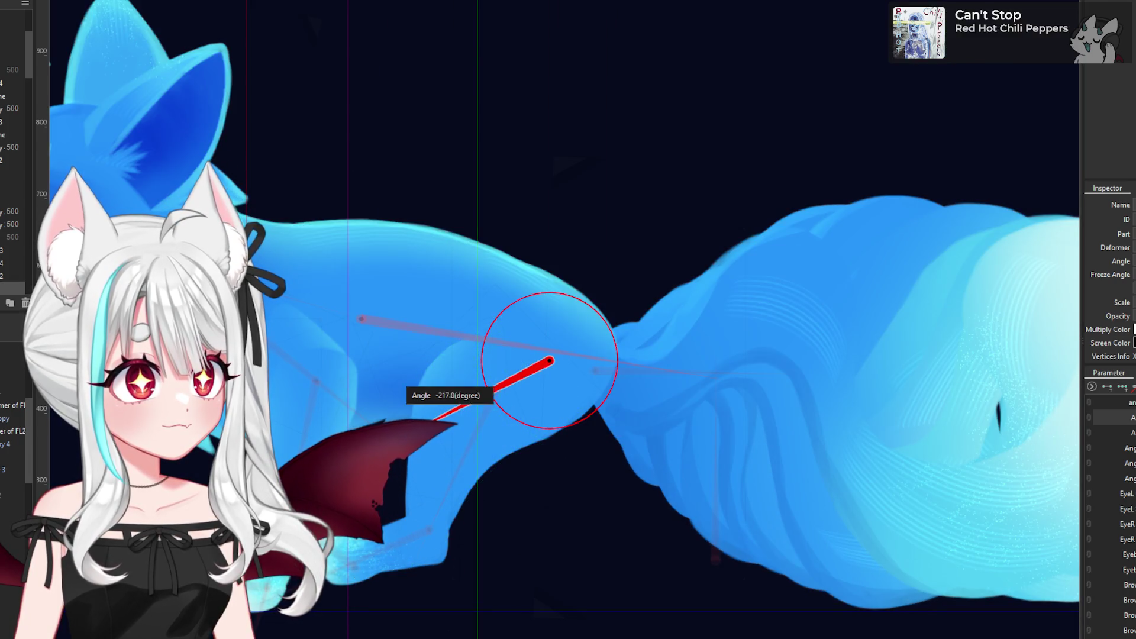
- Rotate the lower hind leg deformer further down and back
{"action": "left_click", "coordinate": [525, 493]}
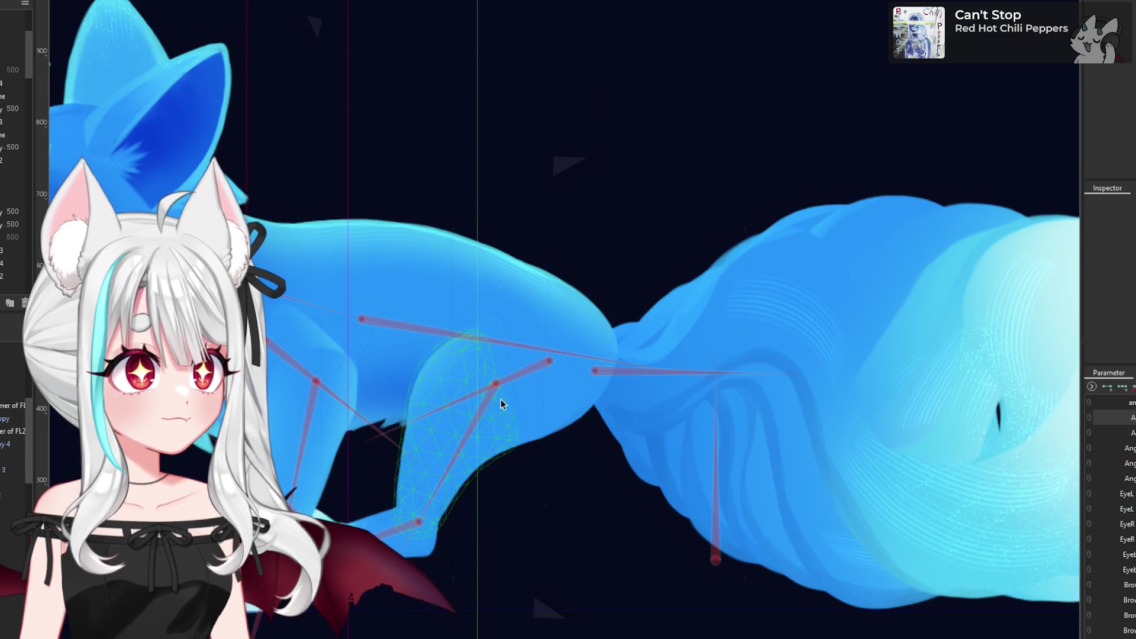
{"action": "left_click", "coordinate": [502, 404]}
{"action": "mouse_move", "coordinate": [419, 494]}
{"action": "left_mouse_down"}
{"action": "mouse_move", "coordinate": [405, 559]}
{"action": "mouse_move", "coordinate": [459, 493]}
{"action": "mouse_move", "coordinate": [372, 536]}
{"action": "left_mouse_up"}
{"action": "scroll", "coordinate": [414, 509], "scroll_direction": "down", "scroll_amount": 3}
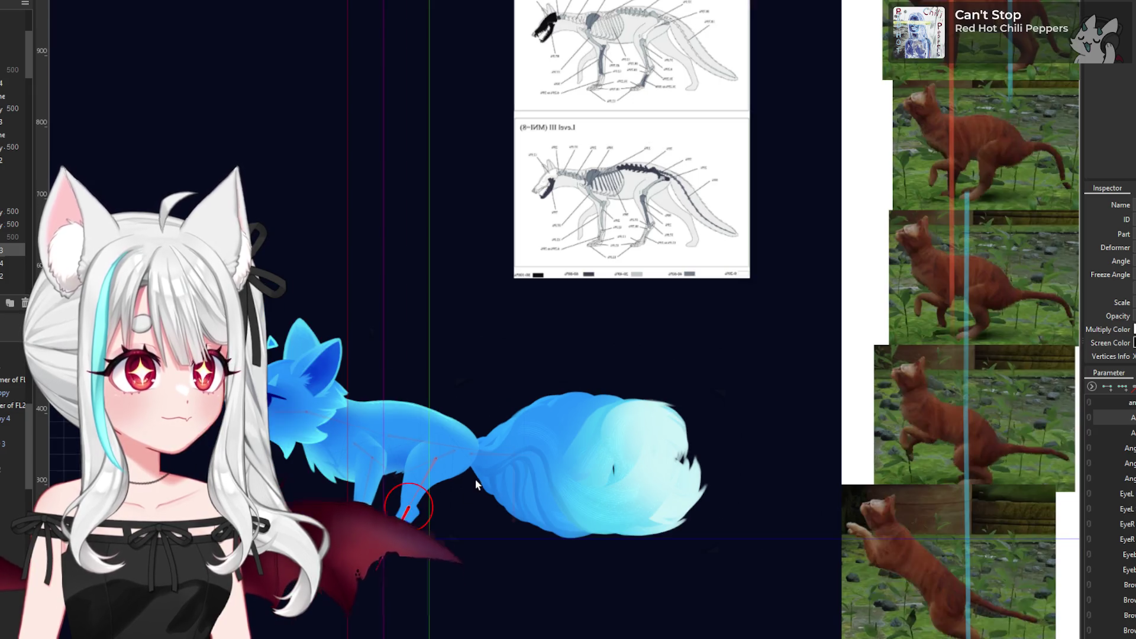
{"action": "mouse_move", "coordinate": [476, 485]}
{"action": "left_mouse_down"}
{"action": "mouse_move", "coordinate": [422, 504]}
{"action": "mouse_move", "coordinate": [455, 424]}
{"action": "mouse_move", "coordinate": [414, 473]}
{"action": "mouse_move", "coordinate": [391, 537]}
{"action": "mouse_move", "coordinate": [407, 459]}
{"action": "mouse_move", "coordinate": [397, 530]}
{"action": "mouse_move", "coordinate": [471, 517]}
{"action": "mouse_move", "coordinate": [385, 550]}
{"action": "mouse_move", "coordinate": [452, 476]}
{"action": "mouse_move", "coordinate": [336, 610]}
{"action": "mouse_move", "coordinate": [355, 562]}
{"action": "mouse_move", "coordinate": [320, 556]}
{"action": "mouse_move", "coordinate": [323, 627]}
{"action": "mouse_move", "coordinate": [381, 533]}
{"action": "left_mouse_up"}
{"action": "scroll", "coordinate": [421, 504], "scroll_direction": "up", "scroll_amount": 3}
- Rotate the lower hind leg joint and the next leg segment into place
{"action": "left_click", "coordinate": [456, 410]}
{"action": "mouse_move", "coordinate": [426, 453]}
{"action": "left_mouse_down"}
{"action": "mouse_move", "coordinate": [437, 550]}
{"action": "mouse_move", "coordinate": [426, 454]}
{"action": "mouse_move", "coordinate": [388, 543]}
{"action": "left_mouse_up"}
{"action": "left_click", "coordinate": [427, 517]}
{"action": "left_click", "coordinate": [385, 518]}
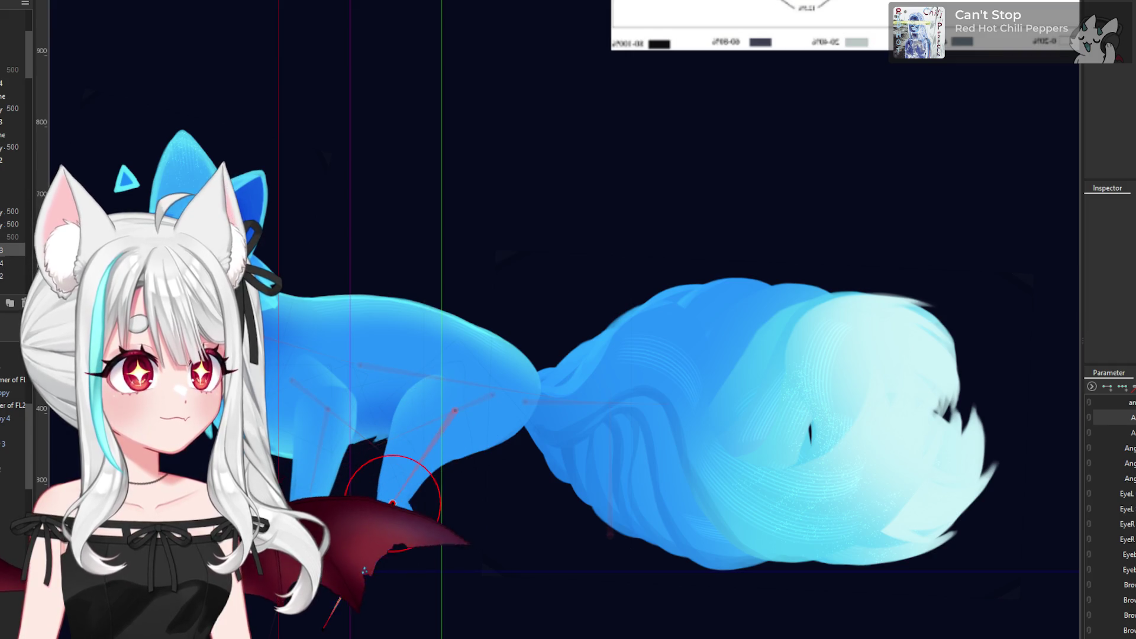
{"action": "left_click_drag", "start_coordinate": [320, 620], "coordinate": [431, 588]}
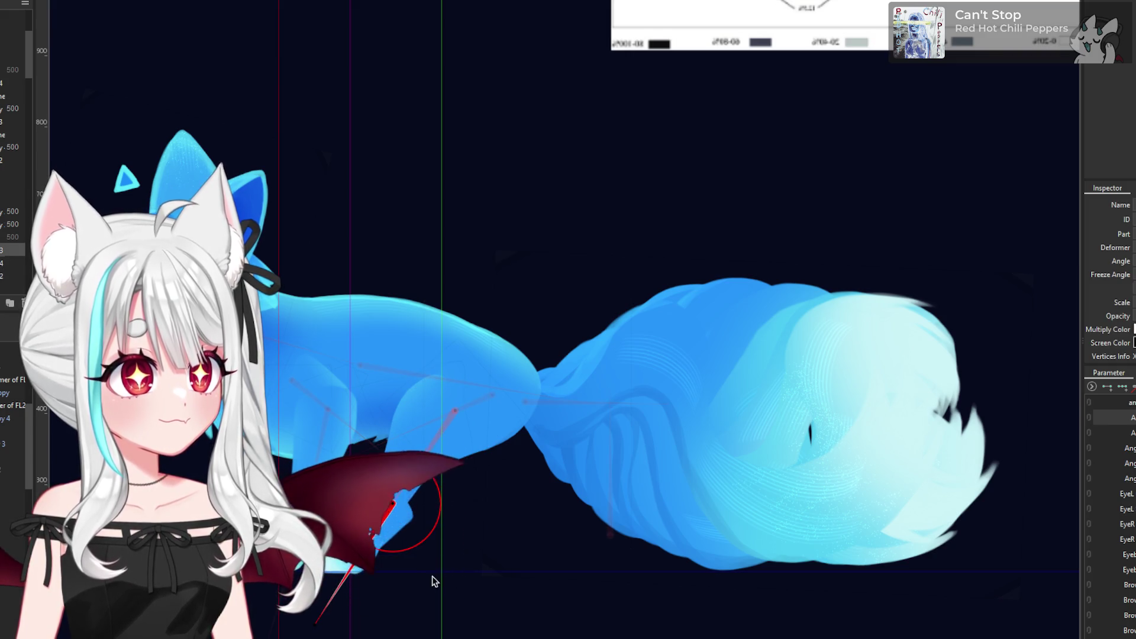
{"action": "left_click", "coordinate": [431, 588]}
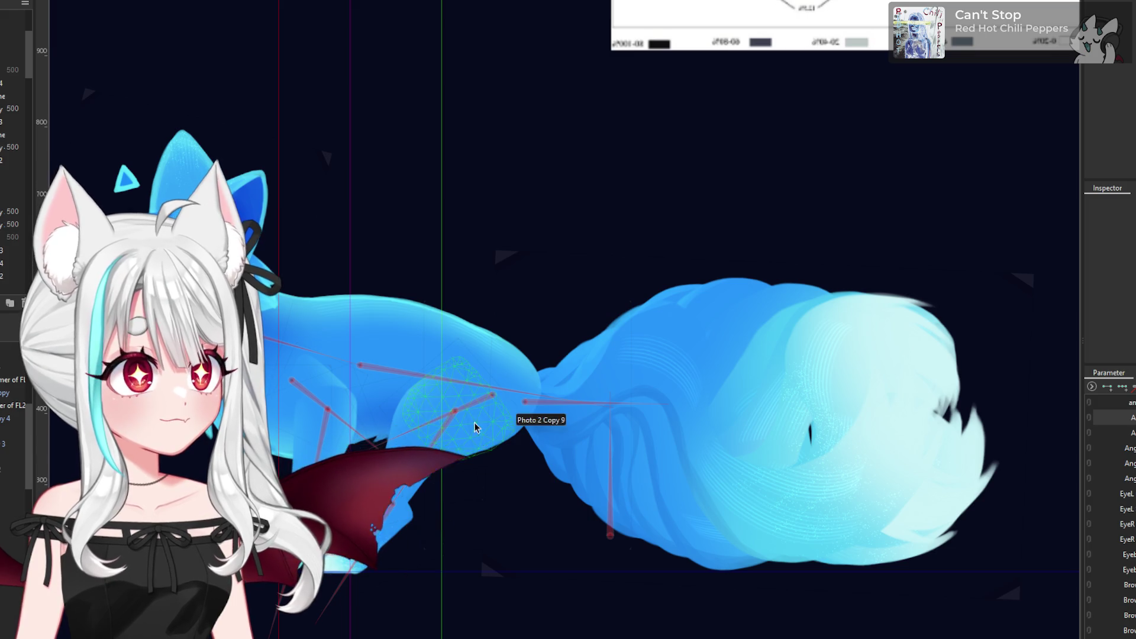
- Swing the hind leg toward the lower left and lift the lower leg upward
{"action": "mouse_move", "coordinate": [454, 419]}
{"action": "left_mouse_down"}
{"action": "mouse_move", "coordinate": [379, 435]}
{"action": "mouse_move", "coordinate": [355, 453]}
{"action": "left_mouse_up"}
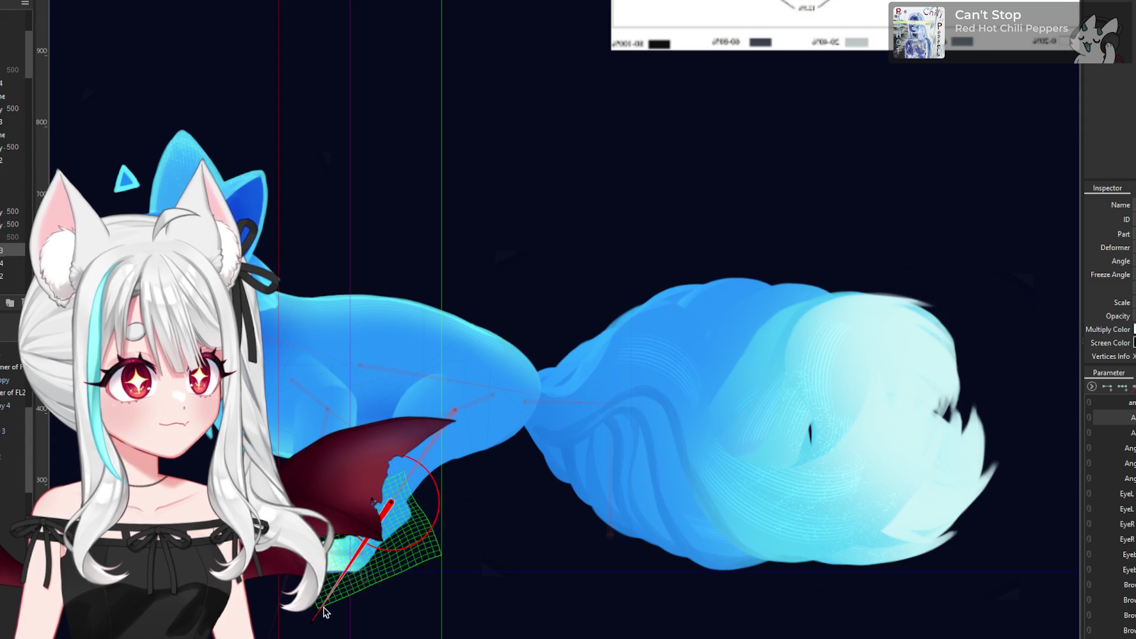
{"action": "mouse_move", "coordinate": [315, 623]}
{"action": "left_mouse_down"}
{"action": "mouse_move", "coordinate": [380, 563]}
{"action": "mouse_move", "coordinate": [391, 521]}
{"action": "mouse_move", "coordinate": [358, 566]}
{"action": "mouse_move", "coordinate": [370, 529]}
{"action": "mouse_move", "coordinate": [315, 621]}
{"action": "left_mouse_up"}
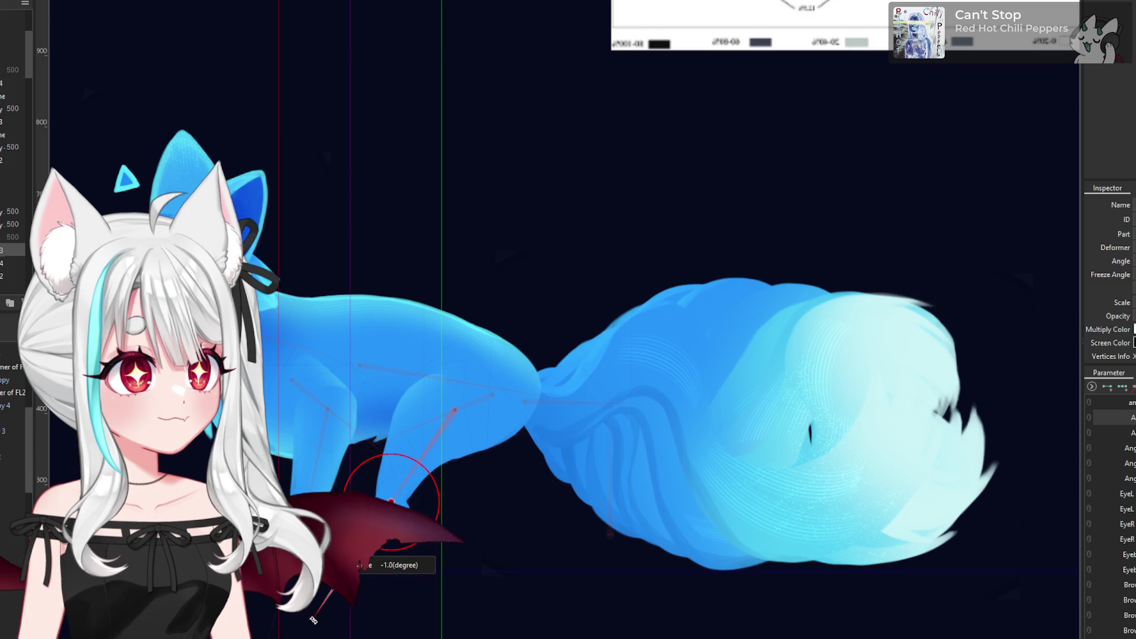
{"action": "left_click_drag", "start_coordinate": [365, 564], "coordinate": [284, 491]}
{"action": "scroll", "coordinate": [446, 543], "scroll_direction": "down", "scroll_amount": 3}
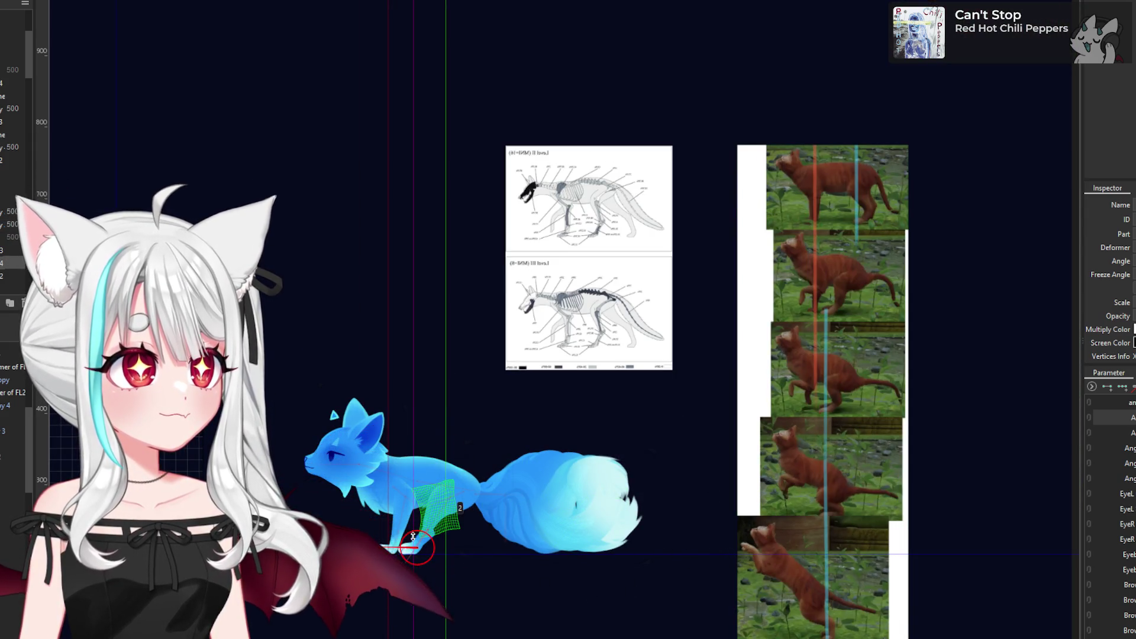
{"action": "scroll", "coordinate": [415, 537], "scroll_direction": "up", "scroll_amount": 3}
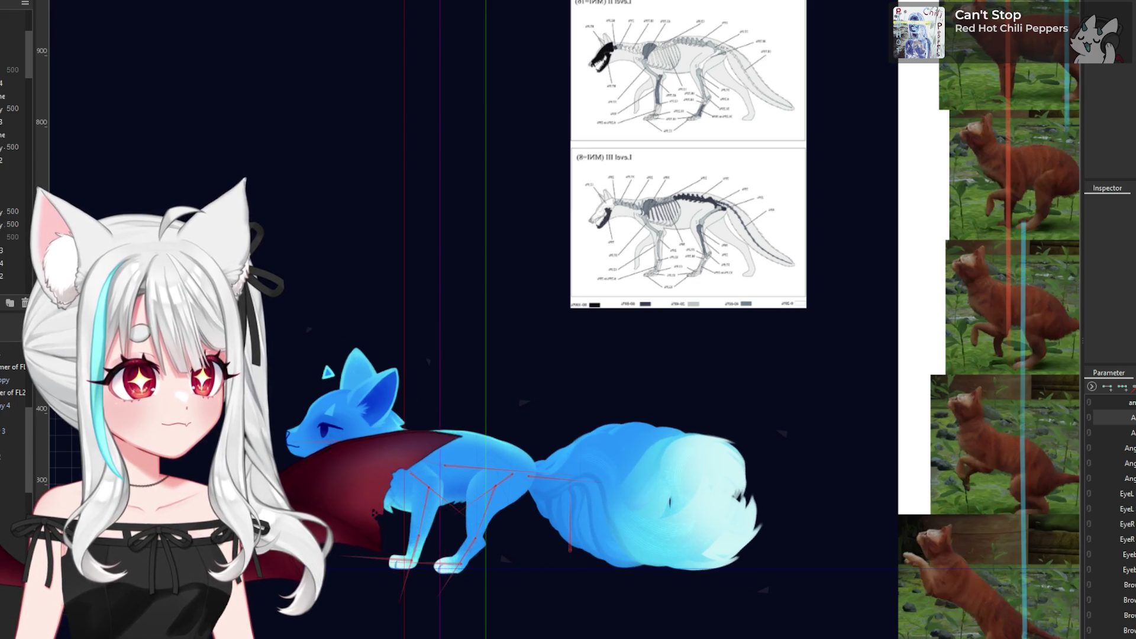
{"action": "scroll", "coordinate": [734, 414], "scroll_direction": "down", "scroll_amount": 3}
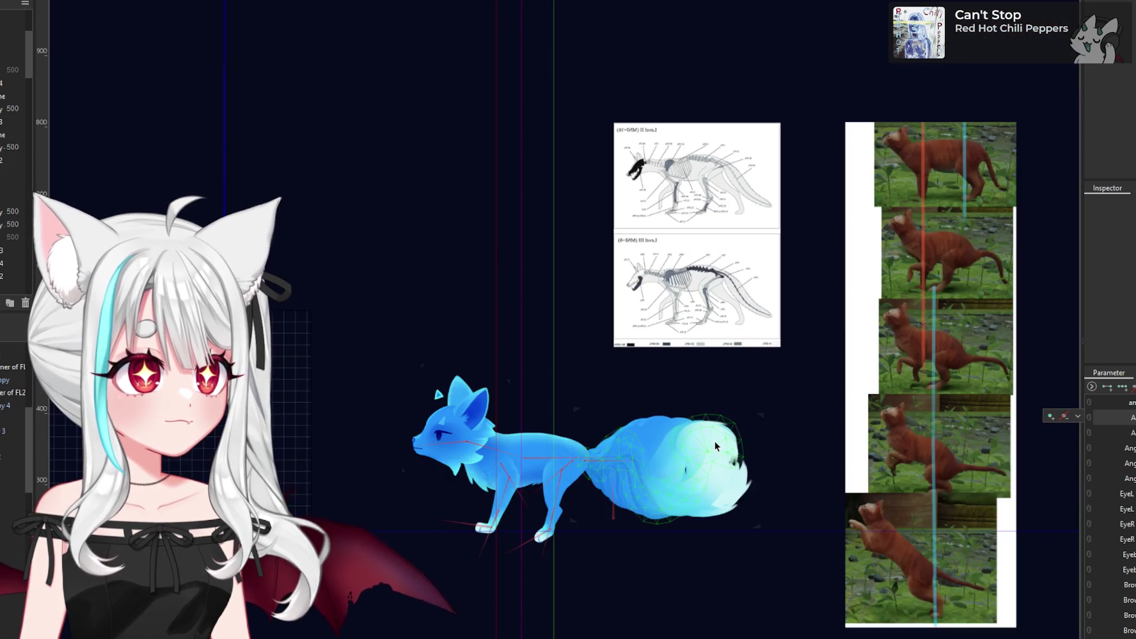
- Zoom around the fox and check the parameter's keyform options list
{"action": "scroll", "coordinate": [581, 481], "scroll_direction": "up", "scroll_amount": 3}
{"action": "scroll", "coordinate": [581, 481], "scroll_direction": "down", "scroll_amount": 2}
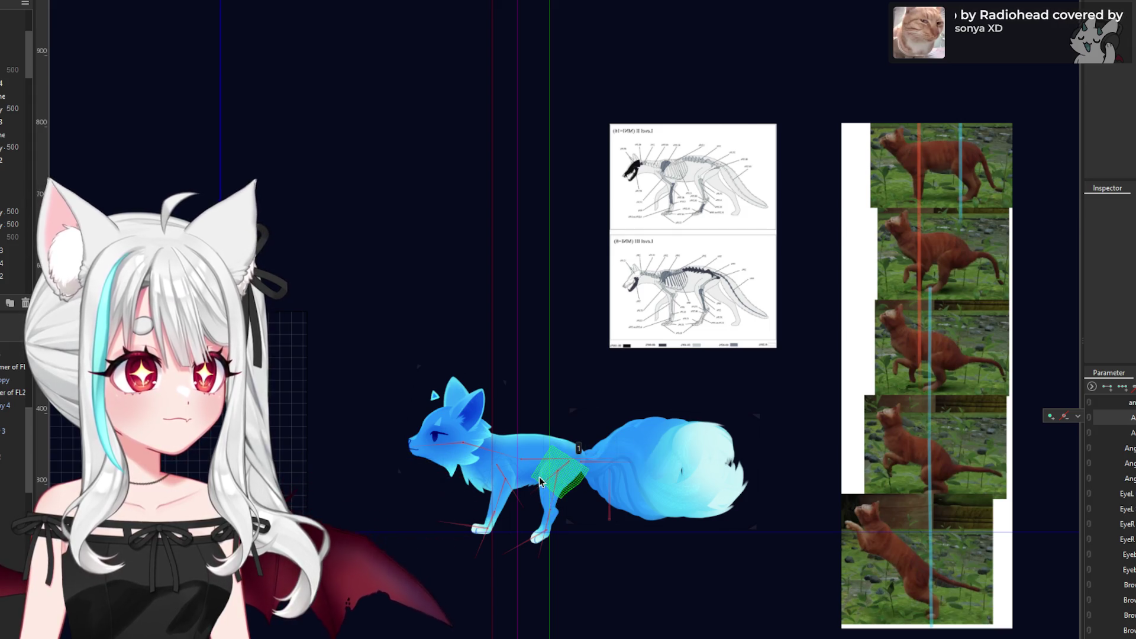
{"action": "scroll", "coordinate": [580, 483], "scroll_direction": "up", "scroll_amount": 3}
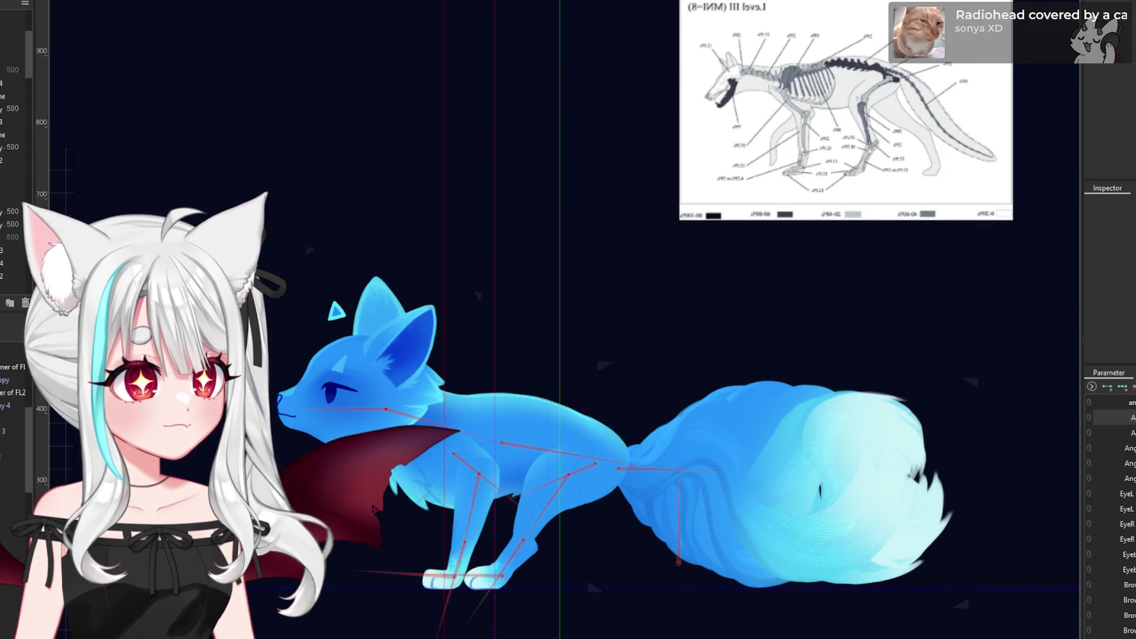
{"action": "scroll", "coordinate": [896, 384], "scroll_direction": "down", "scroll_amount": 2}
{"action": "left_click", "coordinate": [1078, 416]}
{"action": "left_click", "coordinate": [1096, 419]}
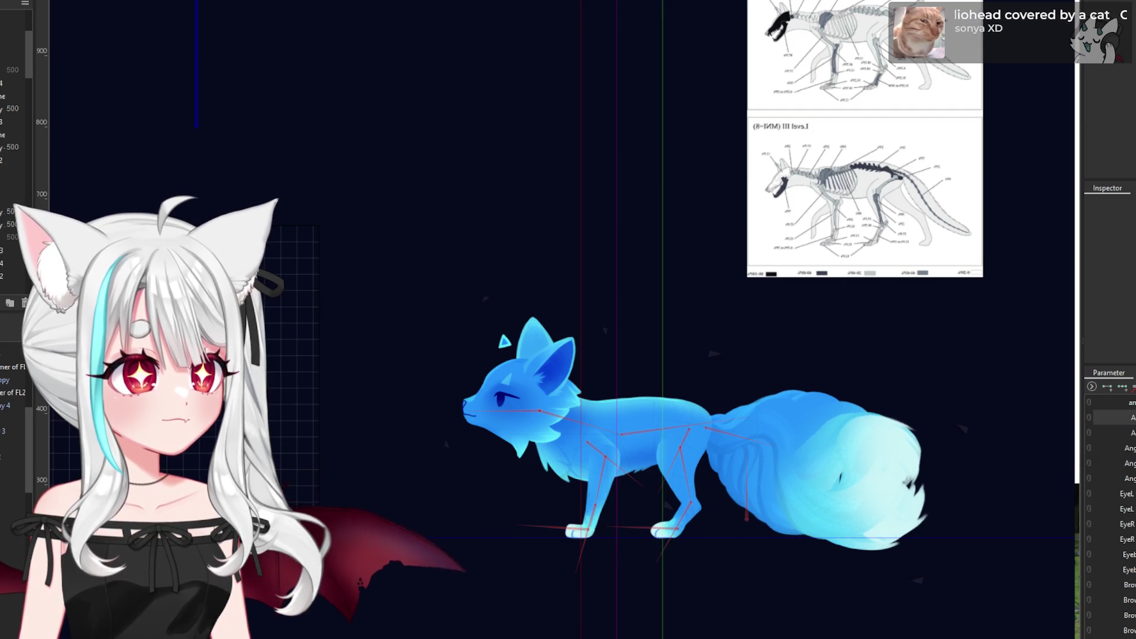
{"action": "scroll", "coordinate": [663, 421], "scroll_direction": "down", "scroll_amount": 3}
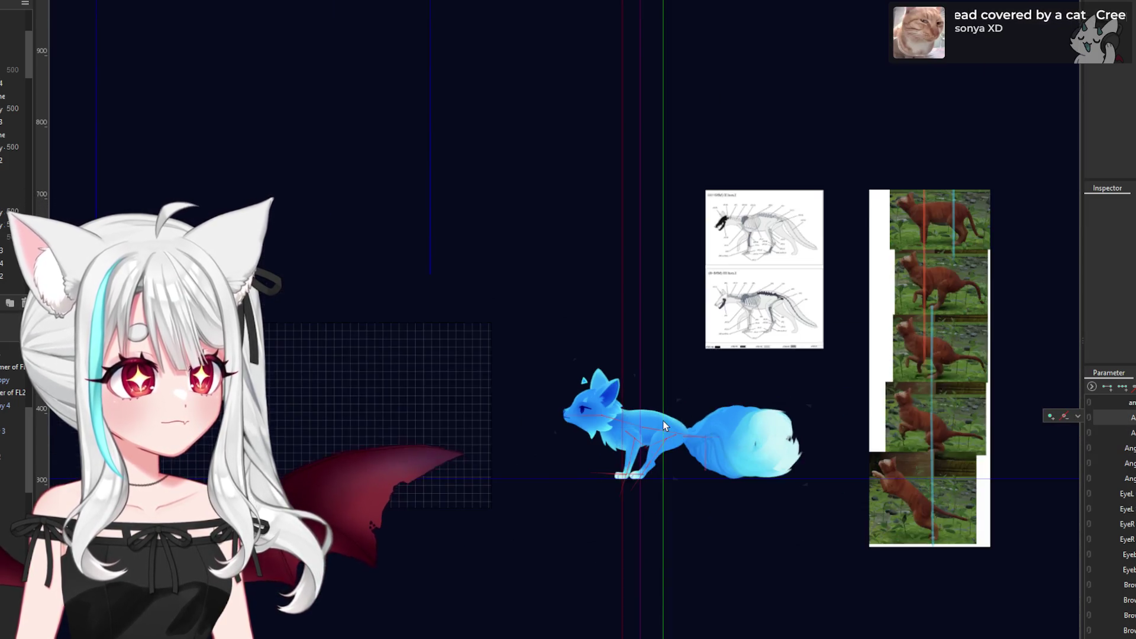
{"action": "scroll", "coordinate": [792, 415], "scroll_direction": "up", "scroll_amount": 1}
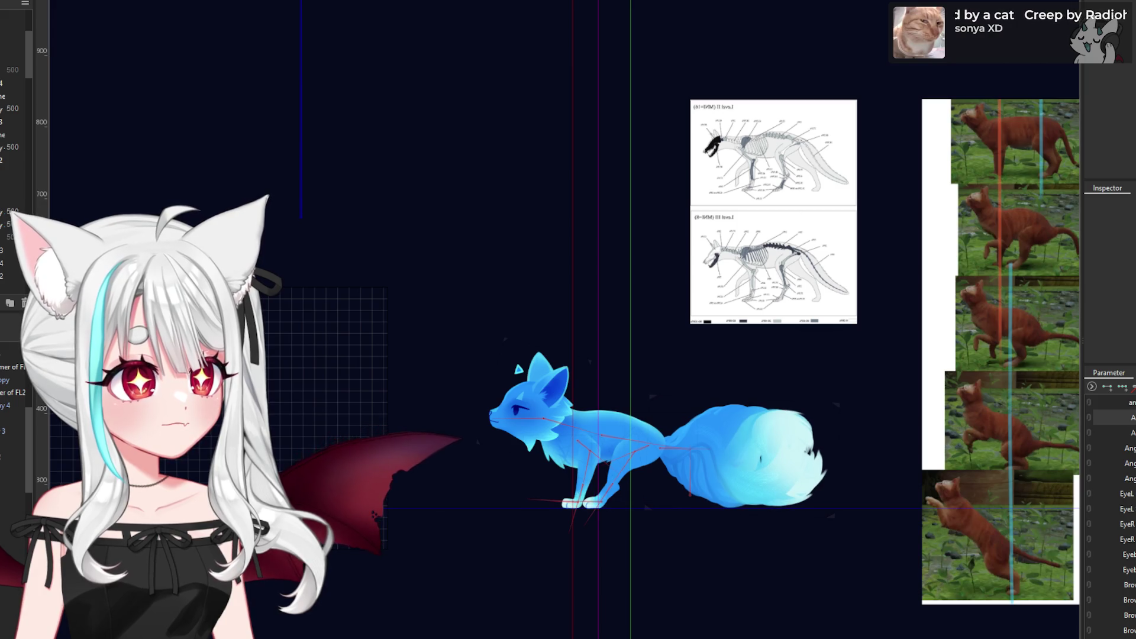
- Select every object and deformer of the fox with Ctrl+A
{"action": "scroll", "coordinate": [646, 414], "scroll_direction": "up", "scroll_amount": 3}
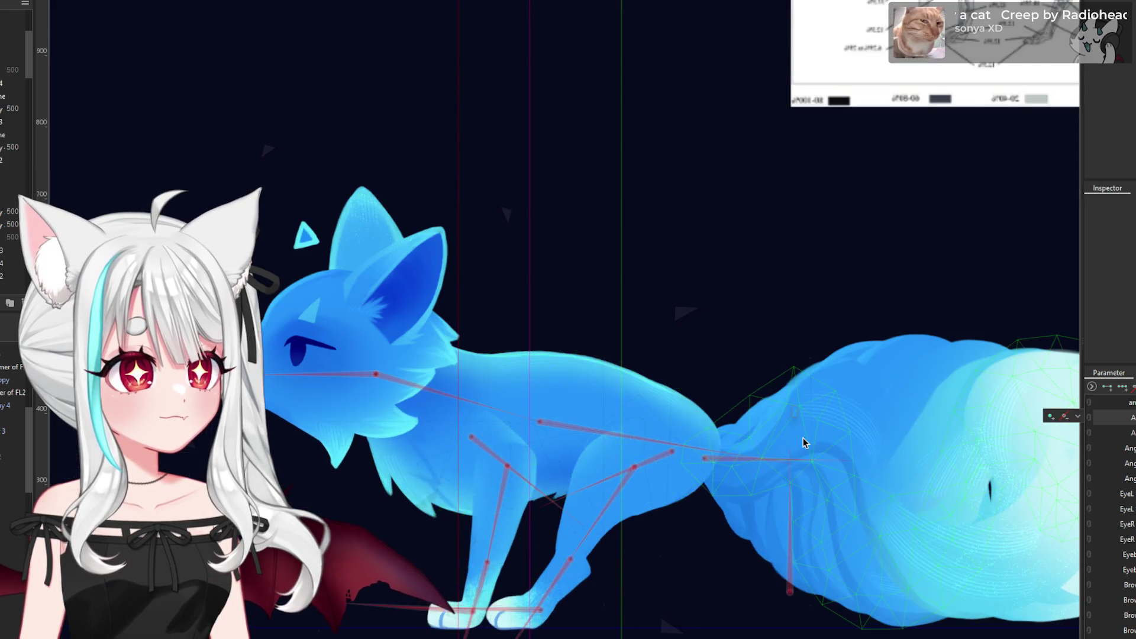
{"action": "scroll", "coordinate": [530, 441], "scroll_direction": "down", "scroll_amount": 4}
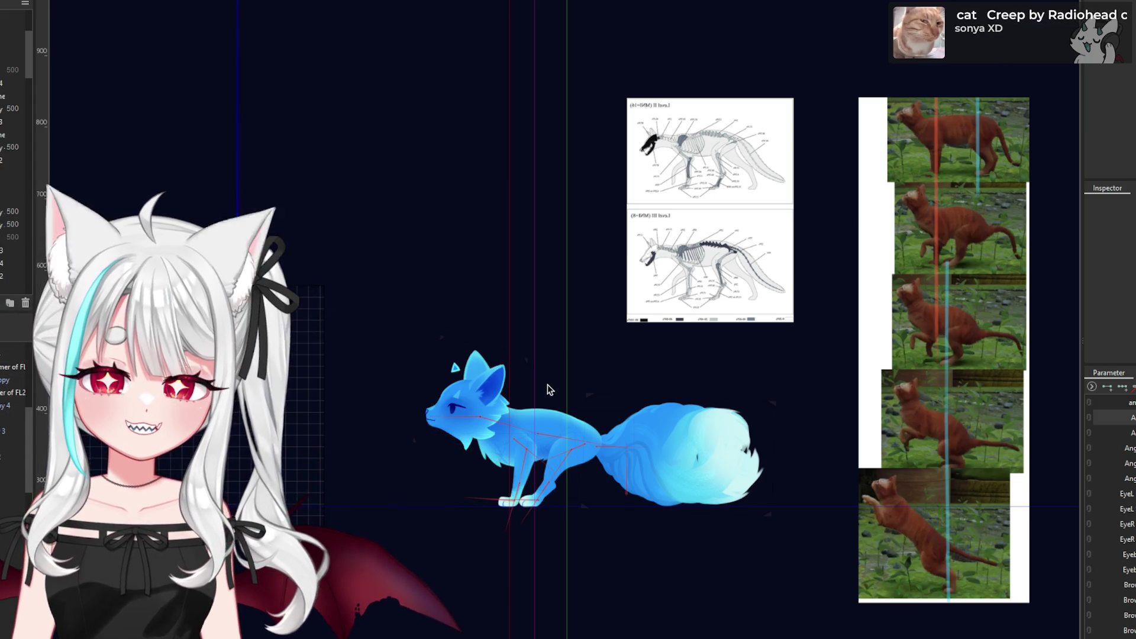
{"action": "scroll", "coordinate": [626, 439], "scroll_direction": "up", "scroll_amount": 2}
{"action": "scroll", "coordinate": [575, 470], "scroll_direction": "up", "scroll_amount": 3}
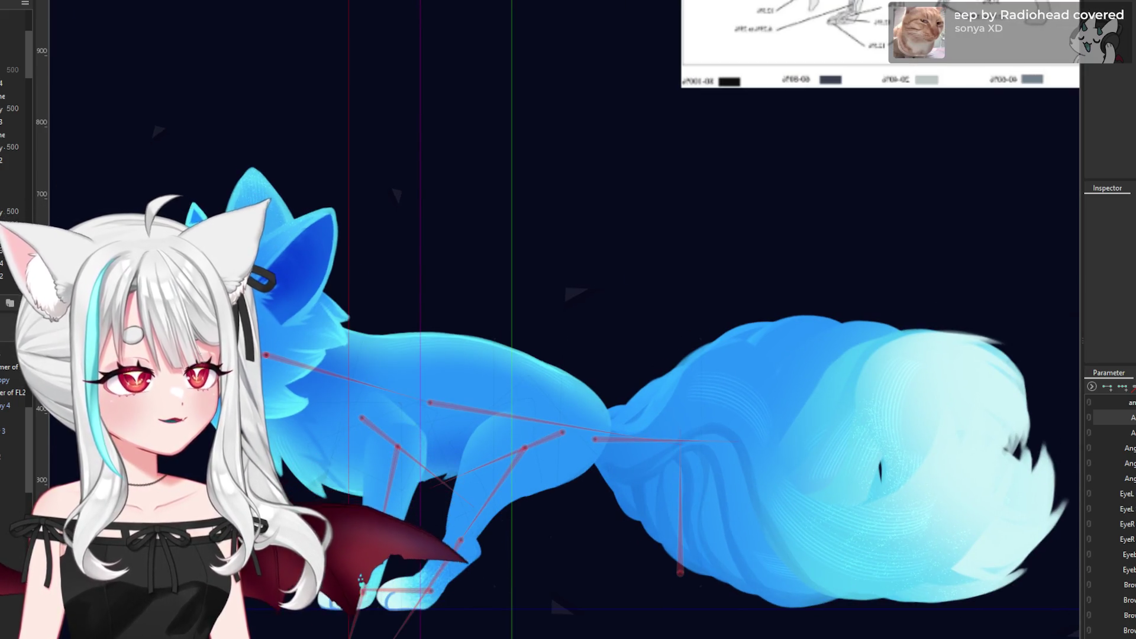
{"action": "key", "text": "ctrl+a"}
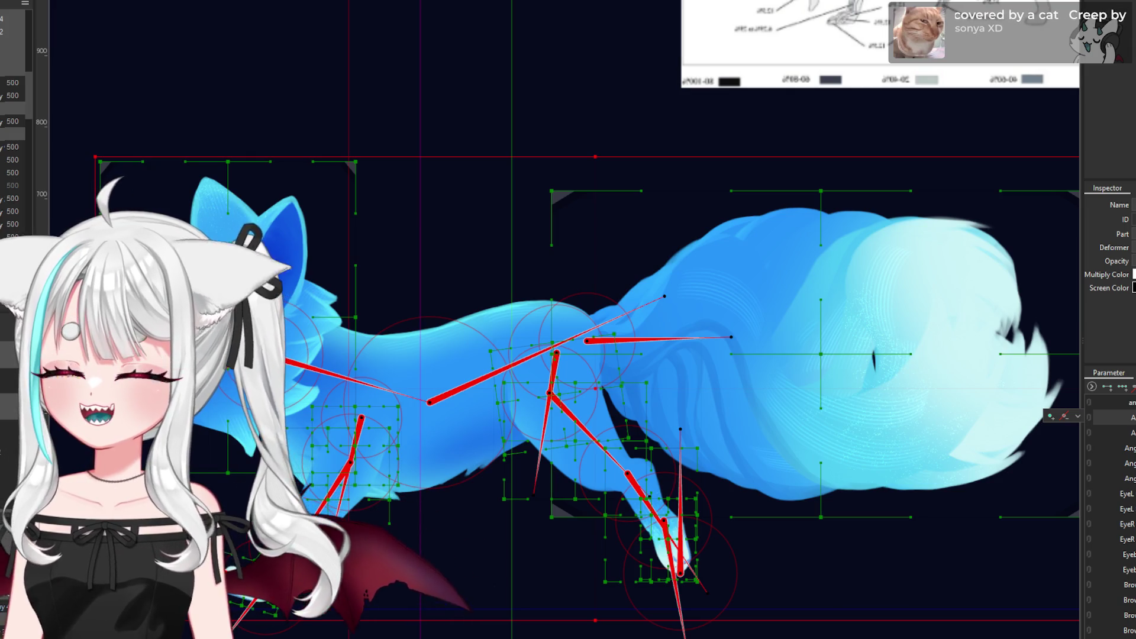
- Paste the copied crouching form onto the selected deformers and confirm the target dialog
{"action": "key", "text": "ctrl+v"}
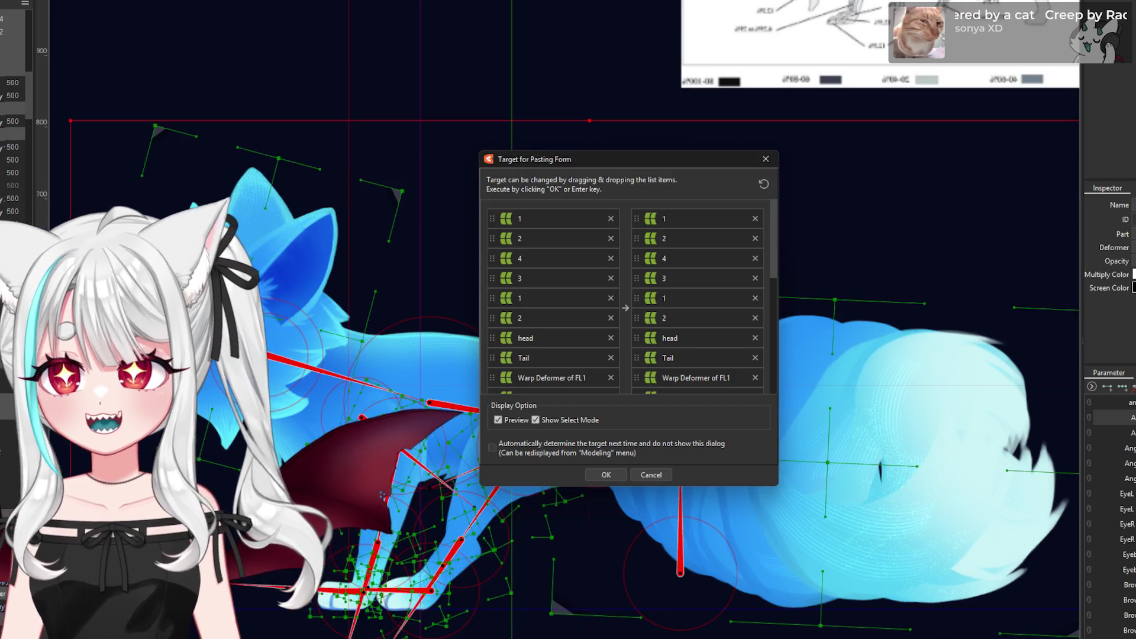
{"action": "left_click", "coordinate": [609, 474]}
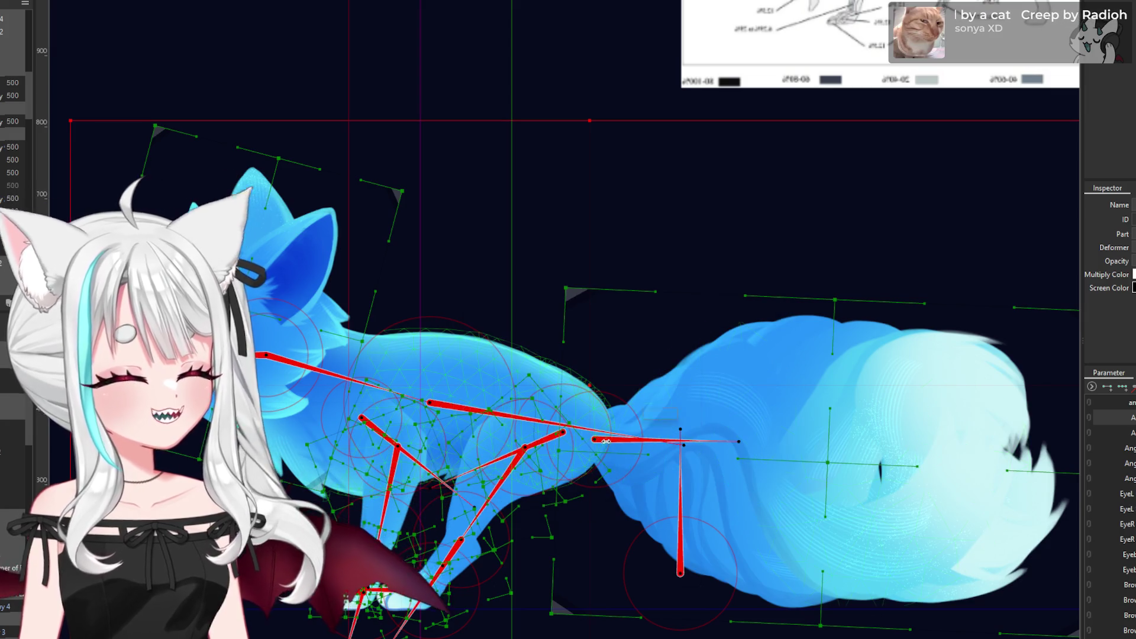
{"action": "scroll", "coordinate": [607, 444], "scroll_direction": "down", "scroll_amount": 3}
{"action": "scroll", "coordinate": [607, 445], "scroll_direction": "down", "scroll_amount": 2}
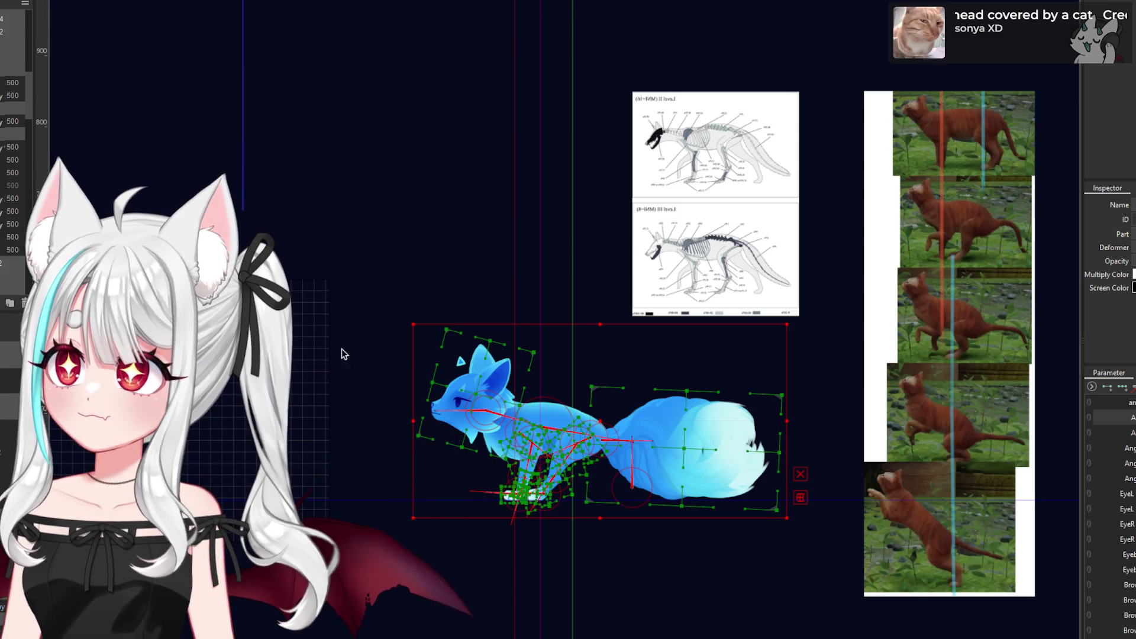
- Reselect the fox, pick its rotation deformer, and tilt it about 4.4 degrees
{"action": "scroll", "coordinate": [587, 464], "scroll_direction": "down", "scroll_amount": 2}
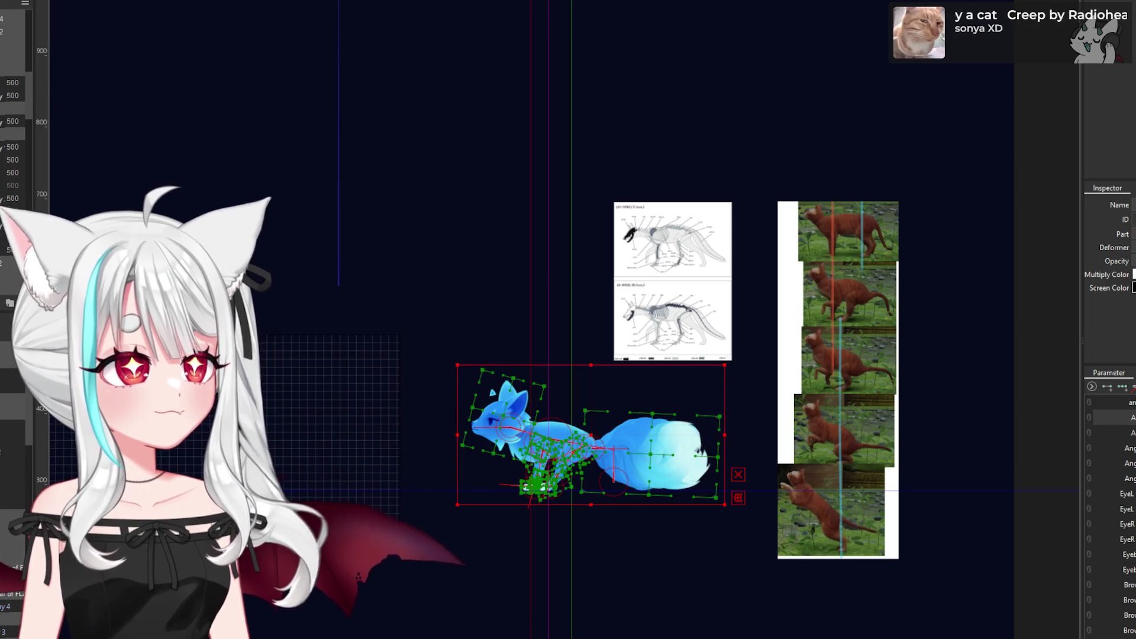
{"action": "key", "text": "Escape"}
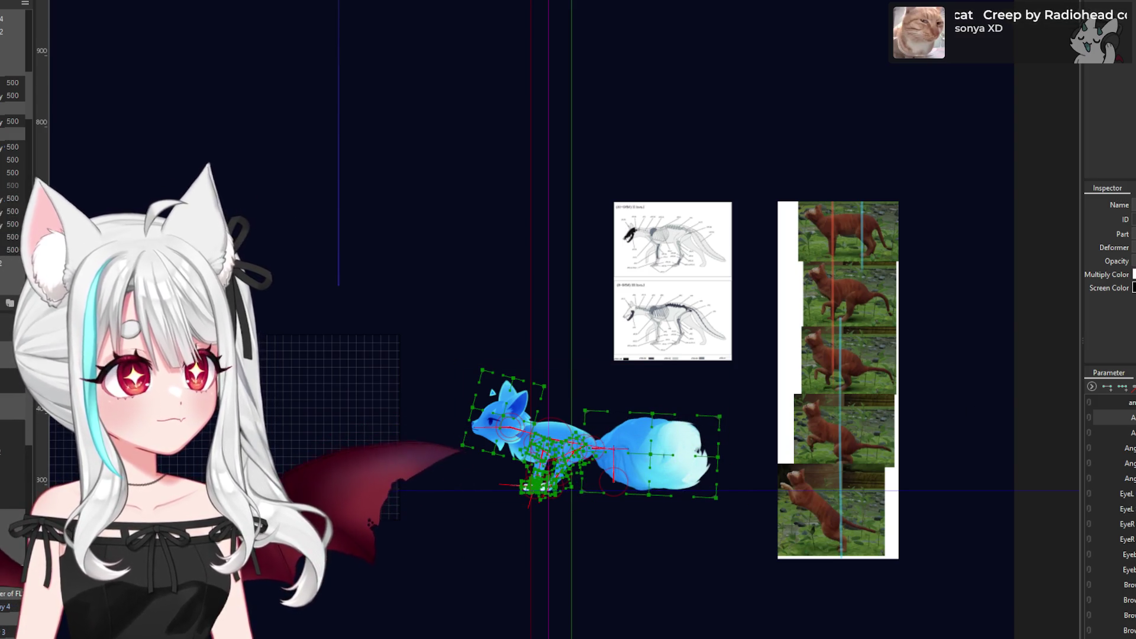
{"action": "left_click", "coordinate": [592, 438]}
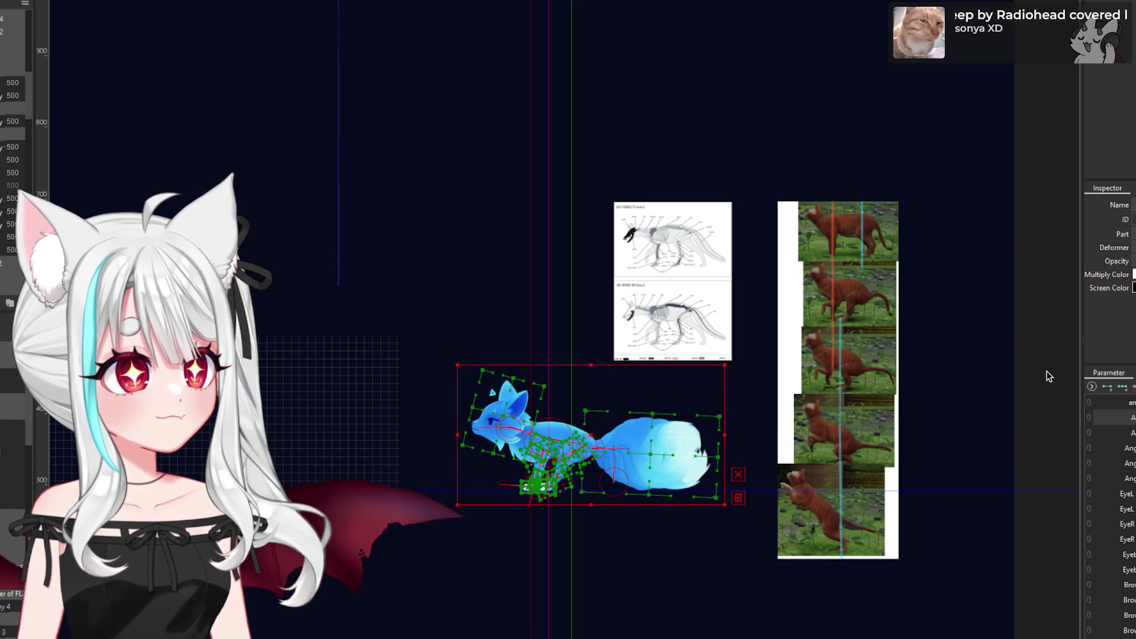
{"action": "left_click", "coordinate": [615, 480]}
{"action": "scroll", "coordinate": [616, 480], "scroll_direction": "up", "scroll_amount": 4}
{"action": "left_click_drag", "start_coordinate": [619, 425], "coordinate": [624, 426]}
{"action": "scroll", "coordinate": [513, 435], "scroll_direction": "down", "scroll_amount": 4}
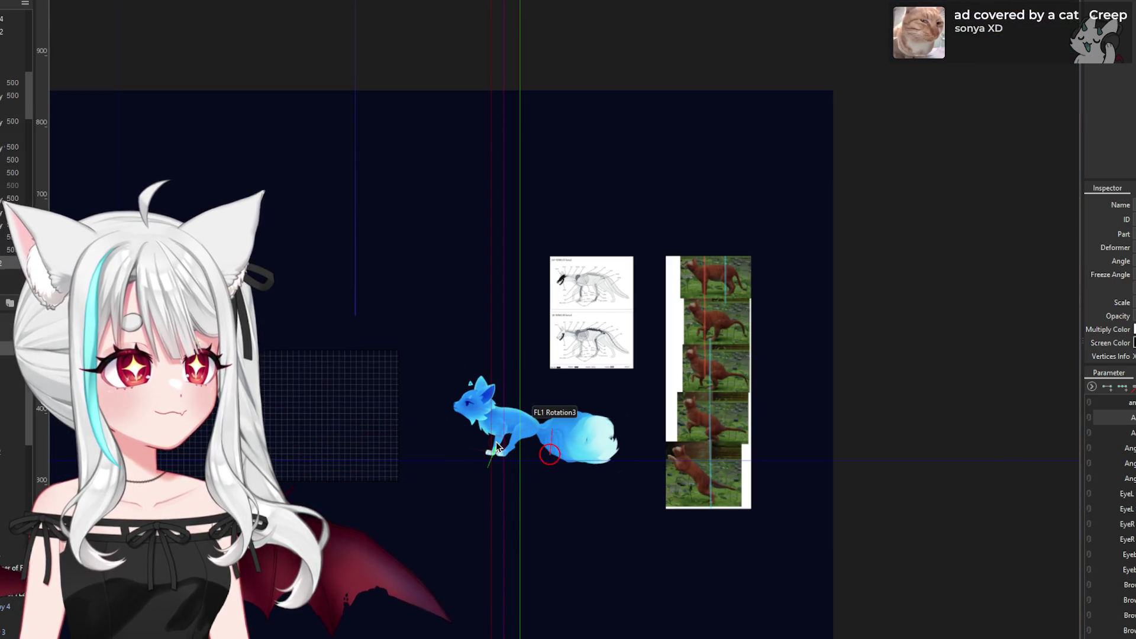
{"action": "scroll", "coordinate": [530, 430], "scroll_direction": "up", "scroll_amount": 3}
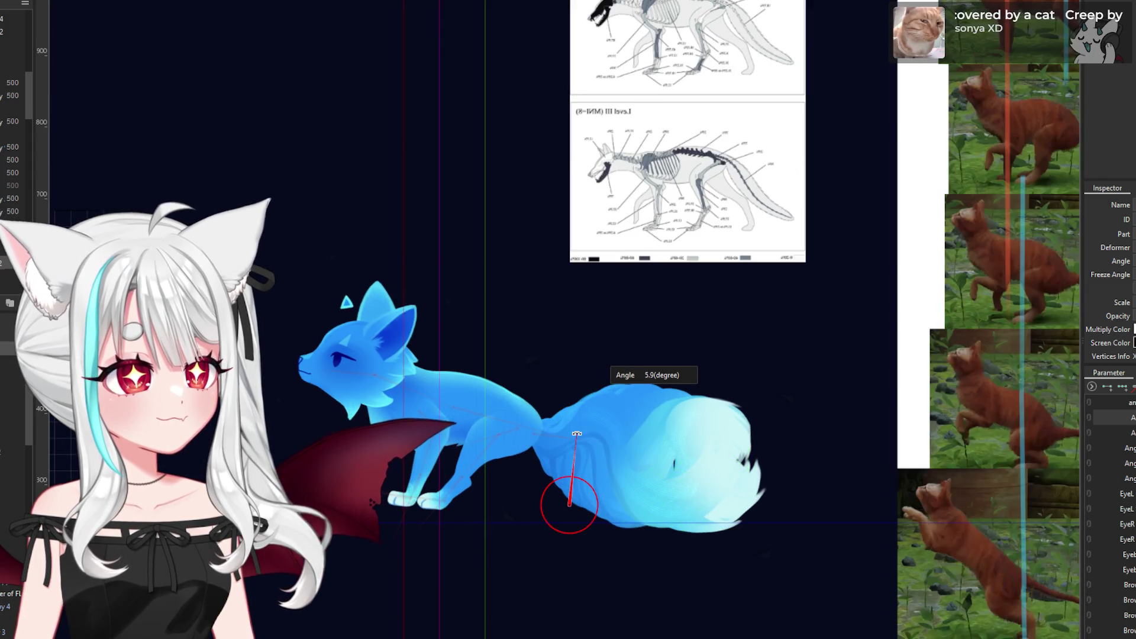
- Tilt the fox's body rotation deformer to about -6.7 degrees
{"action": "scroll", "coordinate": [503, 456], "scroll_direction": "down", "scroll_amount": 2}
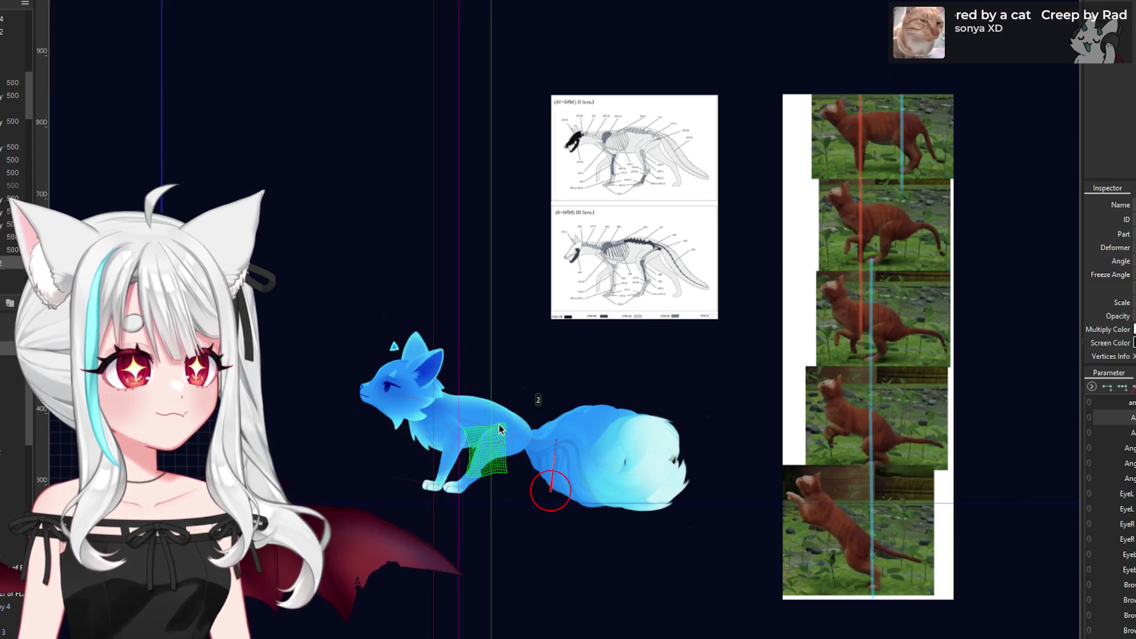
{"action": "scroll", "coordinate": [546, 454], "scroll_direction": "up", "scroll_amount": 2}
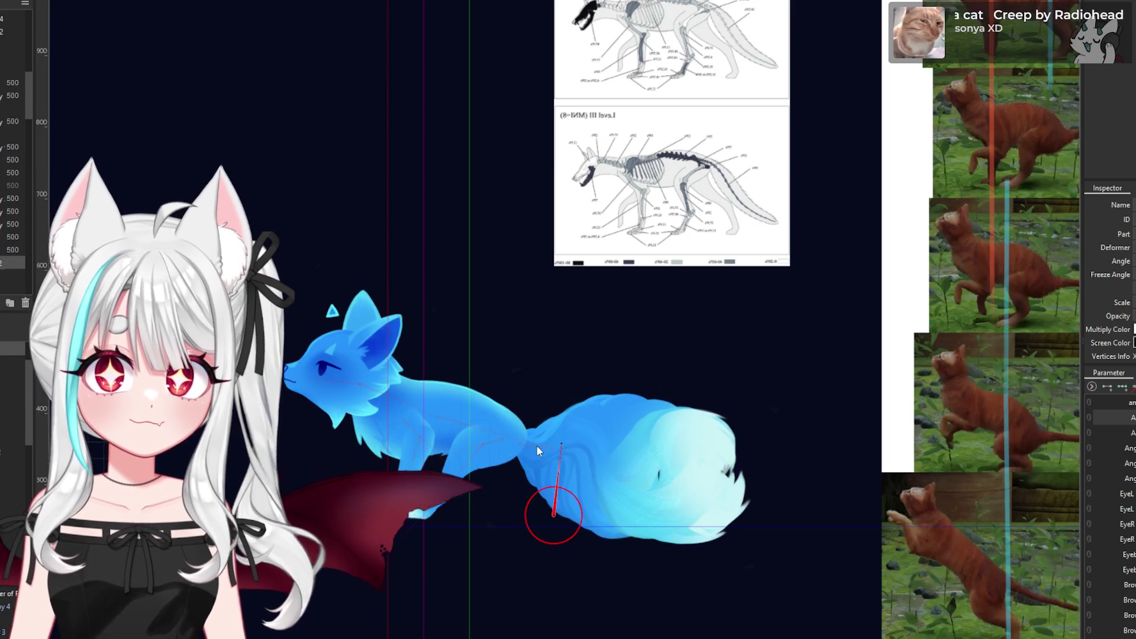
{"action": "scroll", "coordinate": [526, 450], "scroll_direction": "down", "scroll_amount": 2}
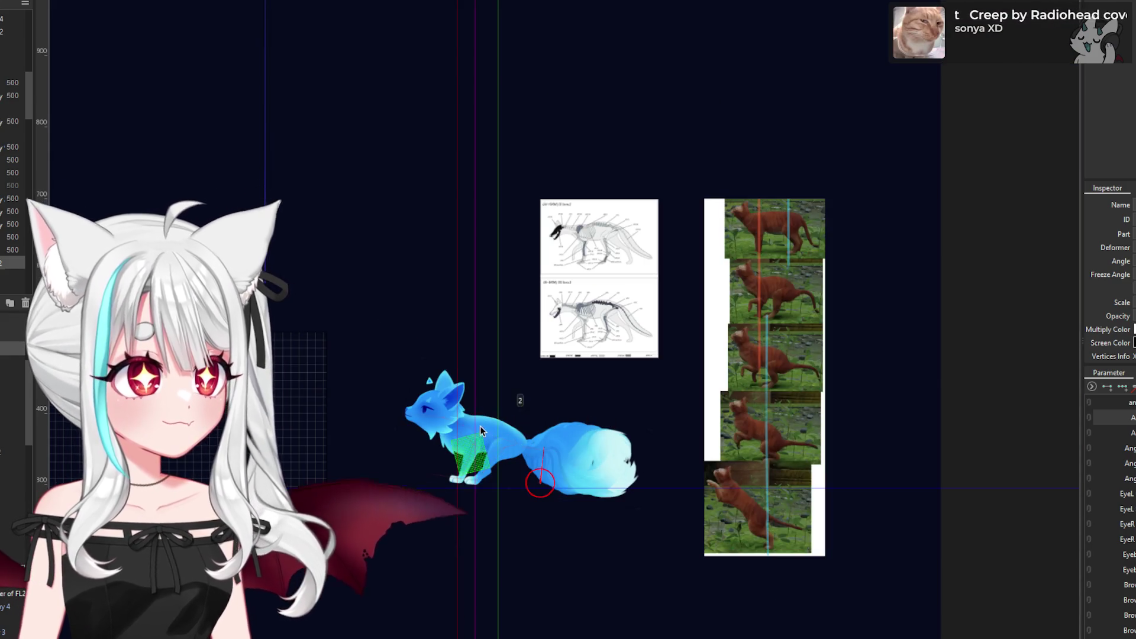
{"action": "scroll", "coordinate": [481, 425], "scroll_direction": "up", "scroll_amount": 2}
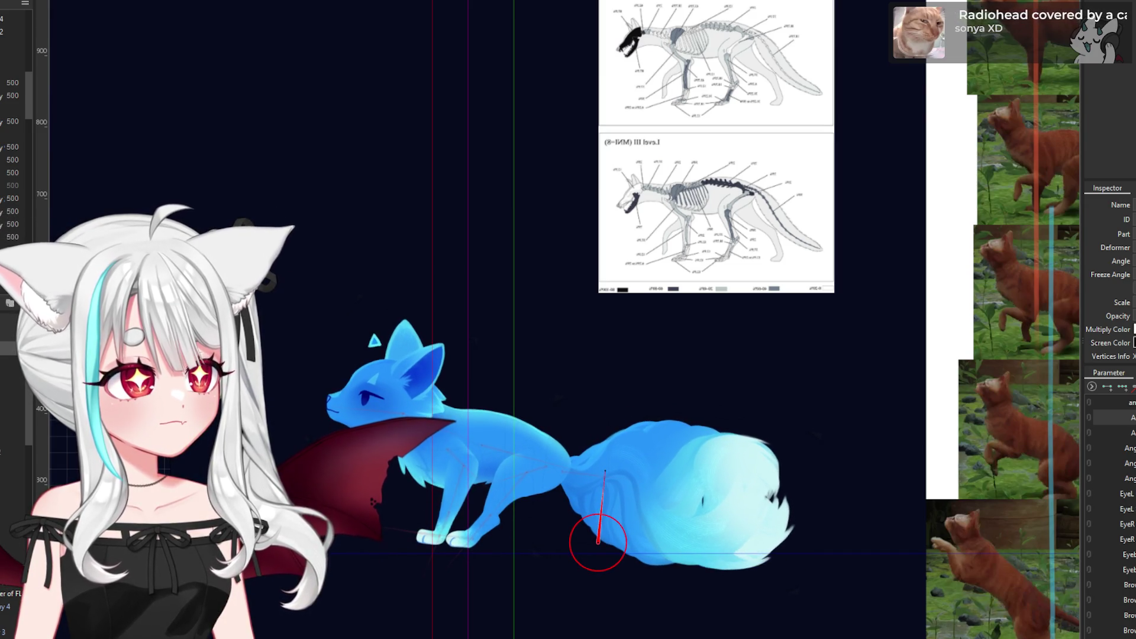
{"action": "scroll", "coordinate": [630, 460], "scroll_direction": "down", "scroll_amount": 1}
{"action": "scroll", "coordinate": [573, 467], "scroll_direction": "up", "scroll_amount": 2}
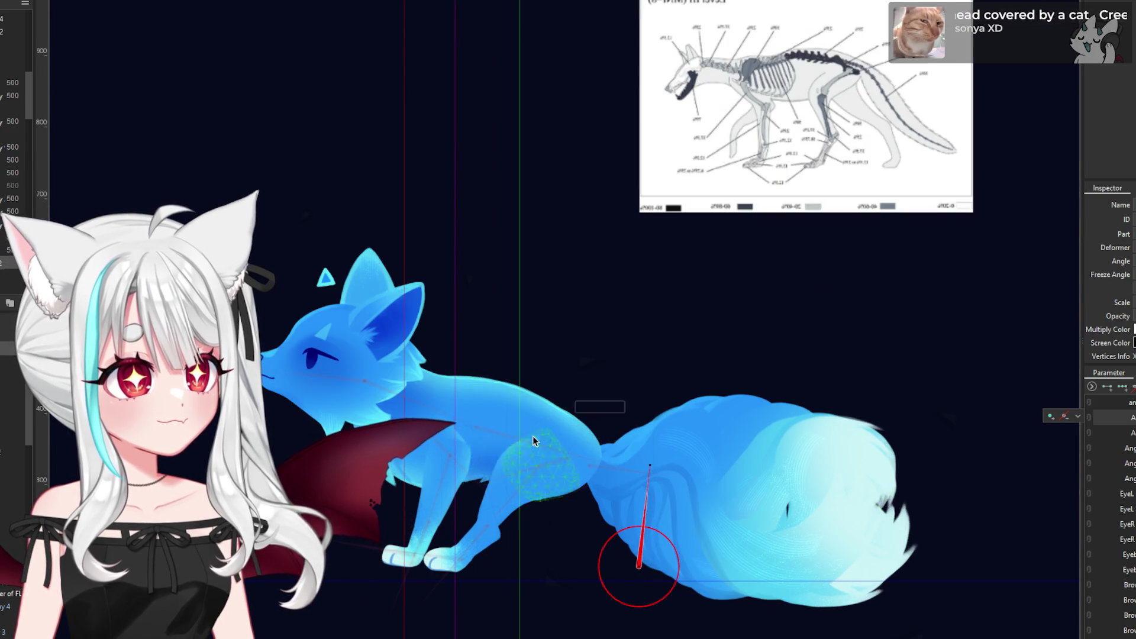
{"action": "left_click", "coordinate": [485, 425]}
{"action": "left_click_drag", "start_coordinate": [672, 428], "coordinate": [647, 489]}
{"action": "scroll", "coordinate": [532, 463], "scroll_direction": "down", "scroll_amount": 3}
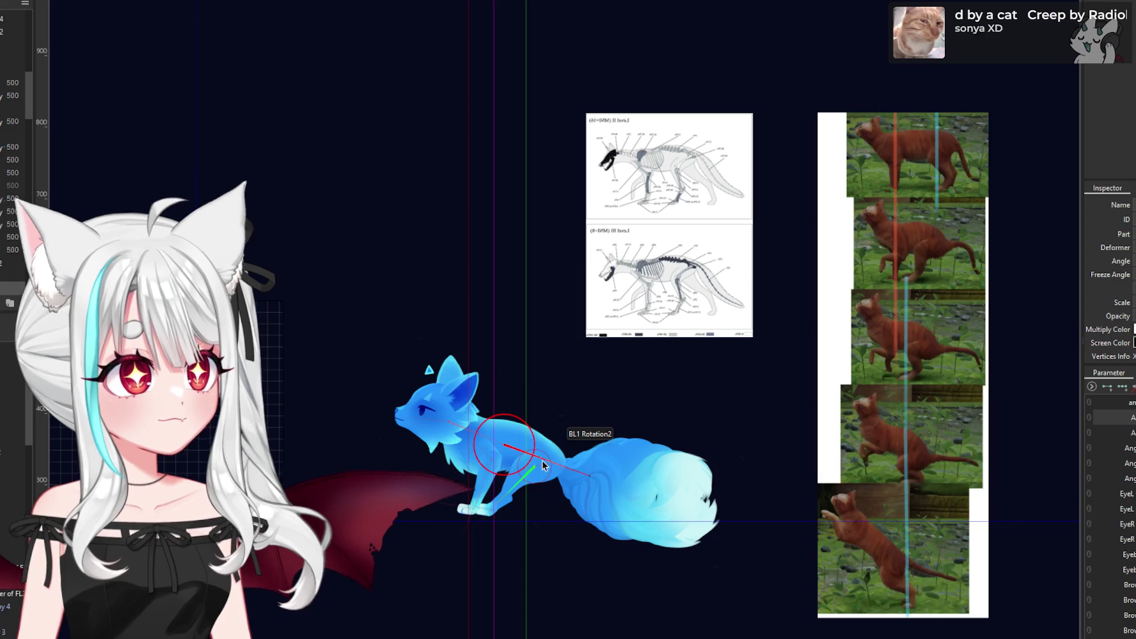
- Swing the hind leg's BL1 Rotation2 deformer so the leg points straight down
{"action": "left_click", "coordinate": [544, 460]}
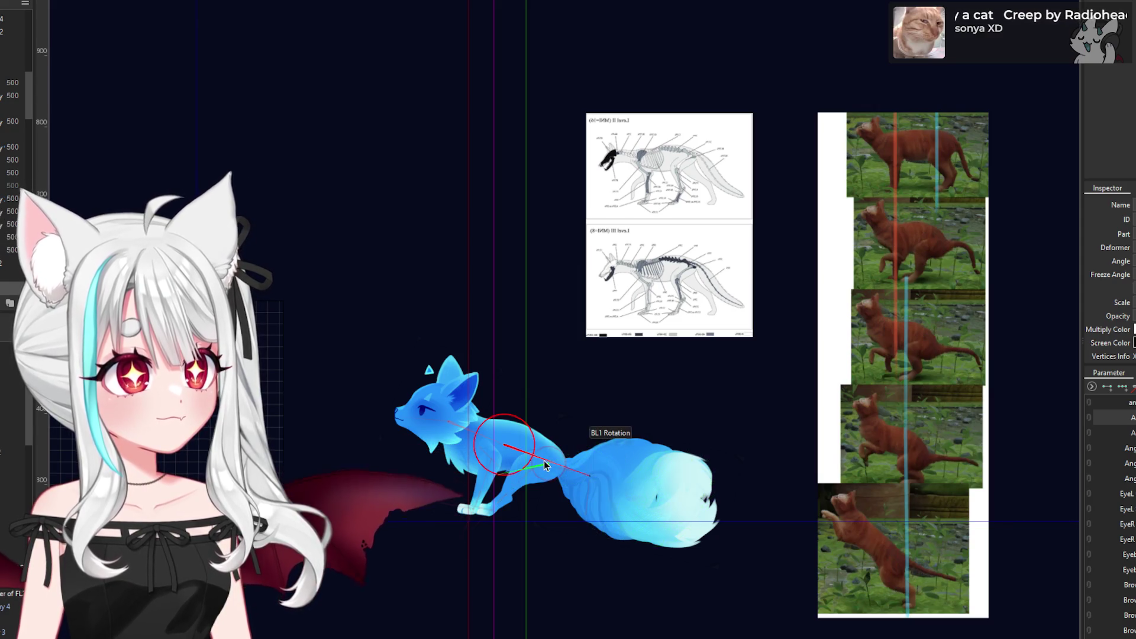
{"action": "scroll", "coordinate": [537, 472], "scroll_direction": "up", "scroll_amount": 3}
{"action": "scroll", "coordinate": [531, 469], "scroll_direction": "down", "scroll_amount": 3}
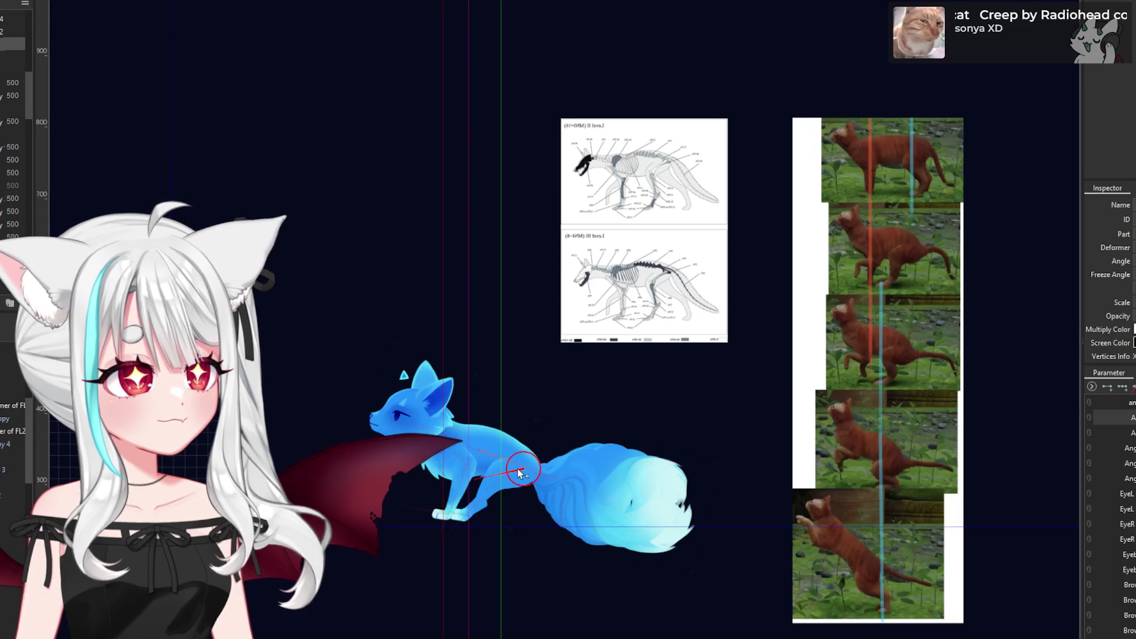
{"action": "scroll", "coordinate": [497, 484], "scroll_direction": "up", "scroll_amount": 3}
{"action": "scroll", "coordinate": [497, 489], "scroll_direction": "down", "scroll_amount": 3}
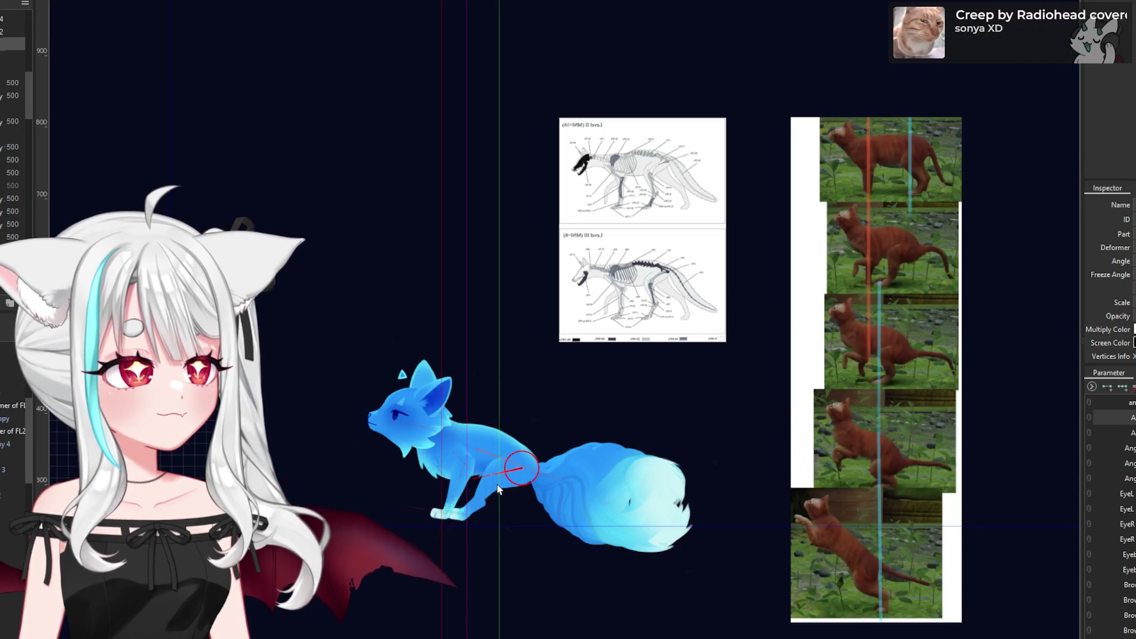
{"action": "scroll", "coordinate": [507, 488], "scroll_direction": "up", "scroll_amount": 3}
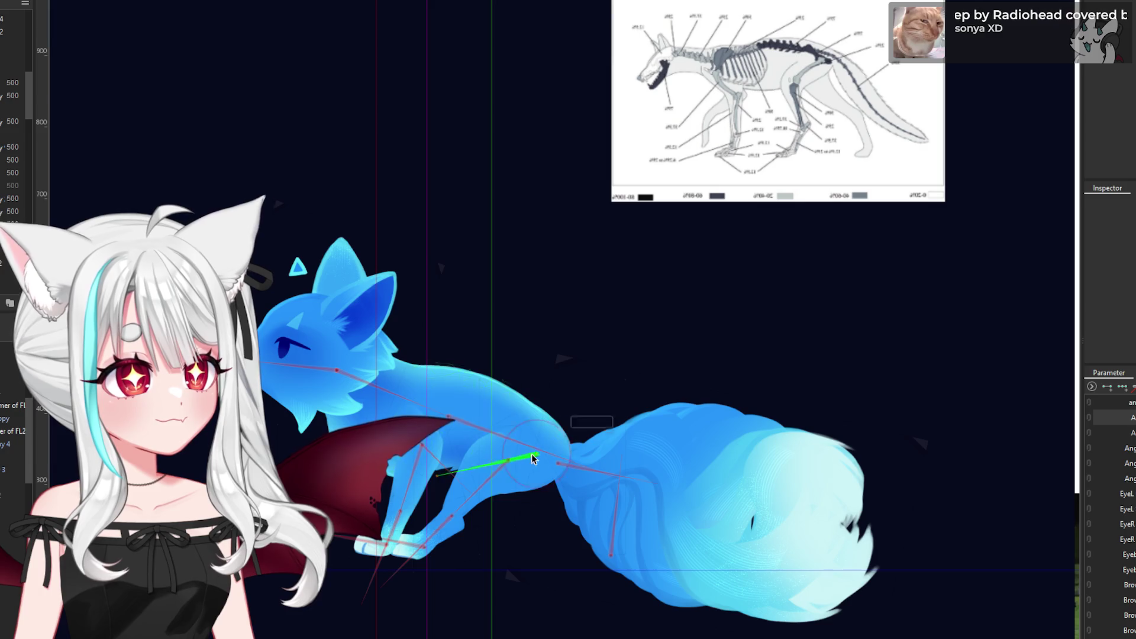
{"action": "left_click", "coordinate": [513, 465]}
{"action": "left_click_drag", "start_coordinate": [435, 534], "coordinate": [490, 536]}
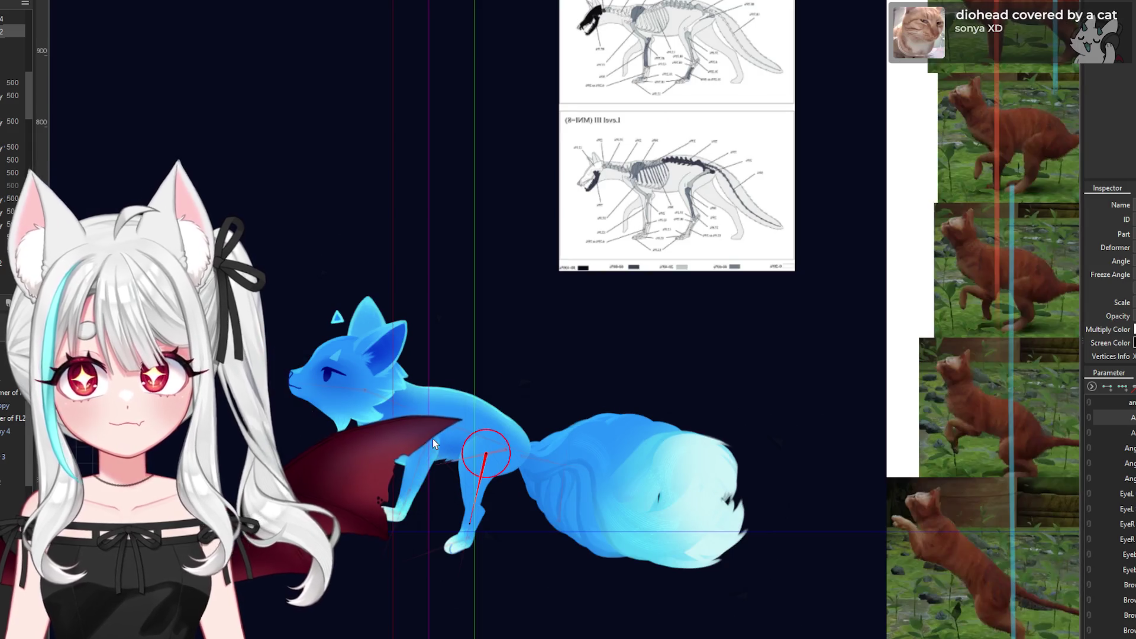
{"action": "scroll", "coordinate": [432, 438], "scroll_direction": "down", "scroll_amount": 2}
- Rotate the lower hind leg back toward the tail
{"action": "left_click", "coordinate": [492, 476]}
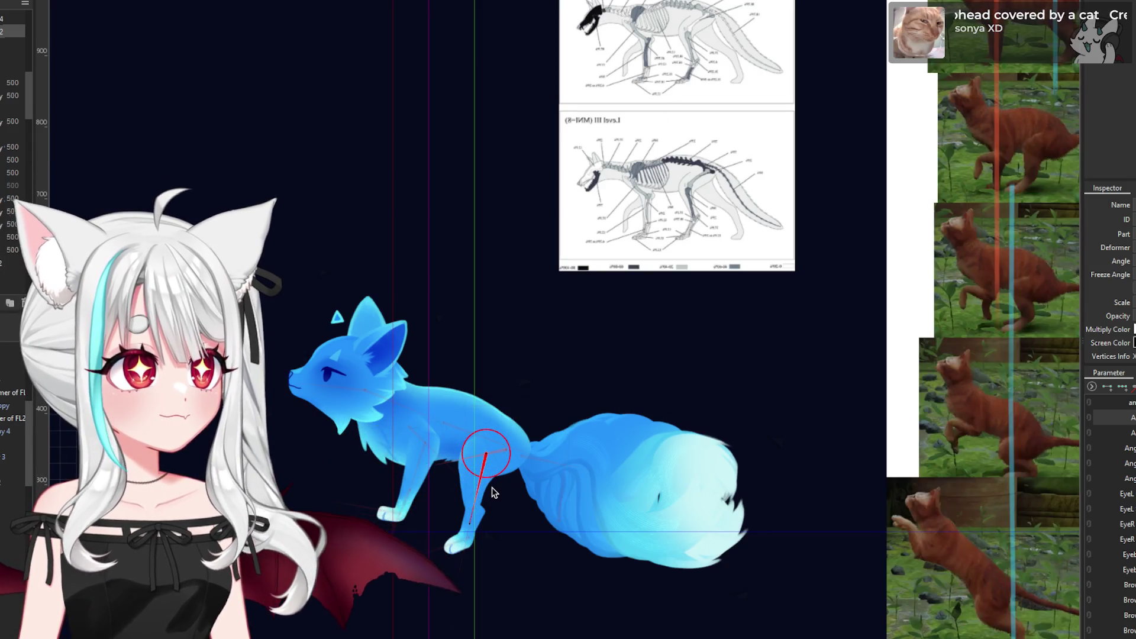
{"action": "scroll", "coordinate": [515, 503], "scroll_direction": "up", "scroll_amount": 1}
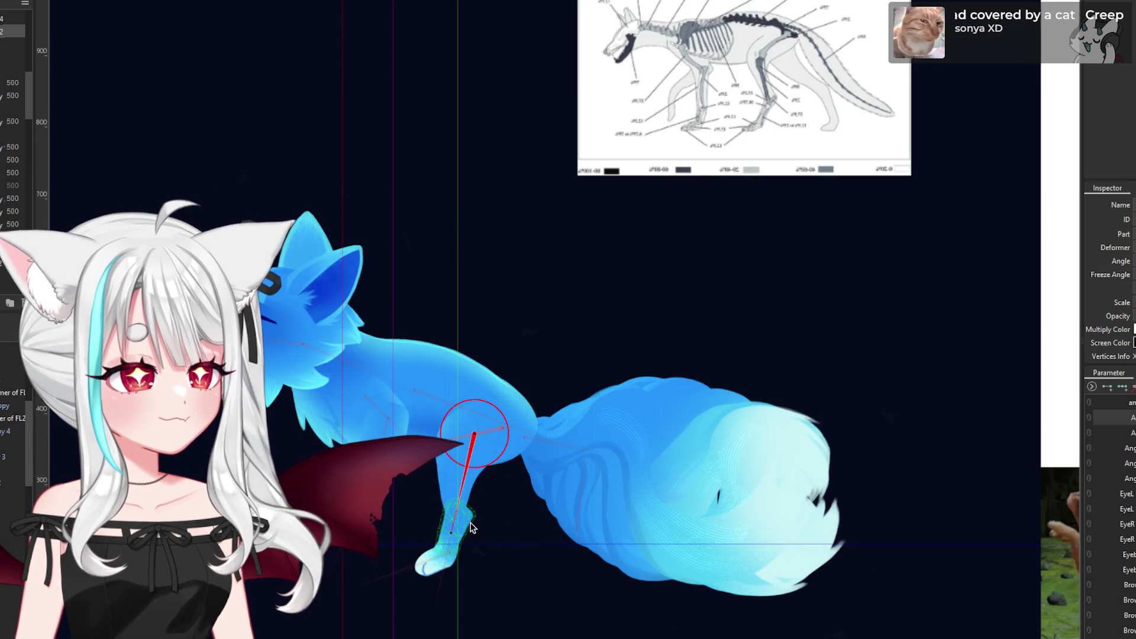
{"action": "scroll", "coordinate": [462, 521], "scroll_direction": "down", "scroll_amount": 1}
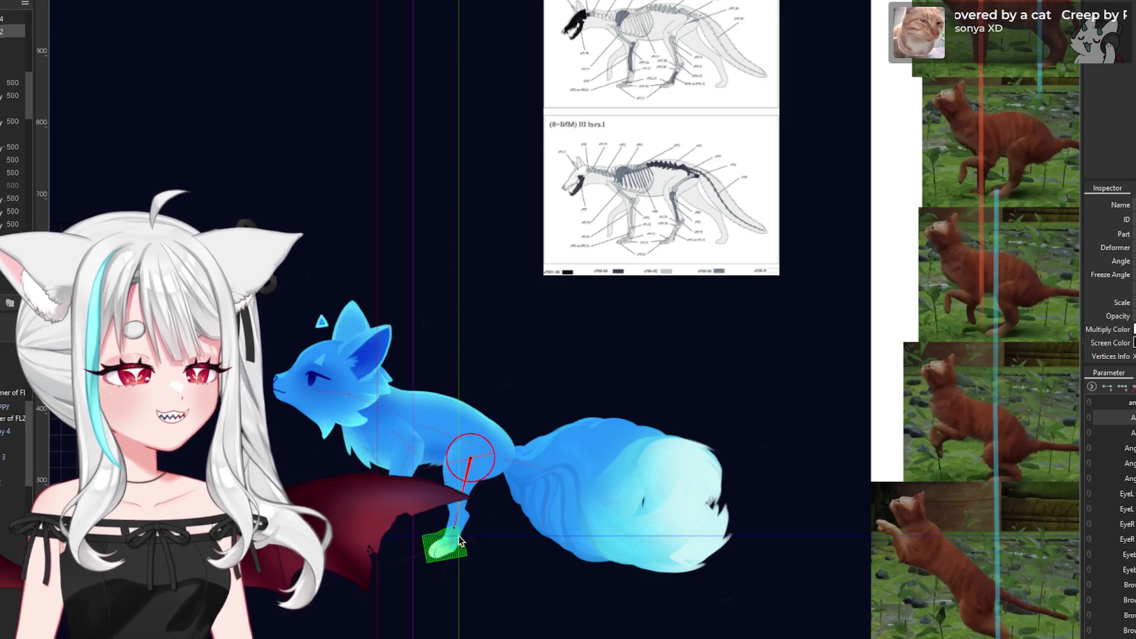
{"action": "left_click", "coordinate": [451, 529]}
{"action": "left_click_drag", "start_coordinate": [452, 529], "coordinate": [492, 519]}
- Swing the hind leg forward under the body, then nudge its rotation deformer slightly left
{"action": "left_click", "coordinate": [494, 521]}
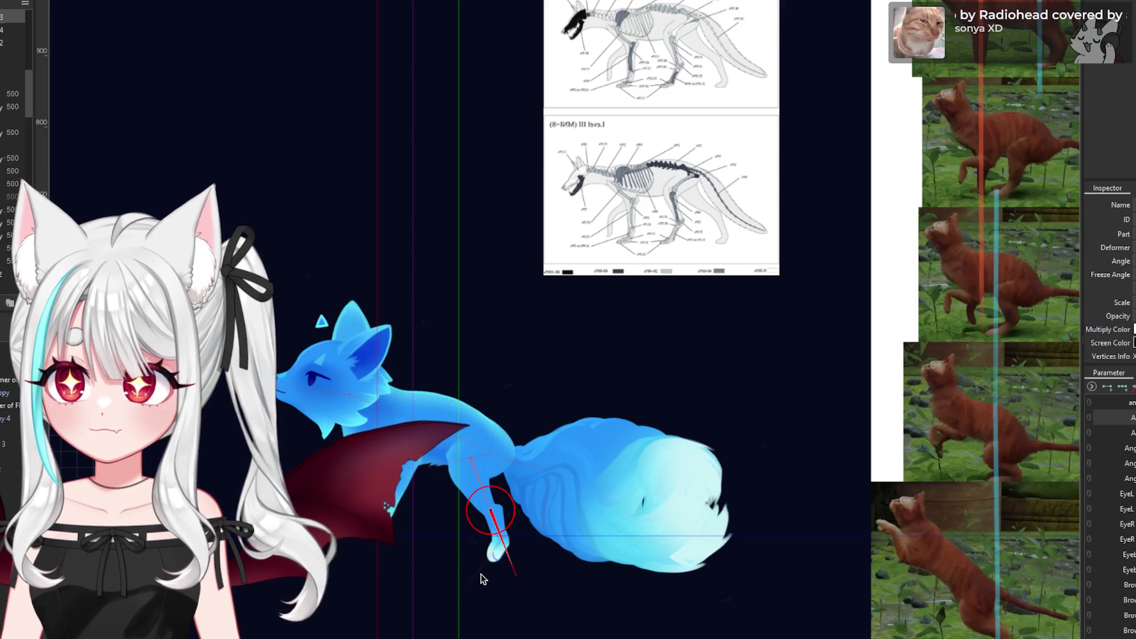
{"action": "mouse_move", "coordinate": [494, 591]}
{"action": "left_mouse_down"}
{"action": "mouse_move", "coordinate": [460, 571]}
{"action": "mouse_move", "coordinate": [443, 575]}
{"action": "left_mouse_up"}
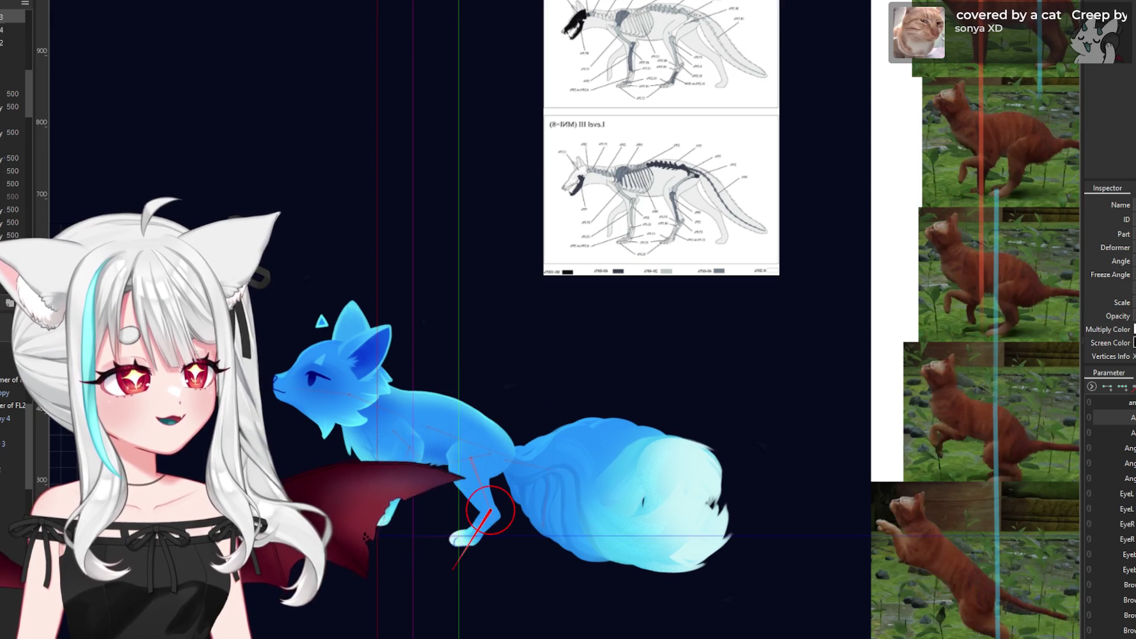
{"action": "left_click", "coordinate": [583, 506]}
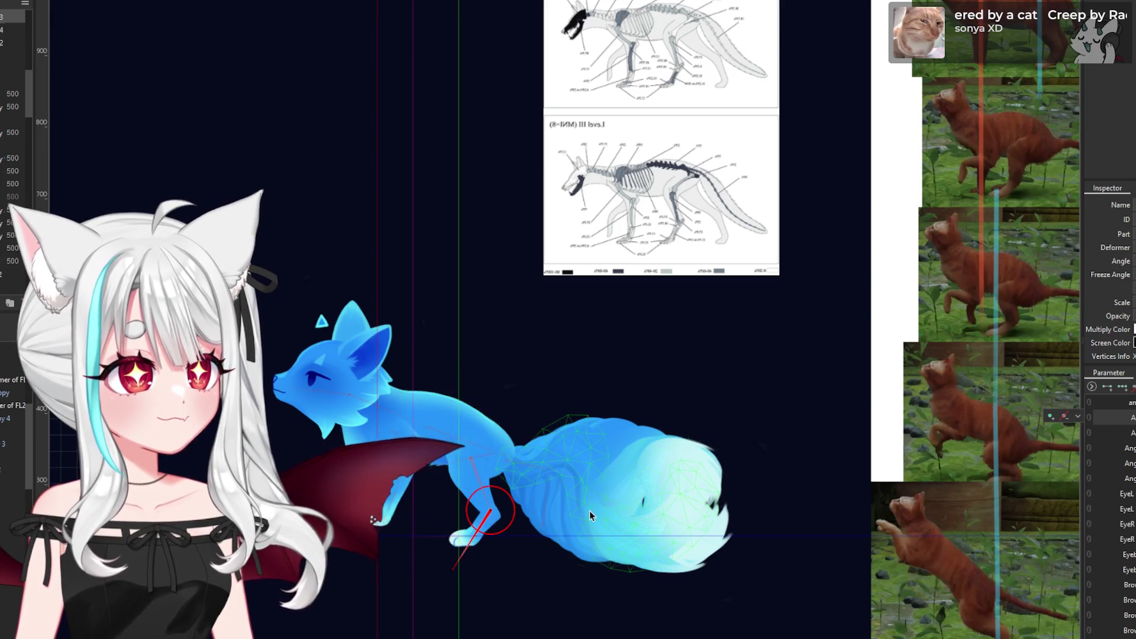
{"action": "left_click", "coordinate": [464, 430]}
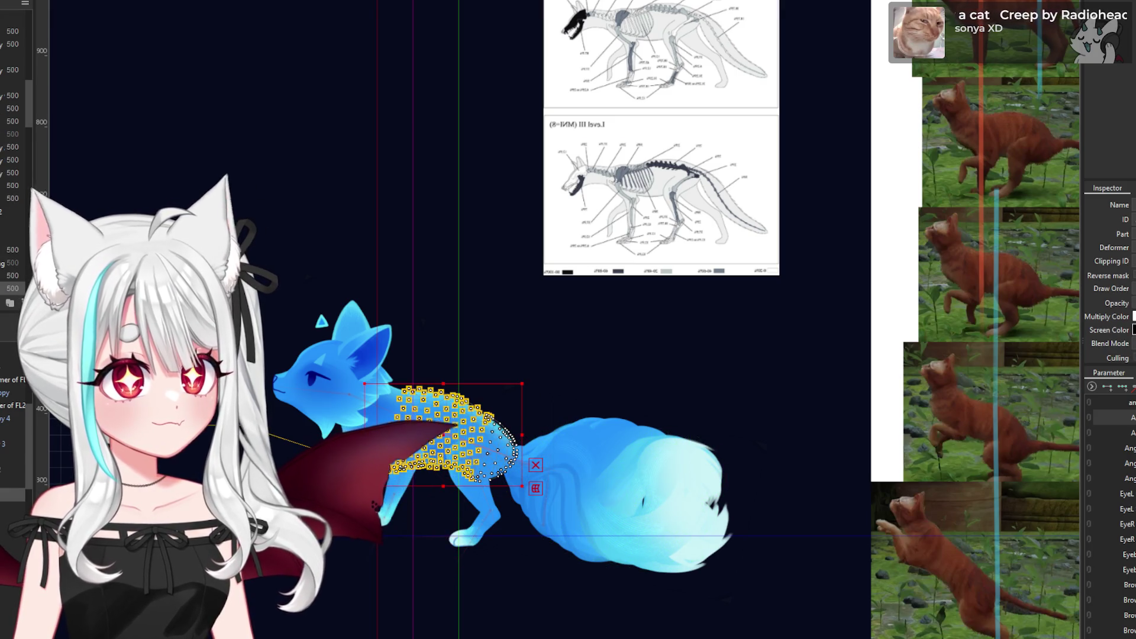
{"action": "left_click", "coordinate": [393, 430]}
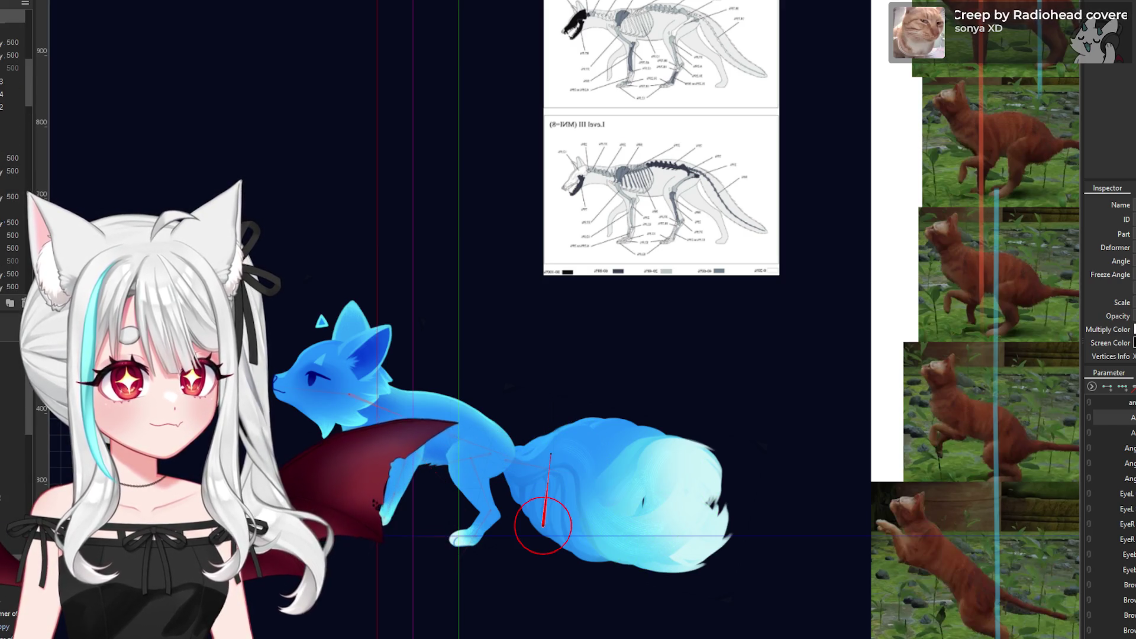
{"action": "scroll", "coordinate": [522, 504], "scroll_direction": "up", "scroll_amount": 2}
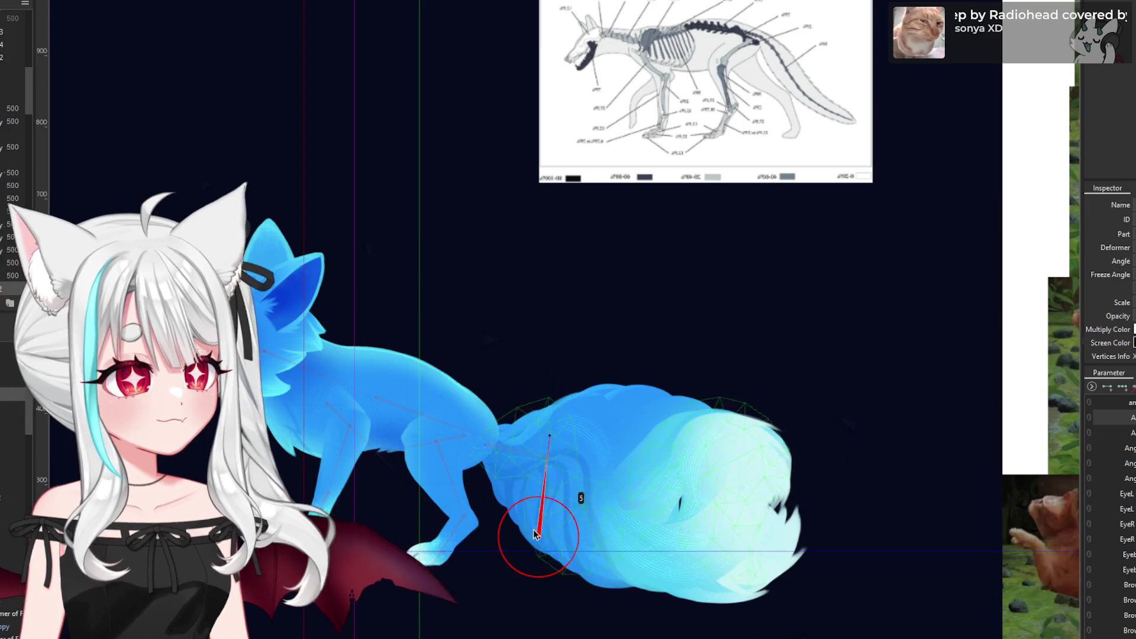
{"action": "left_click_drag", "start_coordinate": [538, 533], "coordinate": [485, 530]}
{"action": "scroll", "coordinate": [485, 533], "scroll_direction": "down", "scroll_amount": 2}
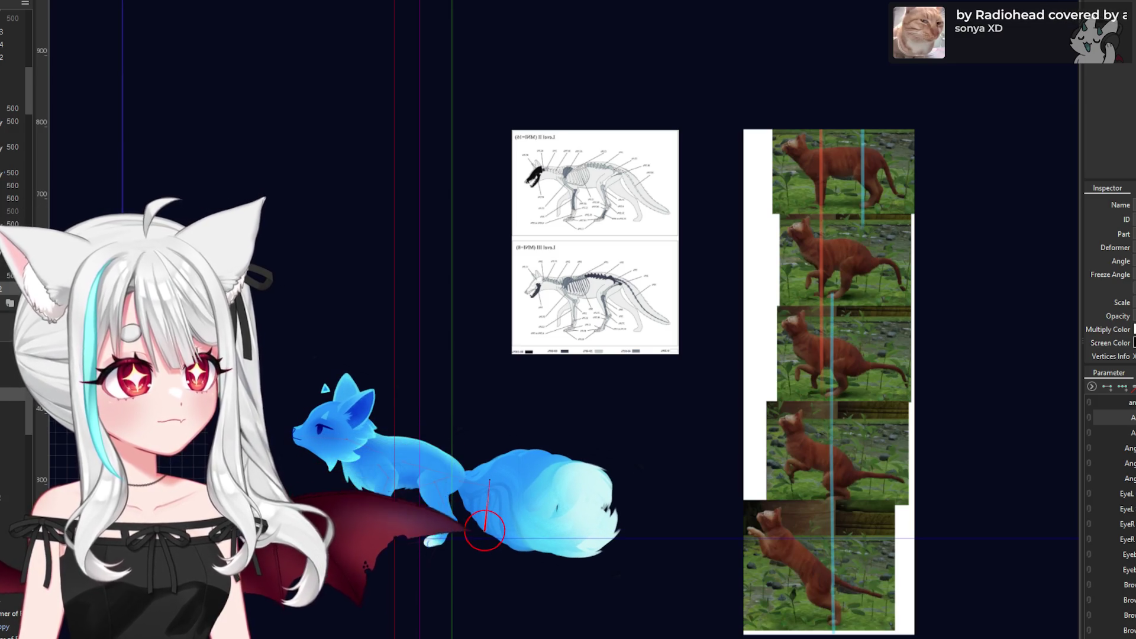
- Zoom onto the hip and rotate the hind-leg deformer to about -198.8 degrees
{"action": "scroll", "coordinate": [457, 526], "scroll_direction": "up", "scroll_amount": 5}
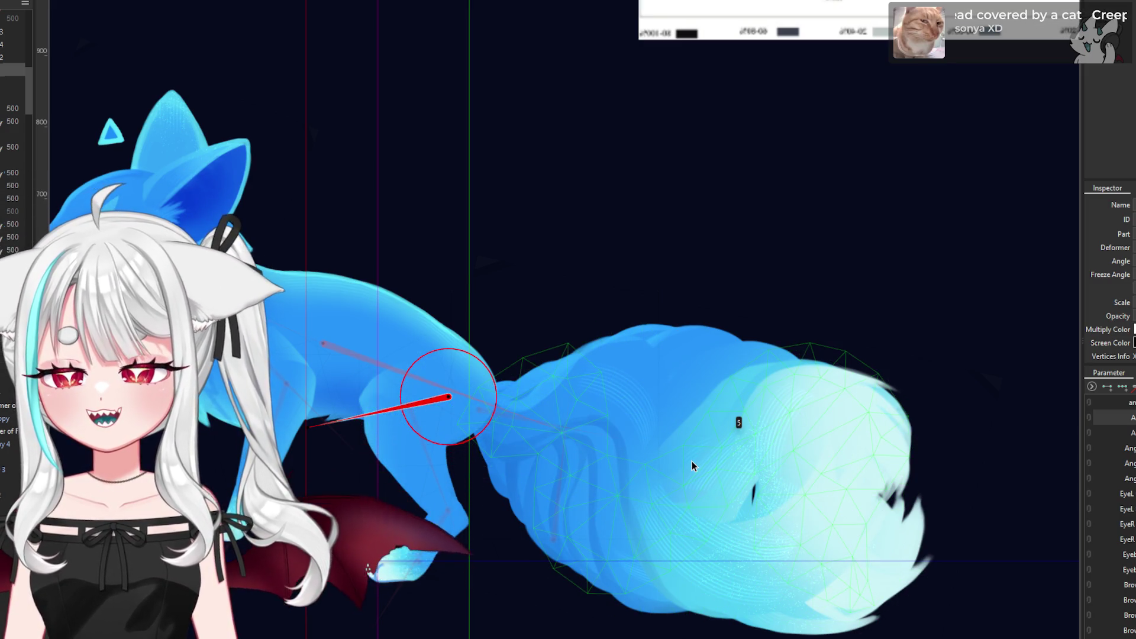
{"action": "scroll", "coordinate": [663, 473], "scroll_direction": "down", "scroll_amount": 2}
{"action": "scroll", "coordinate": [661, 470], "scroll_direction": "down", "scroll_amount": 2}
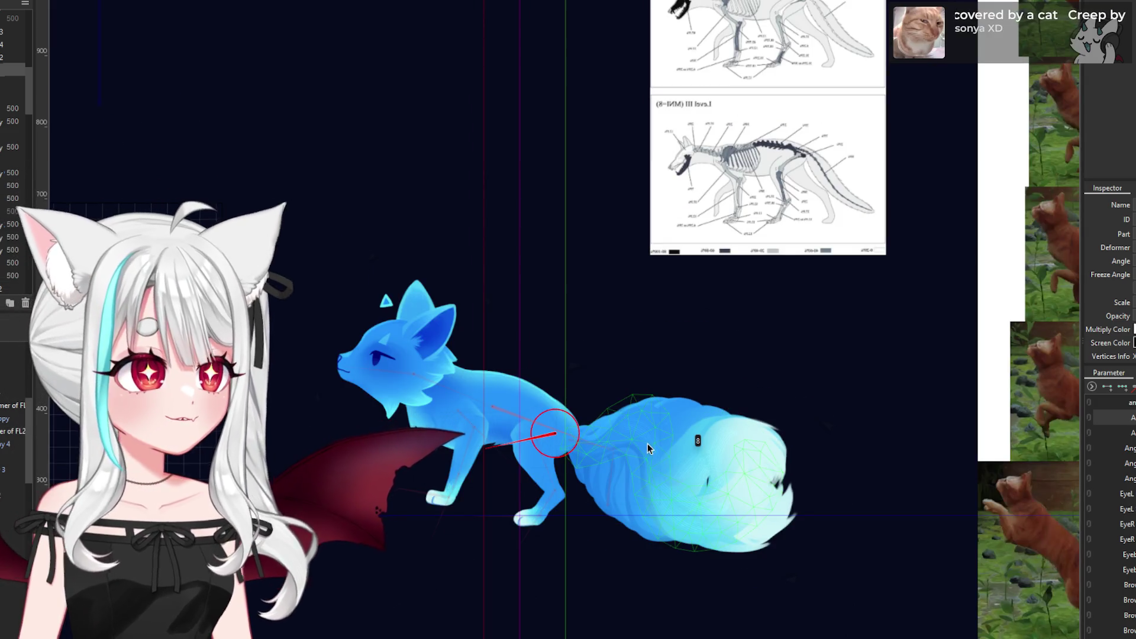
{"action": "scroll", "coordinate": [704, 437], "scroll_direction": "down", "scroll_amount": 2}
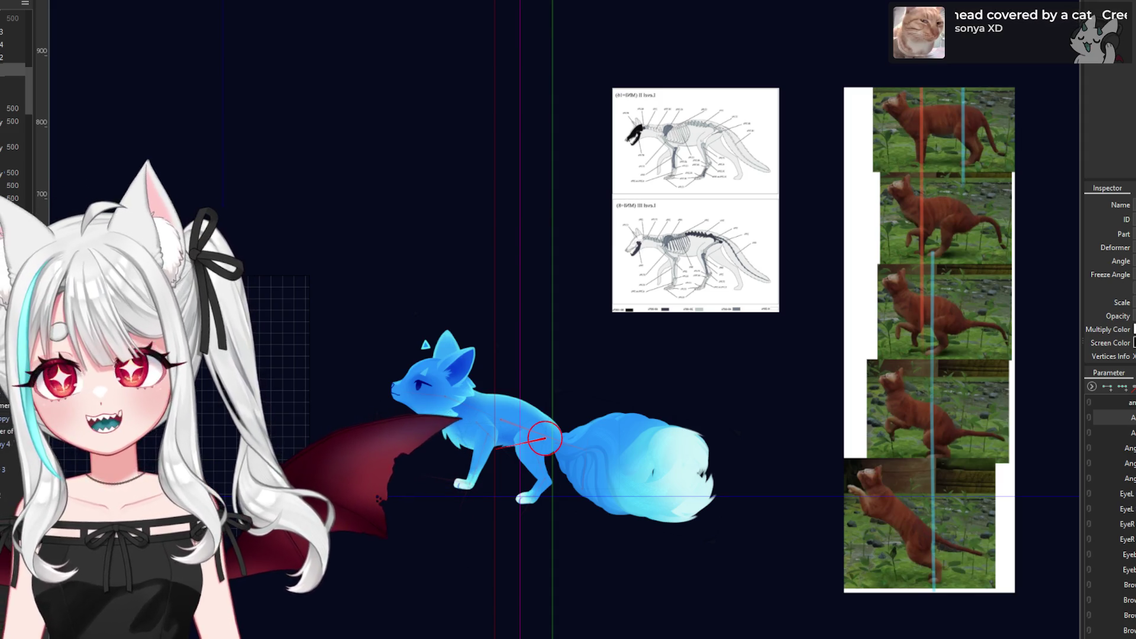
{"action": "scroll", "coordinate": [535, 445], "scroll_direction": "up", "scroll_amount": 5}
{"action": "scroll", "coordinate": [535, 447], "scroll_direction": "down", "scroll_amount": 5}
{"action": "scroll", "coordinate": [541, 447], "scroll_direction": "up", "scroll_amount": 5}
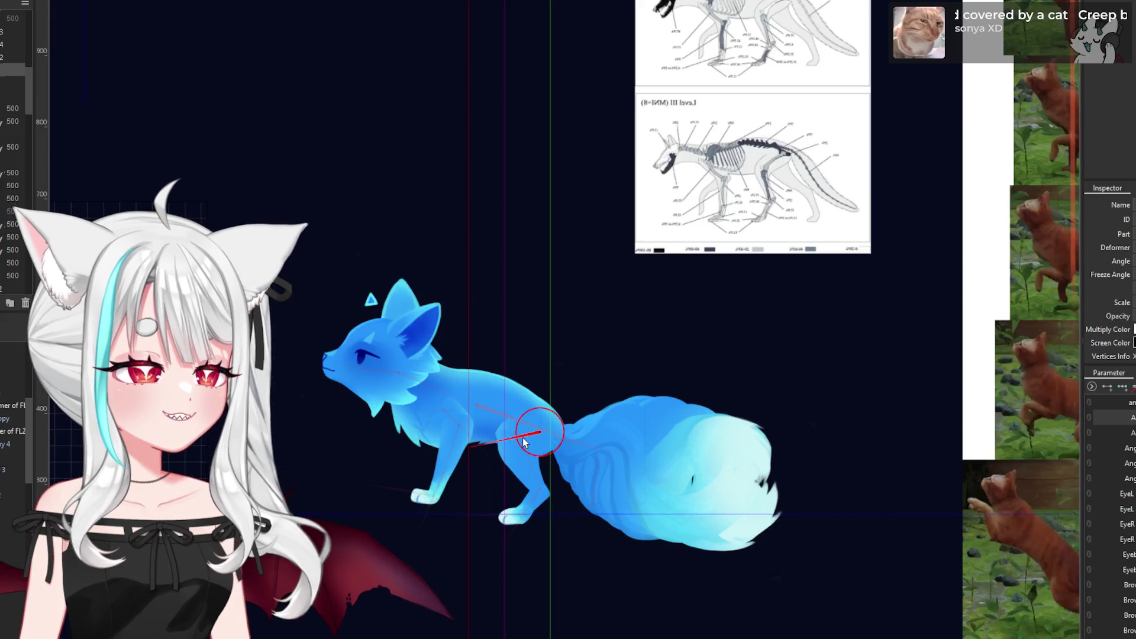
{"action": "left_click_drag", "start_coordinate": [412, 454], "coordinate": [405, 419]}
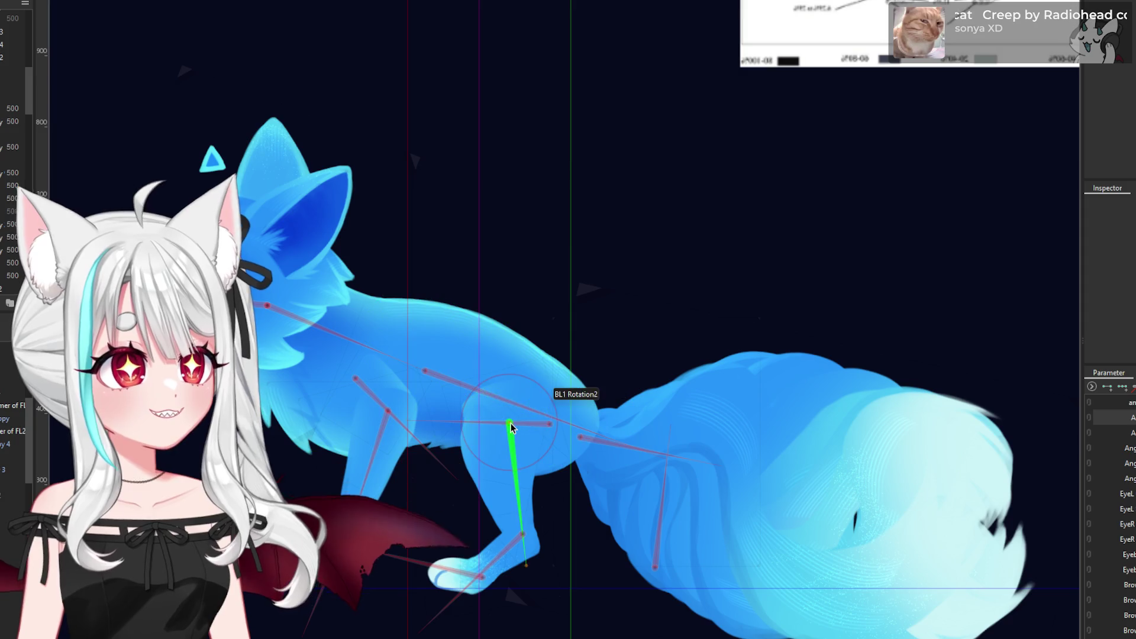
- Rotate the hip deformer slightly to tilt the body
{"action": "left_click", "coordinate": [528, 511]}
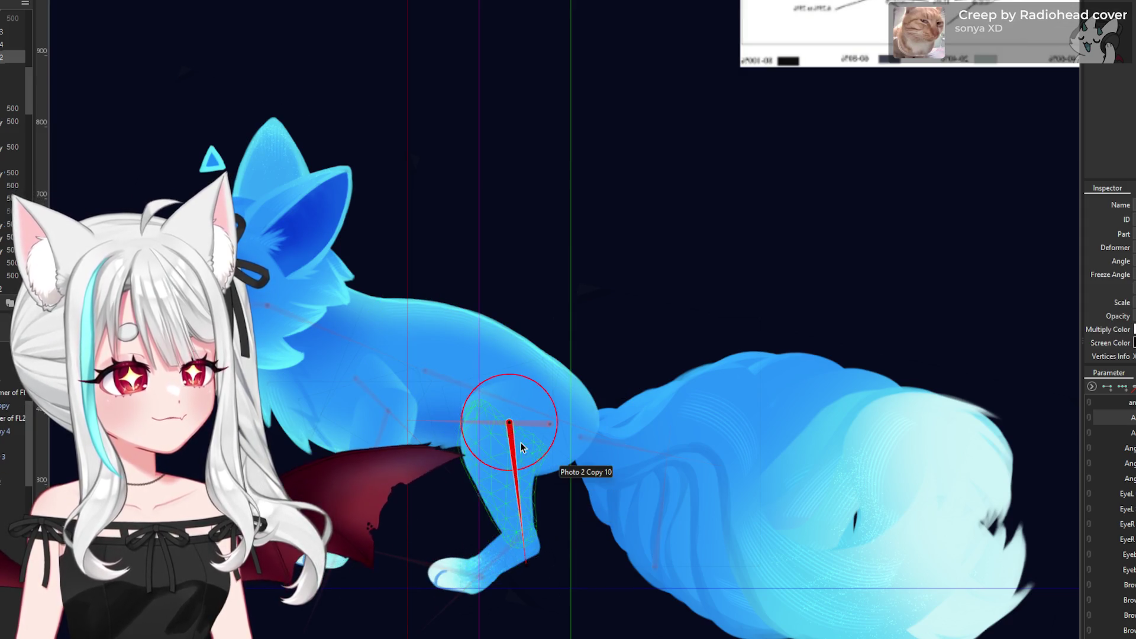
{"action": "left_click", "coordinate": [547, 432]}
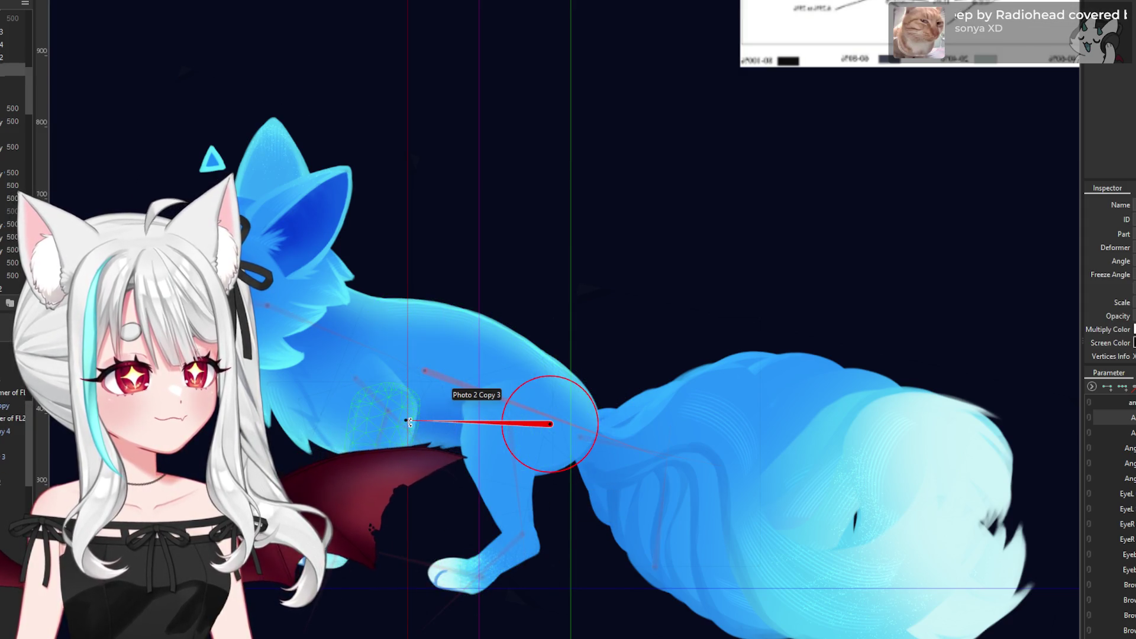
{"action": "left_click_drag", "start_coordinate": [409, 422], "coordinate": [404, 412]}
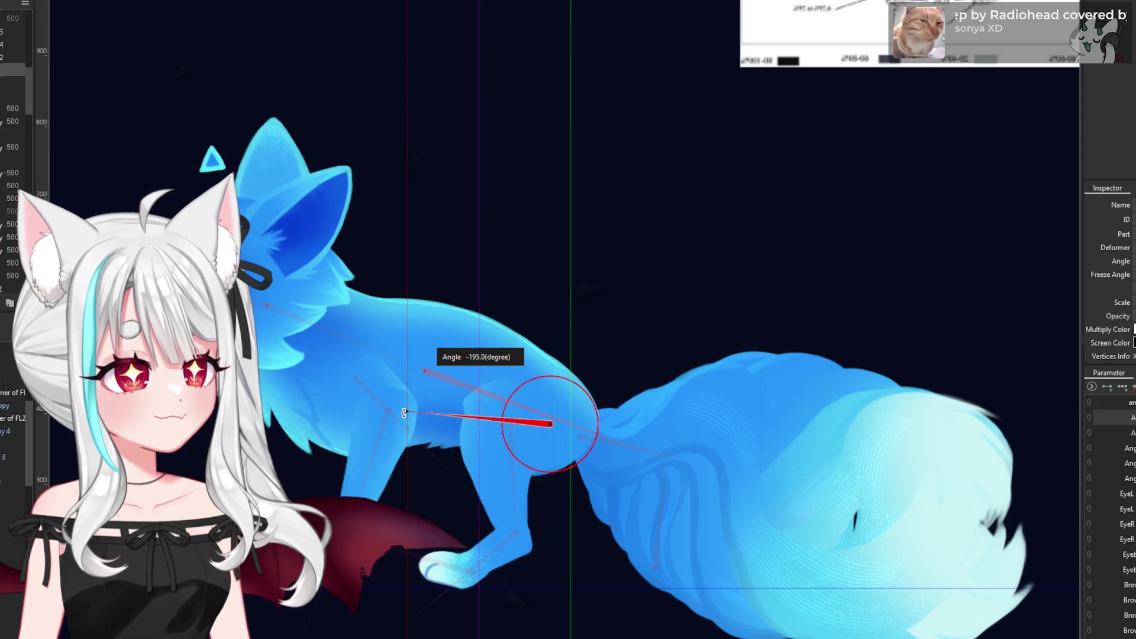
{"action": "key", "text": "Escape"}
- Select the BL1 Rotation2, lower leg and hind paw deformers in turn
{"action": "left_click", "coordinate": [514, 427]}
{"action": "left_click", "coordinate": [510, 556]}
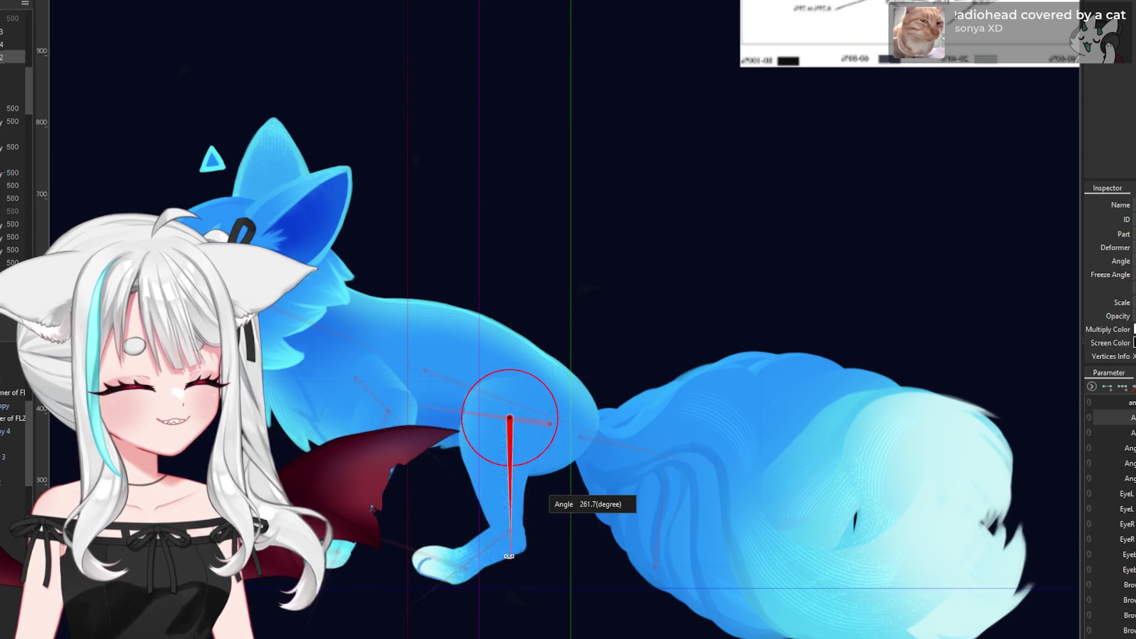
{"action": "left_click", "coordinate": [475, 551]}
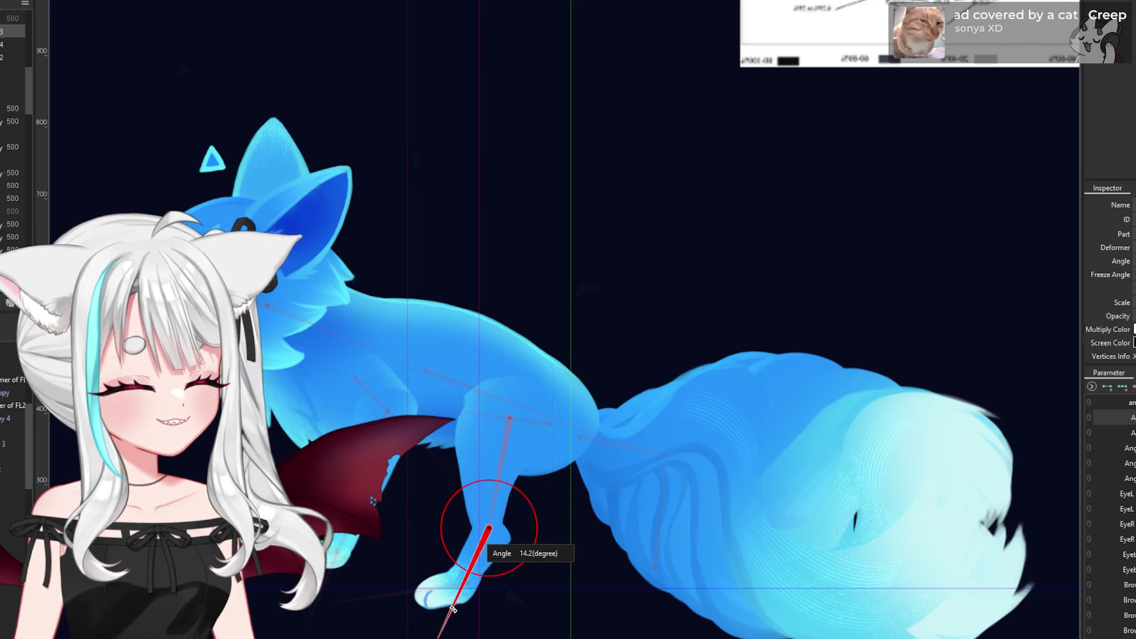
{"action": "scroll", "coordinate": [450, 606], "scroll_direction": "down", "scroll_amount": 3}
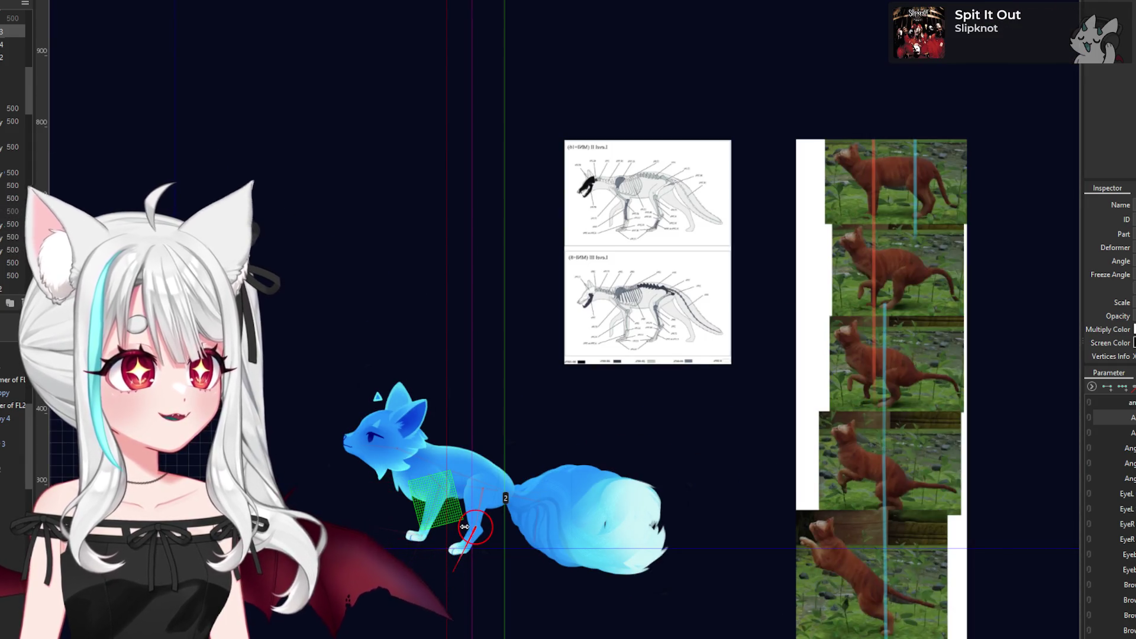
{"action": "scroll", "coordinate": [478, 546], "scroll_direction": "up", "scroll_amount": 3}
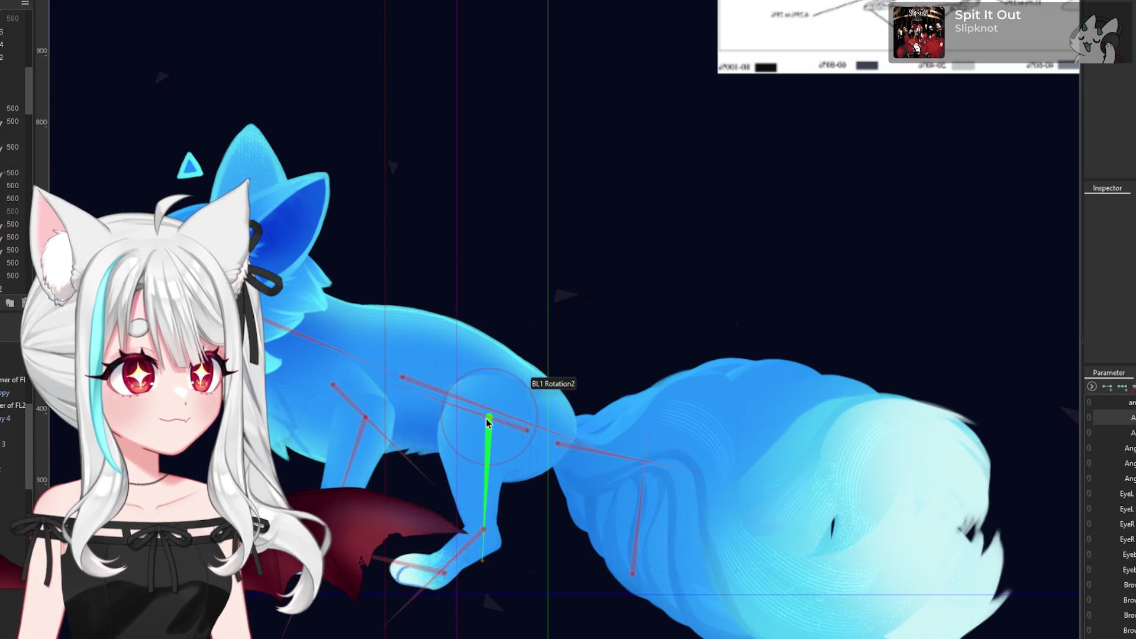
{"action": "left_click", "coordinate": [489, 519]}
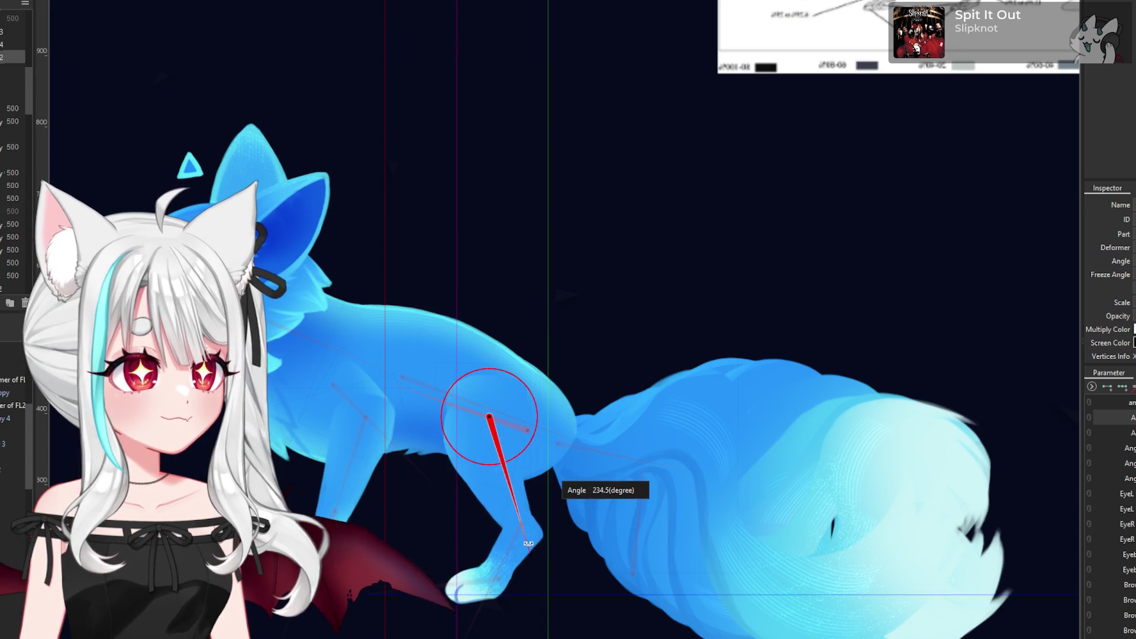
{"action": "left_click", "coordinate": [514, 545]}
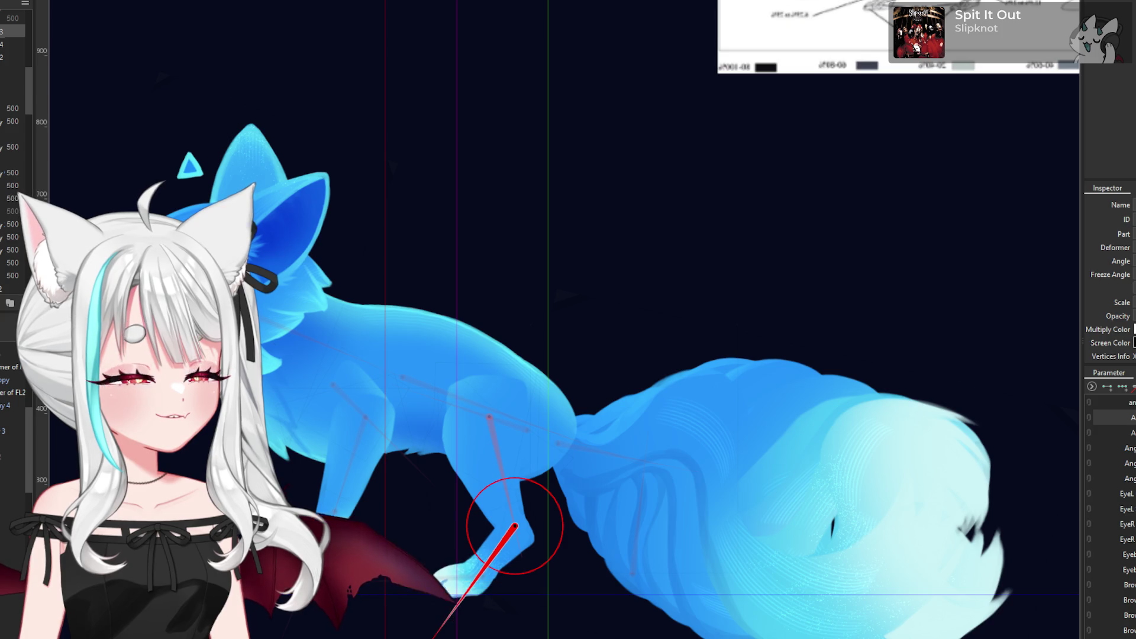
{"action": "left_click", "coordinate": [475, 580]}
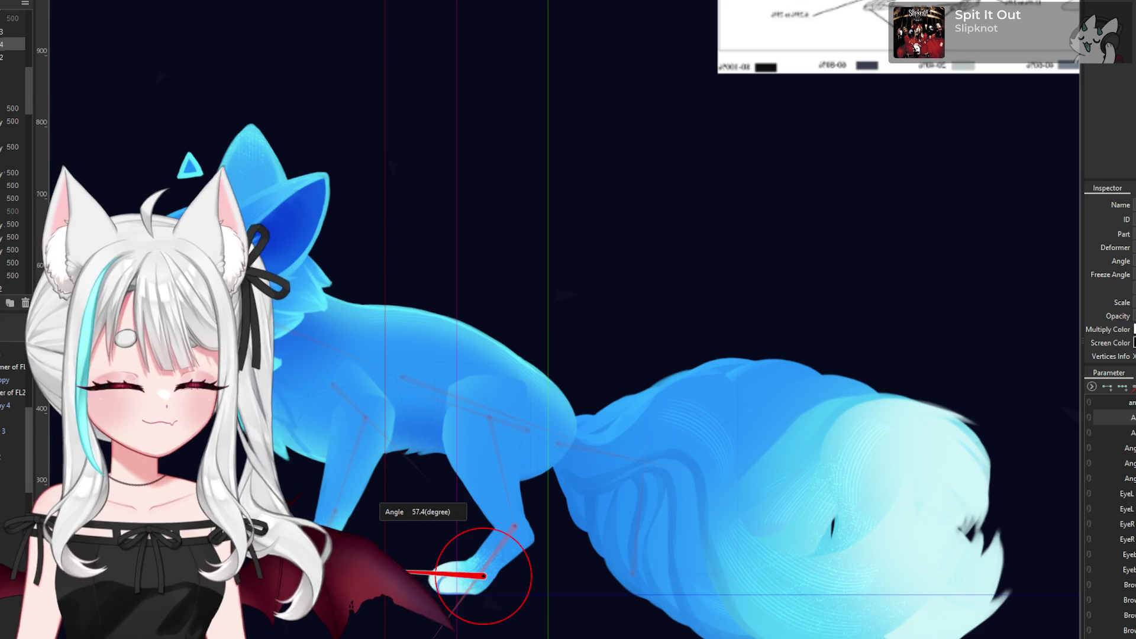
{"action": "scroll", "coordinate": [544, 459], "scroll_direction": "down", "scroll_amount": 5}
{"action": "scroll", "coordinate": [537, 449], "scroll_direction": "up", "scroll_amount": 3}
{"action": "scroll", "coordinate": [614, 495], "scroll_direction": "down", "scroll_amount": 3}
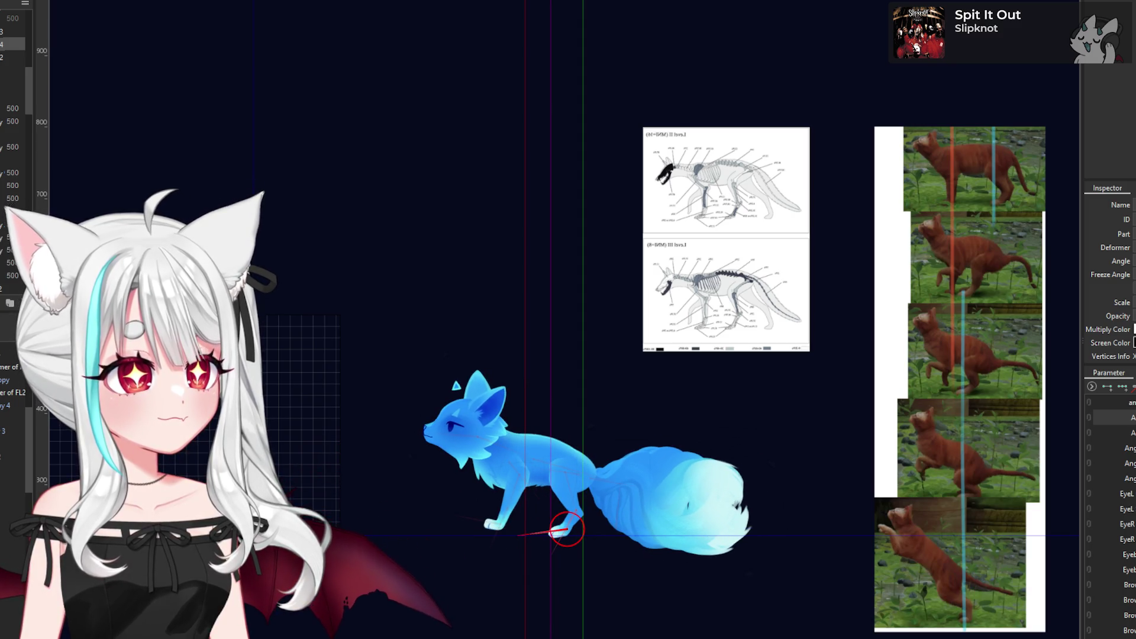
{"action": "scroll", "coordinate": [675, 519], "scroll_direction": "up", "scroll_amount": 3}
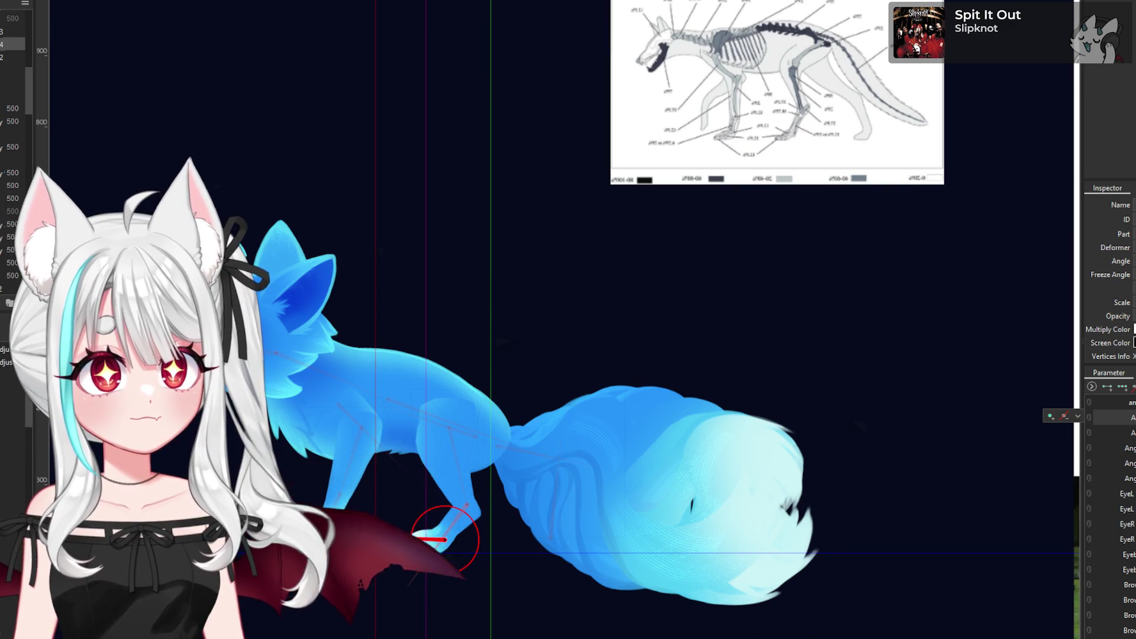
{"action": "left_click", "coordinate": [283, 352]}
{"action": "left_click", "coordinate": [548, 538]}
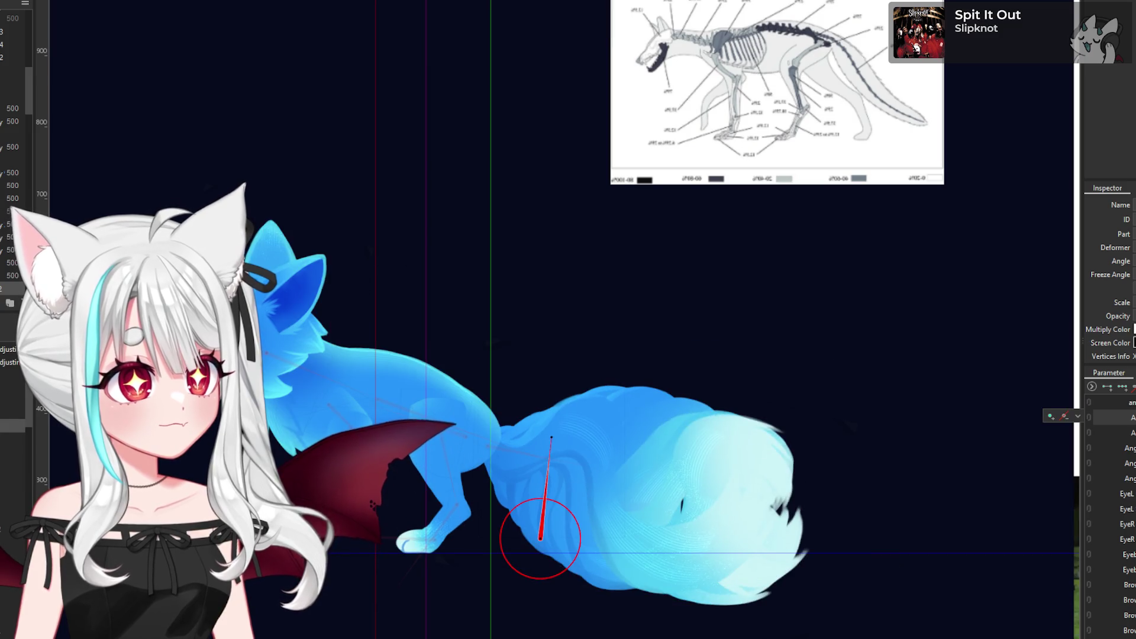
{"action": "left_click", "coordinate": [569, 477]}
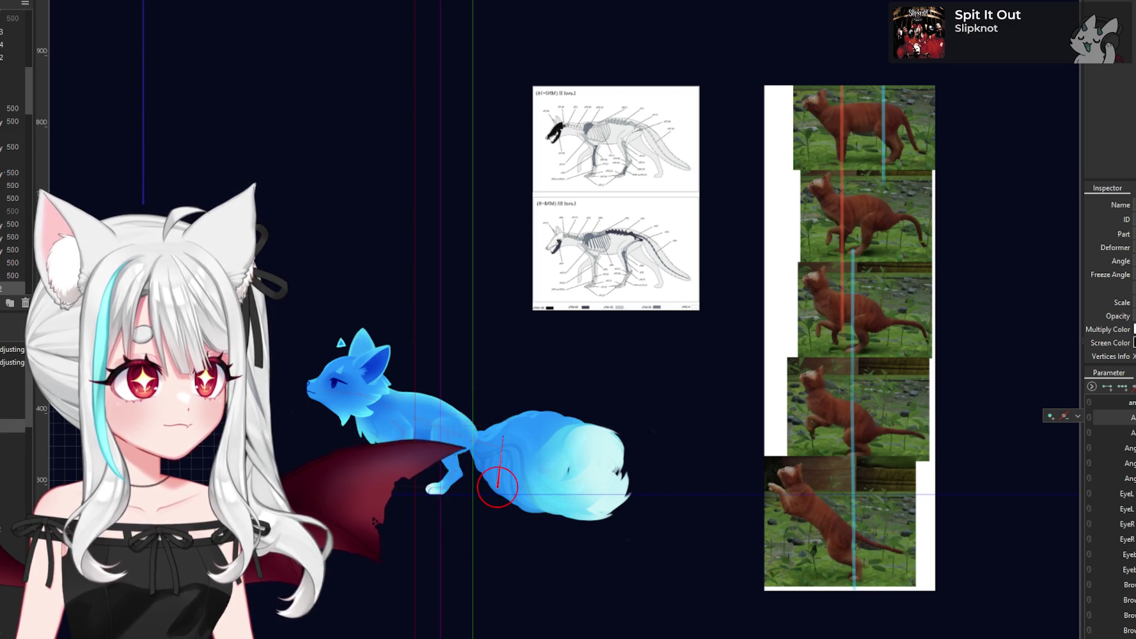
- Select the front-leg rotation deformer, then the tail mesh, then the upper front-leg bone
{"action": "scroll", "coordinate": [408, 433], "scroll_direction": "up", "scroll_amount": 5}
{"action": "left_click", "coordinate": [411, 423]}
{"action": "scroll", "coordinate": [411, 421], "scroll_direction": "down", "scroll_amount": 5}
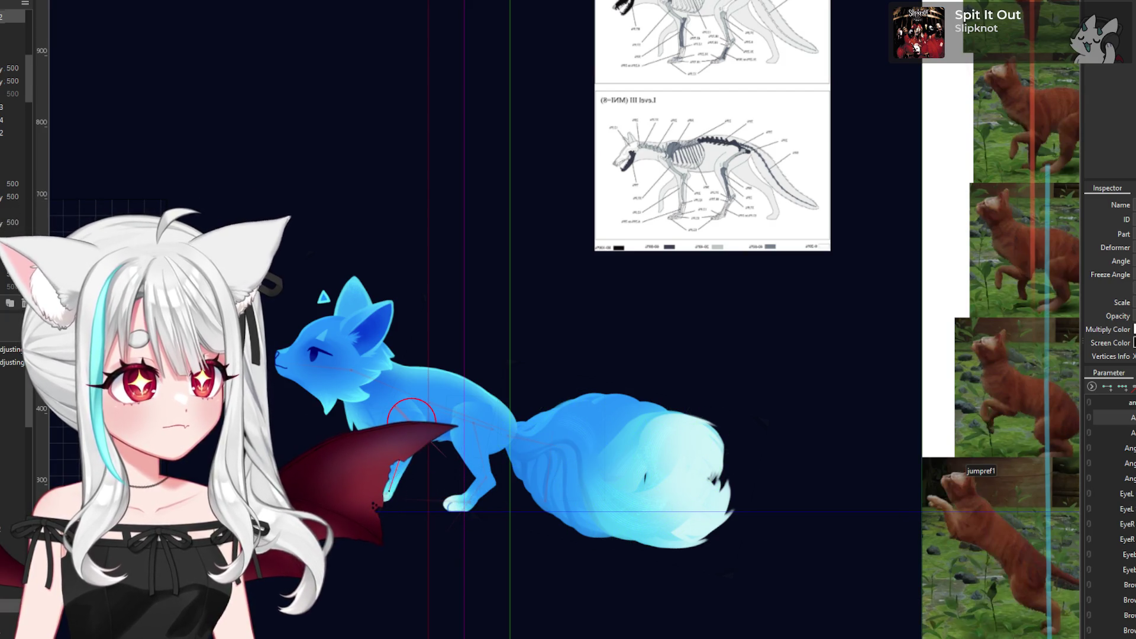
{"action": "left_click", "coordinate": [605, 480]}
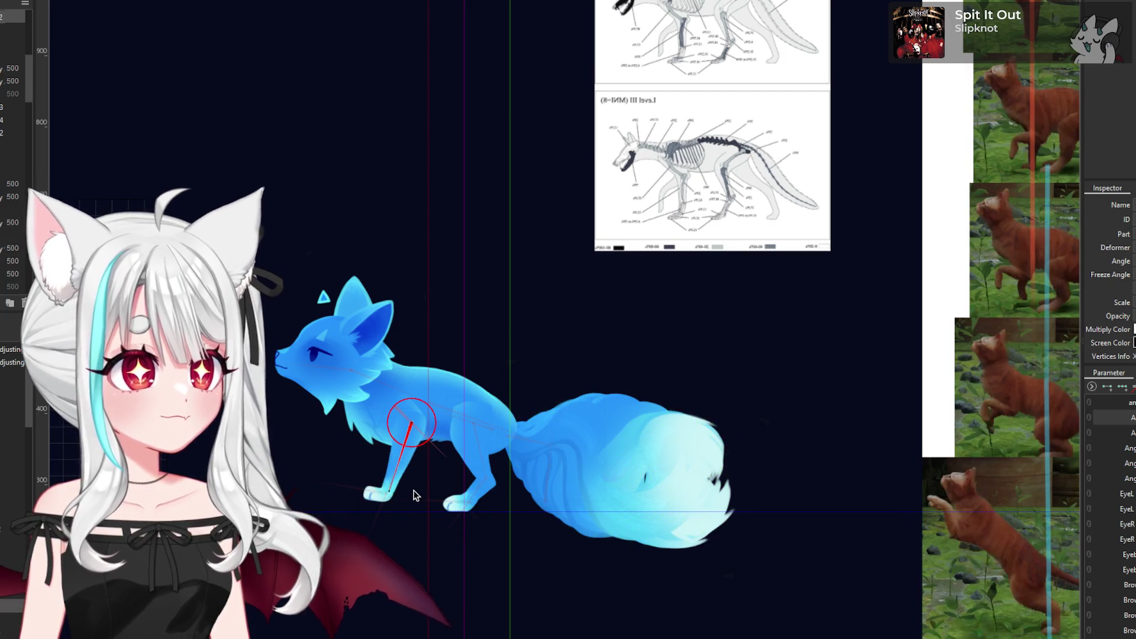
{"action": "scroll", "coordinate": [416, 464], "scroll_direction": "up", "scroll_amount": 3}
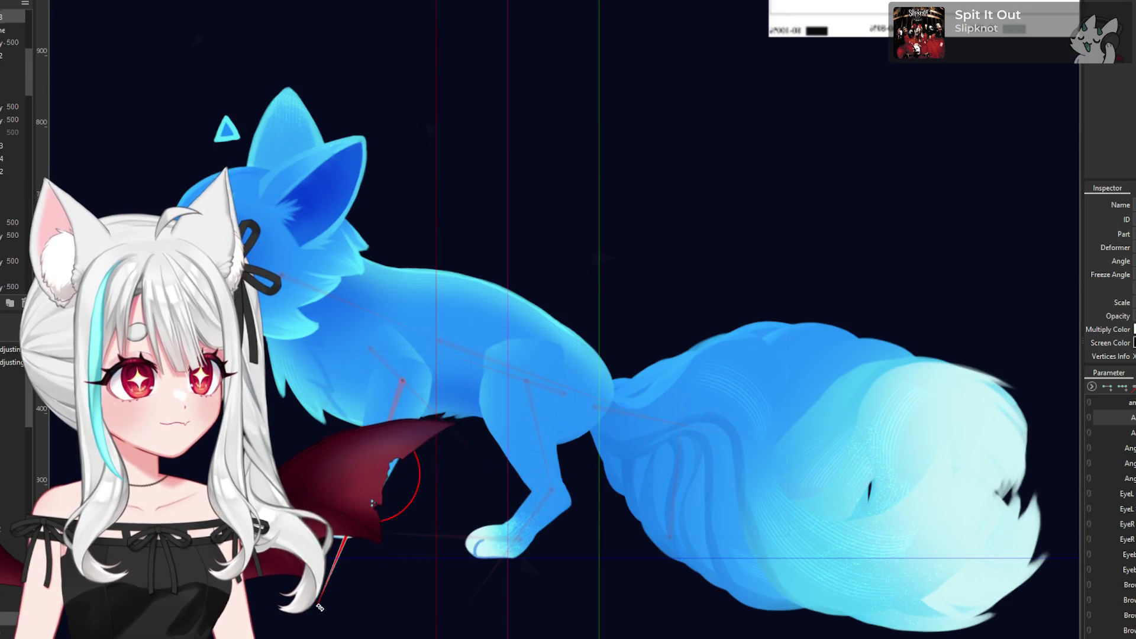
{"action": "left_click", "coordinate": [402, 385]}
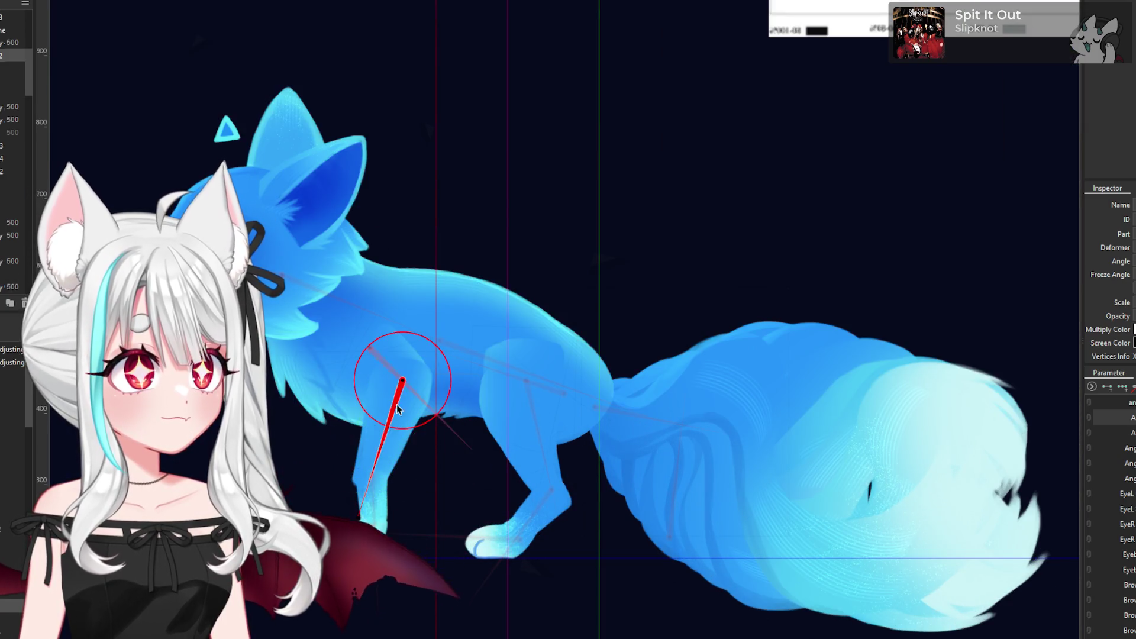
- Try rotating the upper leg bone, undo it, and select the front-leg deformer at the shoulder
{"action": "left_click_drag", "start_coordinate": [382, 456], "coordinate": [368, 452]}
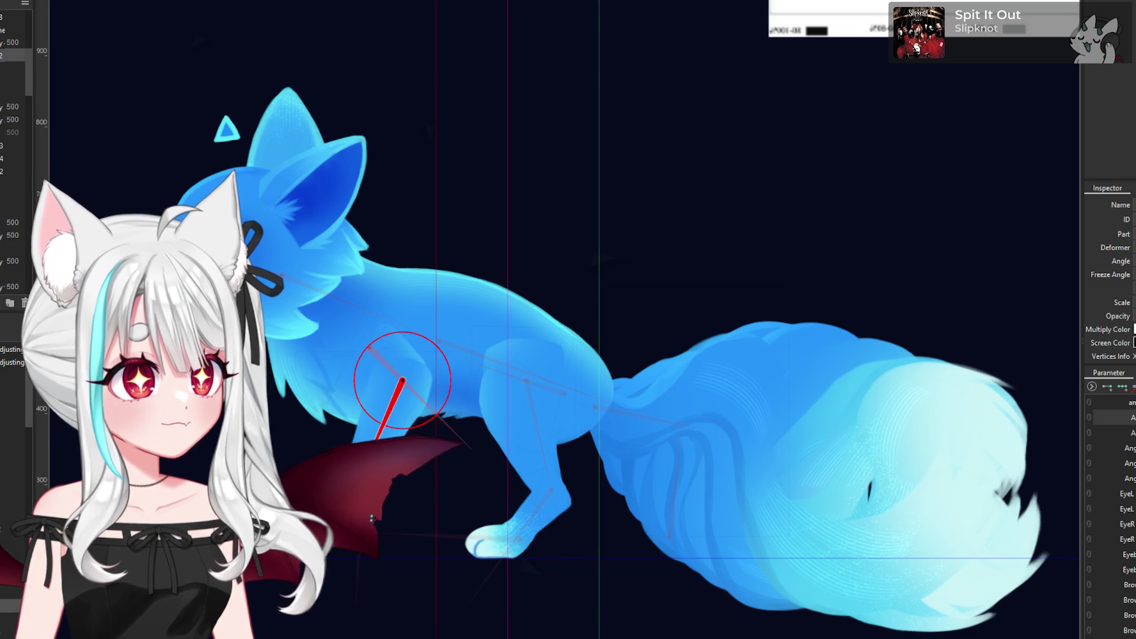
{"action": "left_click_drag", "start_coordinate": [372, 521], "coordinate": [364, 480]}
{"action": "key", "text": "ctrl+z"}
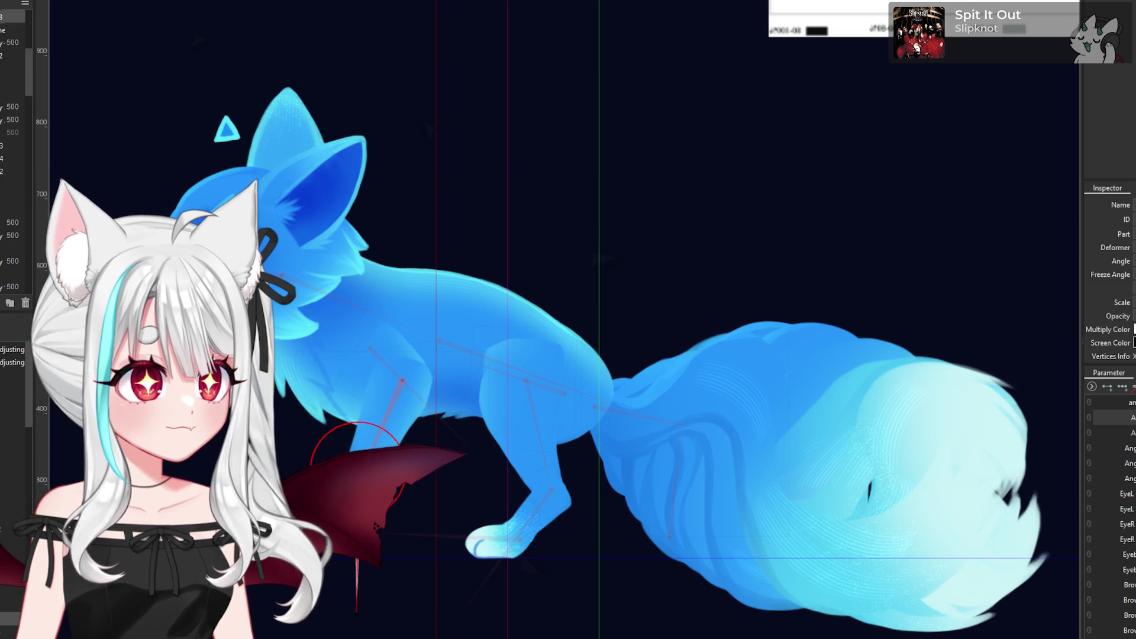
{"action": "left_click", "coordinate": [682, 294]}
{"action": "left_click", "coordinate": [363, 521]}
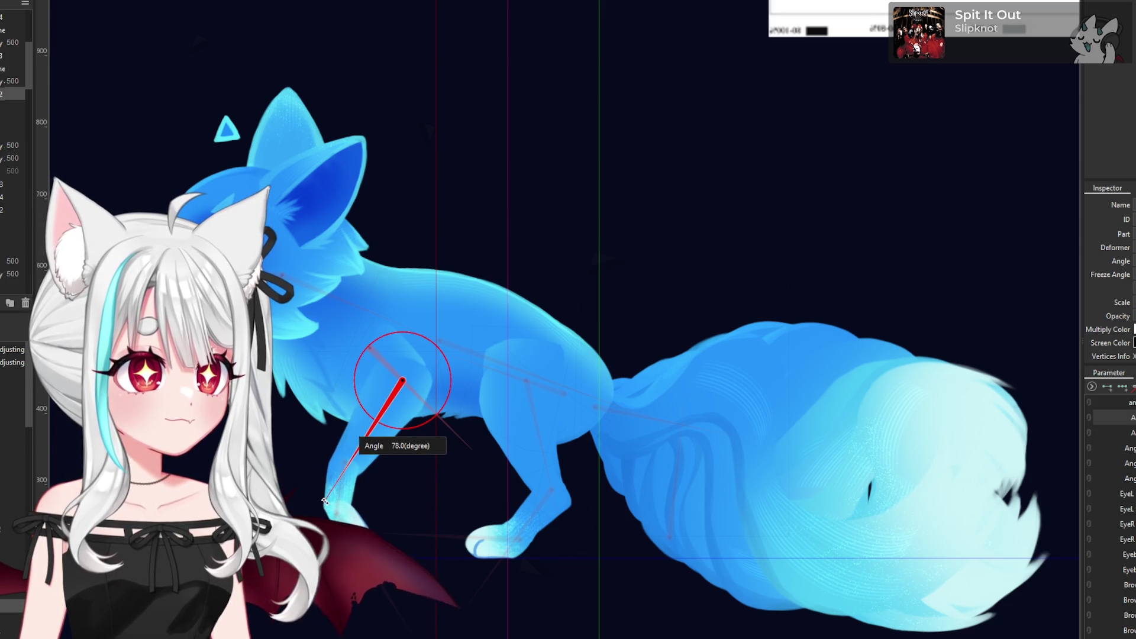
{"action": "scroll", "coordinate": [467, 533], "scroll_direction": "down", "scroll_amount": 3}
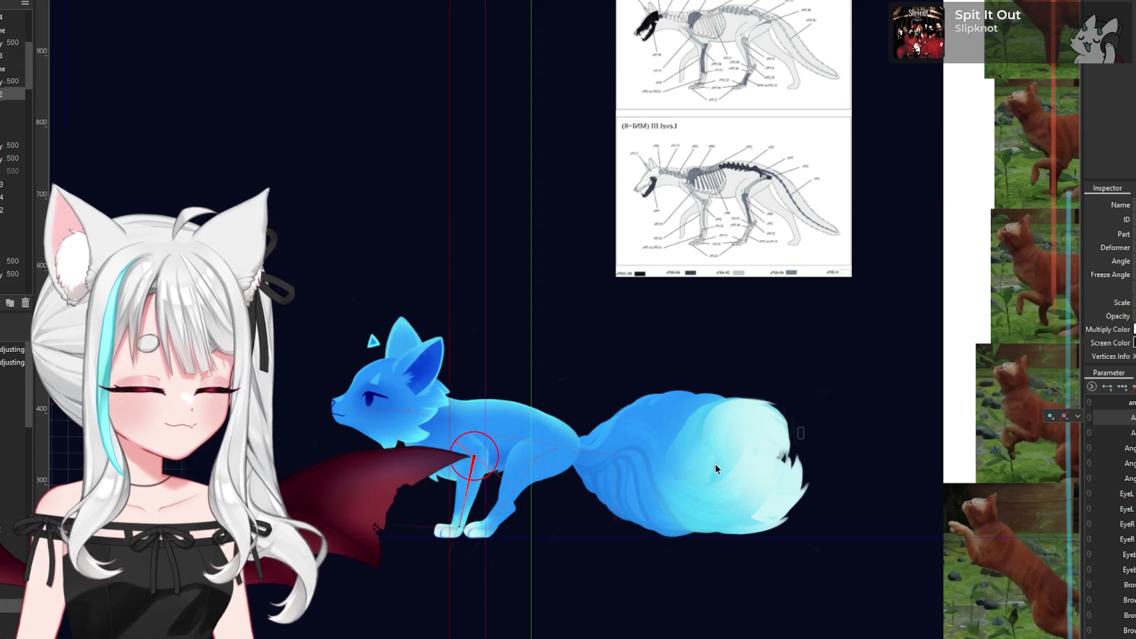
- Tilt the tail rotation deformer to about -23.3 degrees
{"action": "scroll", "coordinate": [631, 478], "scroll_direction": "down", "scroll_amount": 5}
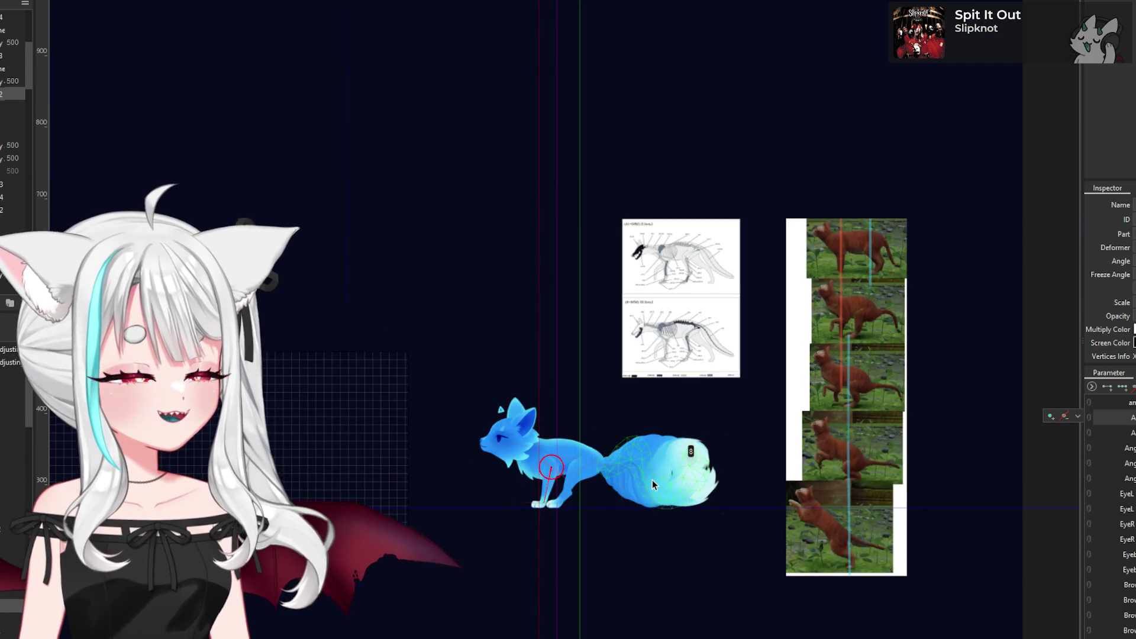
{"action": "scroll", "coordinate": [648, 442], "scroll_direction": "up", "scroll_amount": 5}
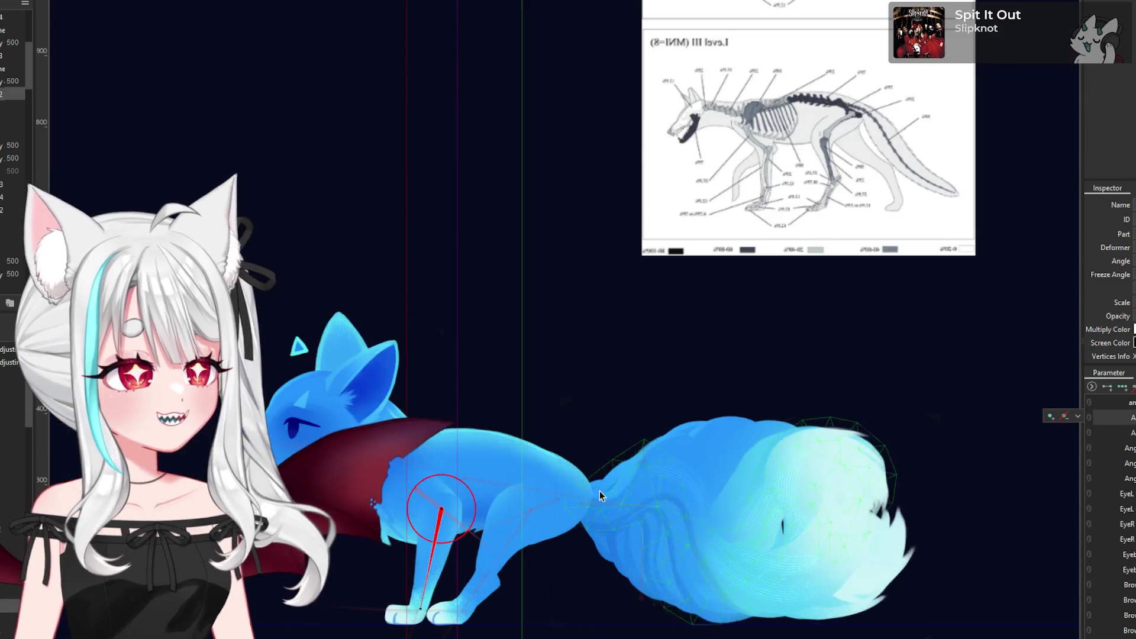
{"action": "scroll", "coordinate": [664, 484], "scroll_direction": "down", "scroll_amount": 3}
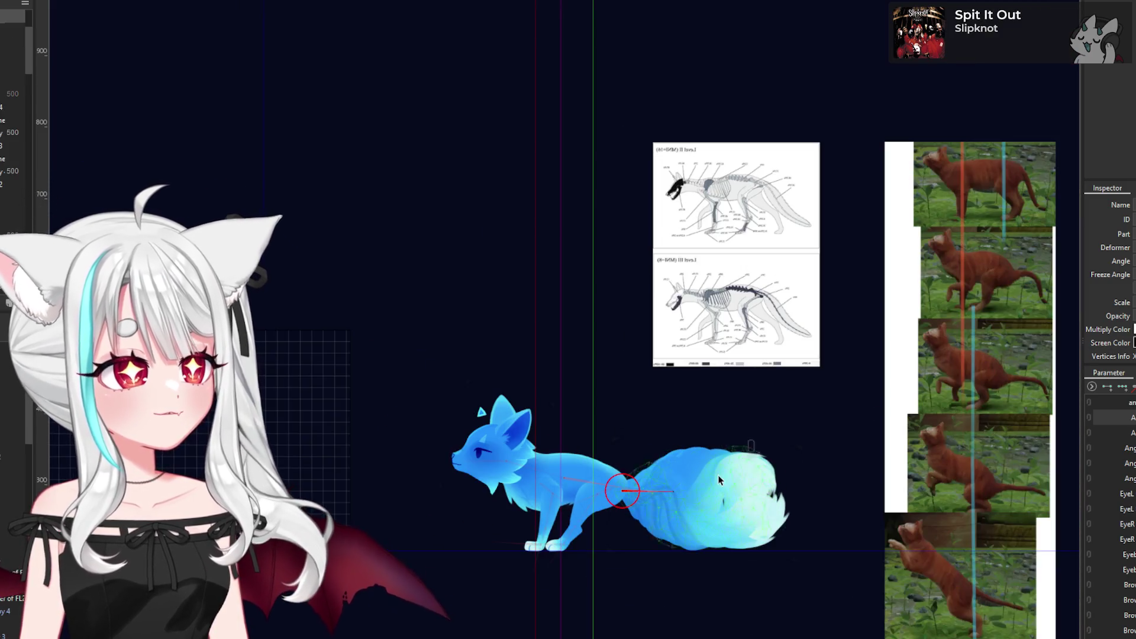
{"action": "scroll", "coordinate": [810, 480], "scroll_direction": "up", "scroll_amount": 3}
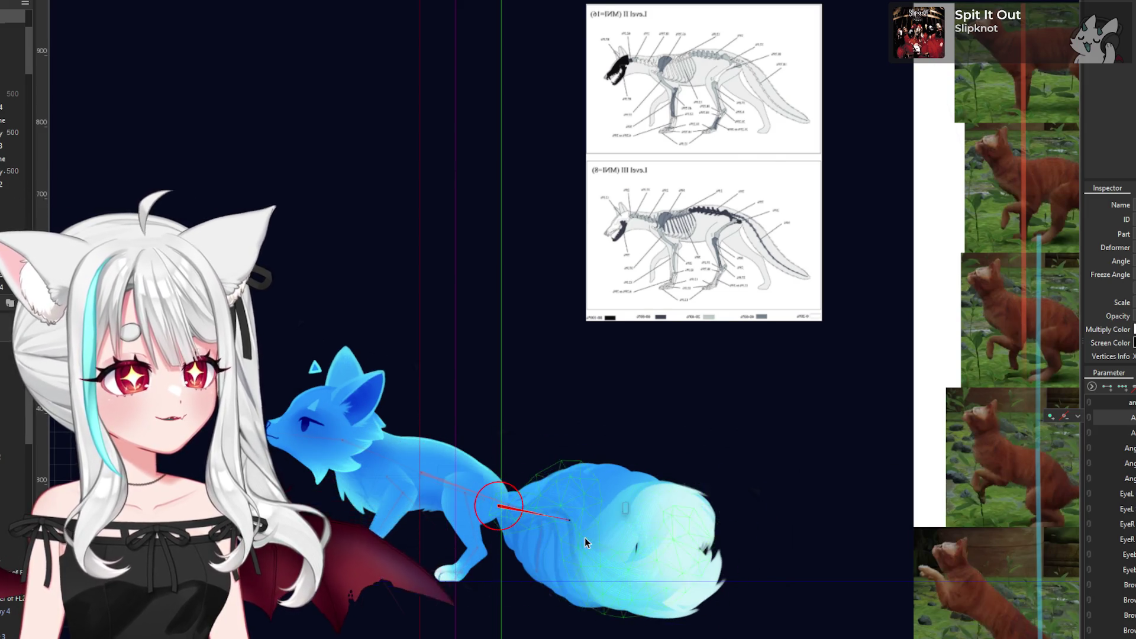
{"action": "scroll", "coordinate": [584, 538], "scroll_direction": "up", "scroll_amount": 2}
{"action": "left_click_drag", "start_coordinate": [562, 510], "coordinate": [565, 484]}
{"action": "scroll", "coordinate": [565, 484], "scroll_direction": "down", "scroll_amount": 4}
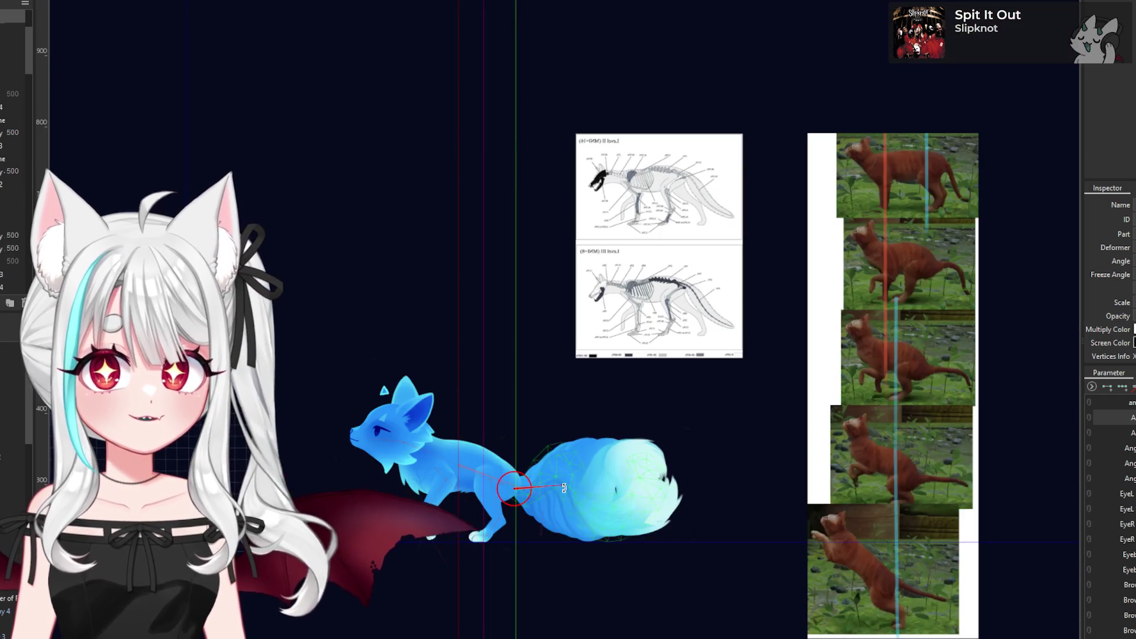
- Recentre the view on the fox and tail, and choose Video as the animation target
{"action": "scroll", "coordinate": [529, 499], "scroll_direction": "up", "scroll_amount": 4}
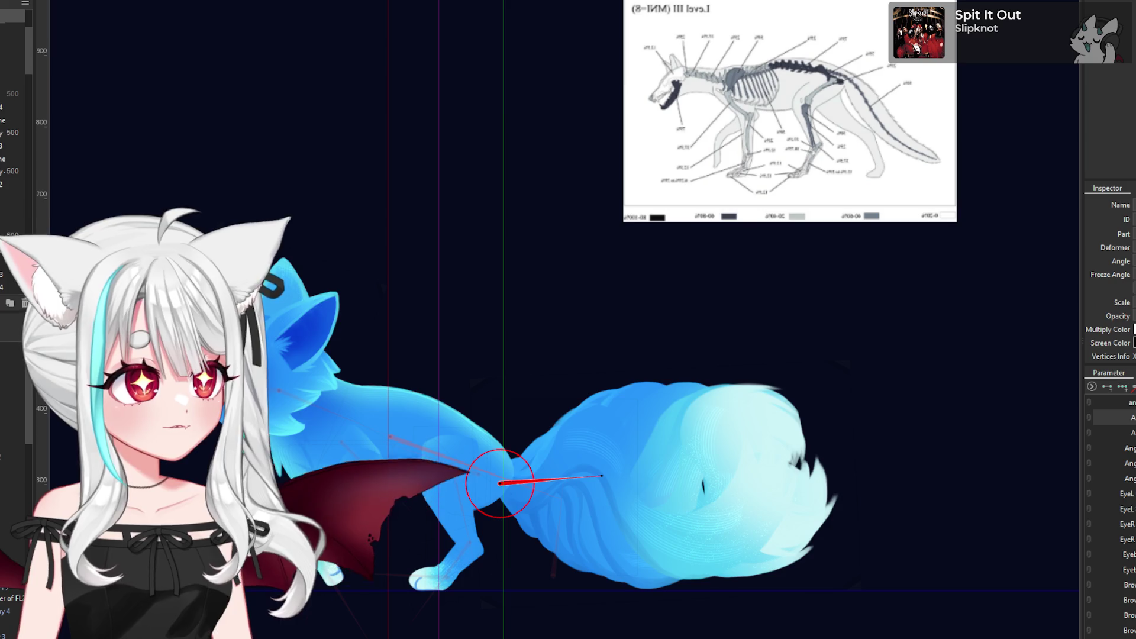
{"action": "left_click_drag", "start_coordinate": [528, 494], "coordinate": [589, 482]}
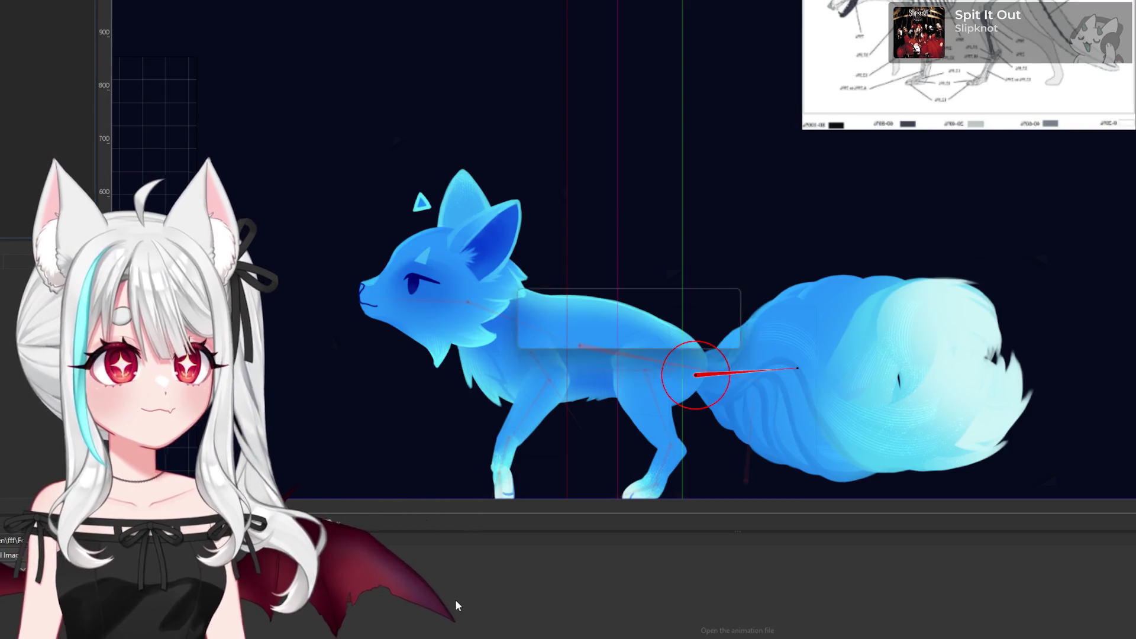
{"action": "left_click", "coordinate": [660, 250]}
- Create the empty animation scene and select its scene object
{"action": "left_click", "coordinate": [647, 483]}
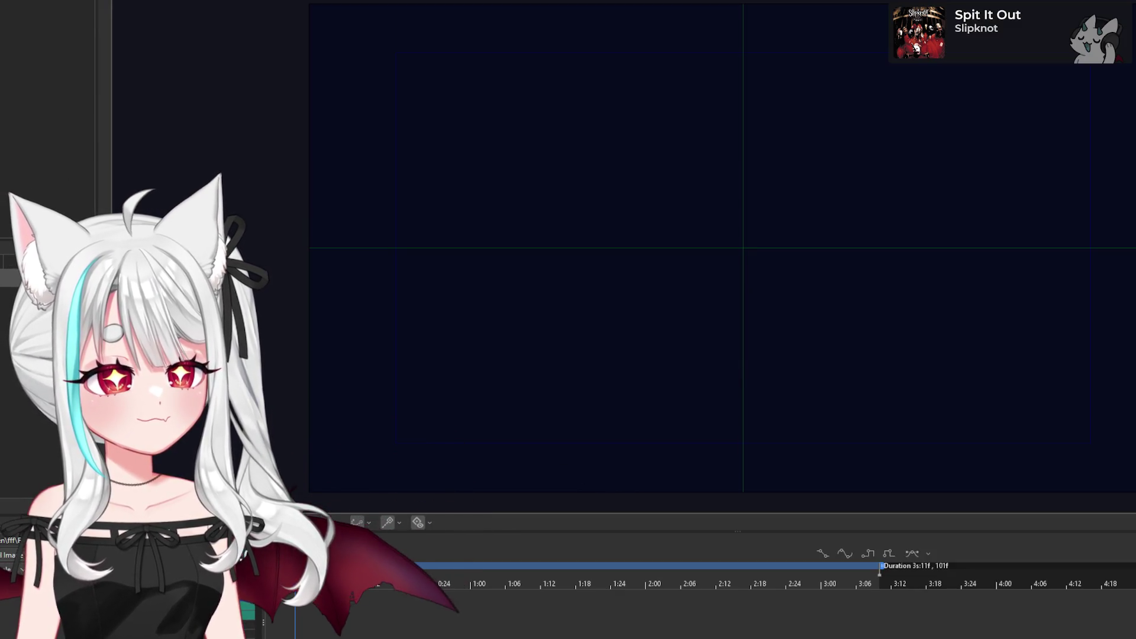
{"action": "scroll", "coordinate": [476, 376], "scroll_direction": "down", "scroll_amount": 5}
{"action": "left_click", "coordinate": [520, 343]}
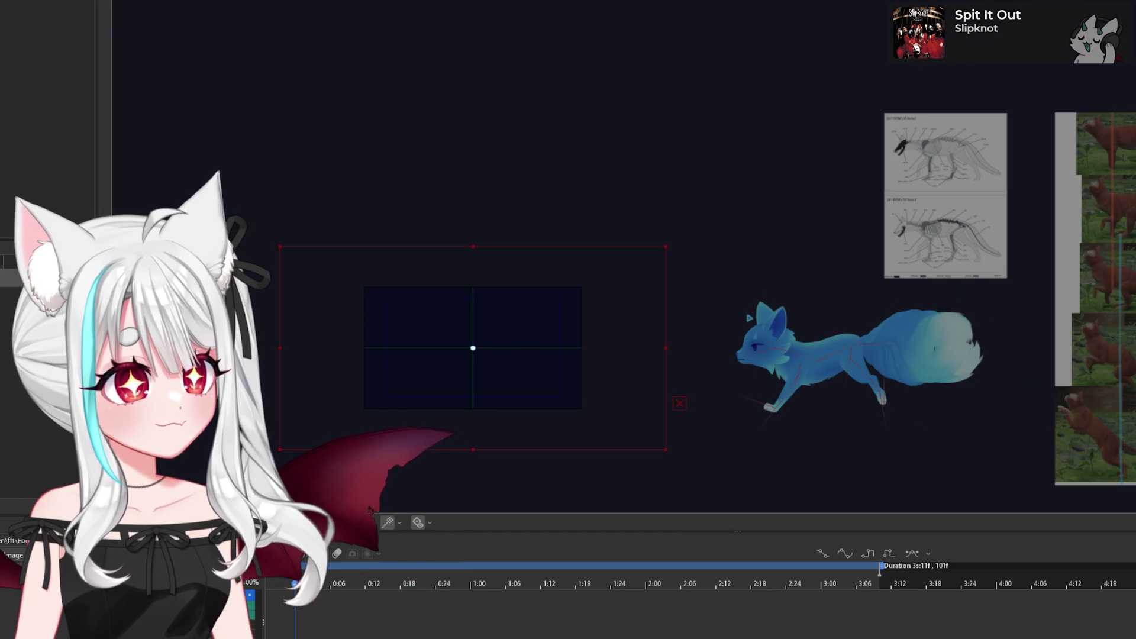
{"action": "scroll", "coordinate": [621, 289], "scroll_direction": "down", "scroll_amount": 3}
{"action": "scroll", "coordinate": [480, 378], "scroll_direction": "up", "scroll_amount": 5}
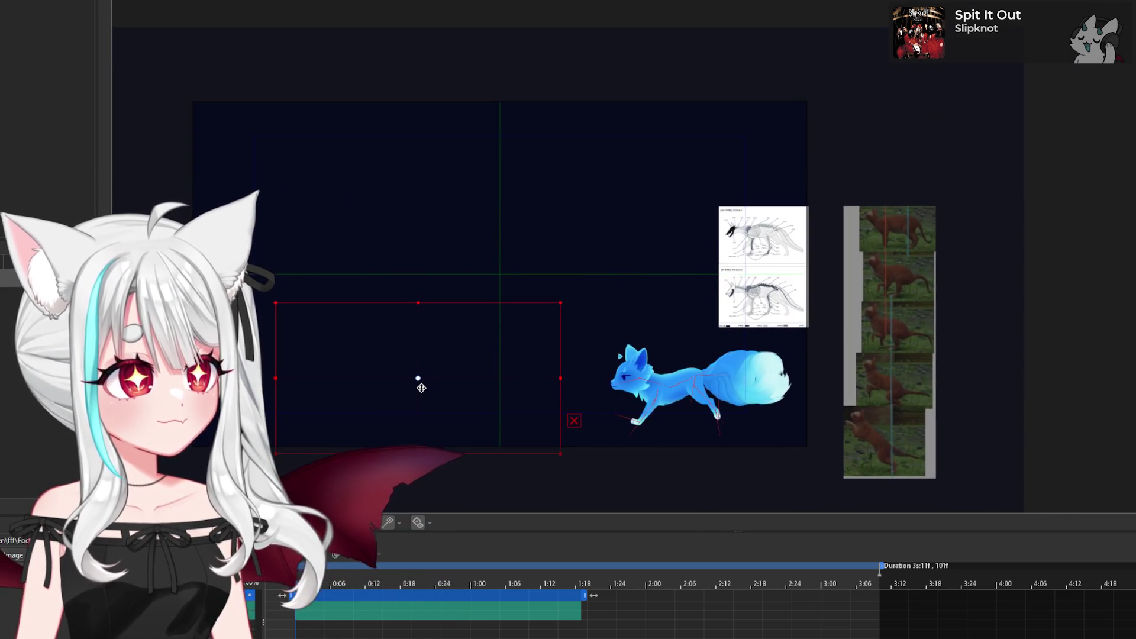
{"action": "scroll", "coordinate": [421, 383], "scroll_direction": "up", "scroll_amount": 2}
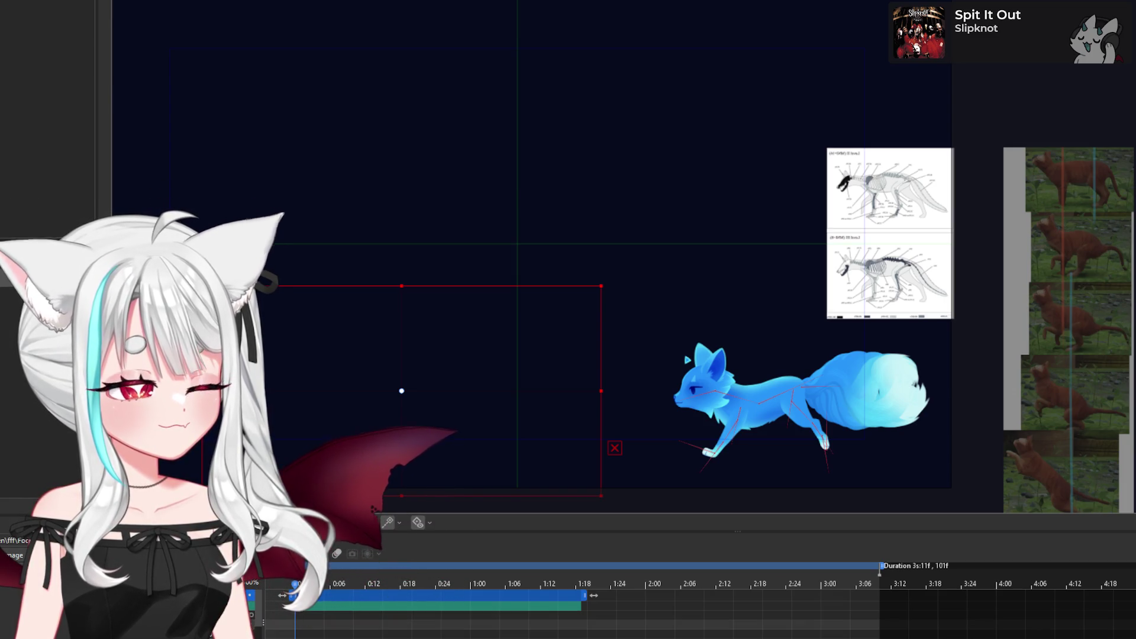
- Key the fox's standing pose at the start, then running poses from 0:09 onward
{"action": "left_click", "coordinate": [295, 628]}
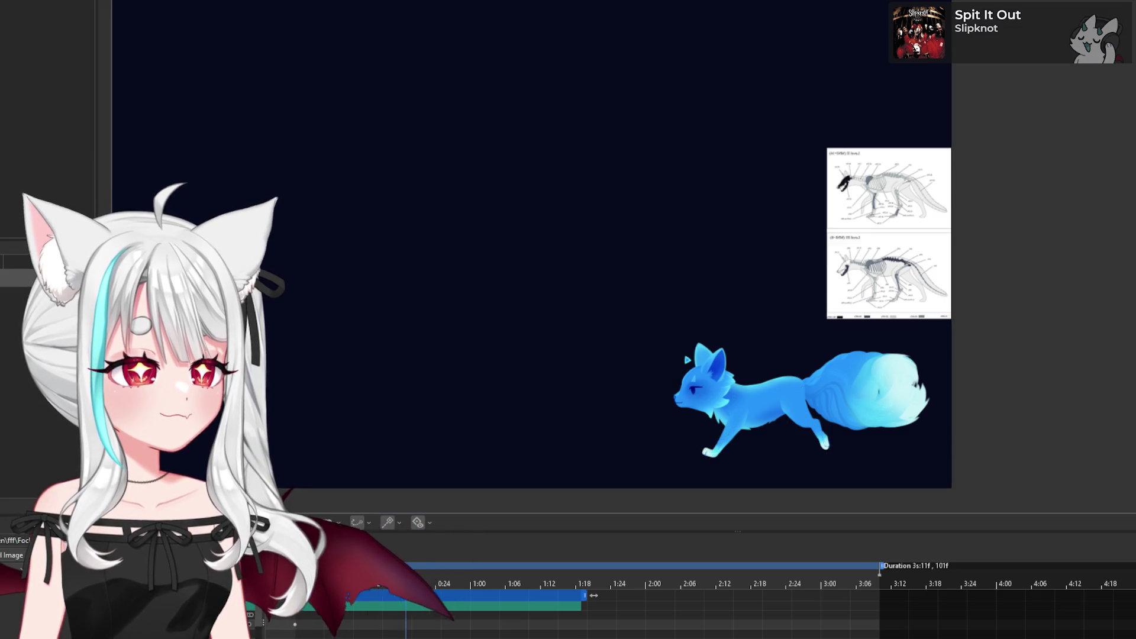
{"action": "left_click", "coordinate": [300, 626]}
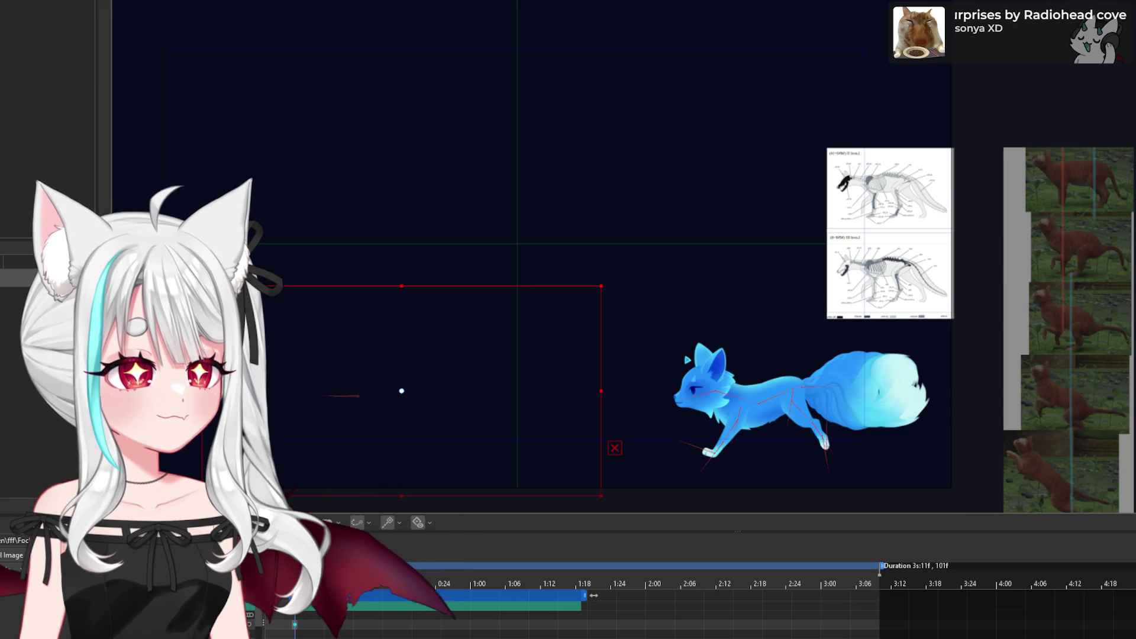
{"action": "left_click", "coordinate": [306, 633]}
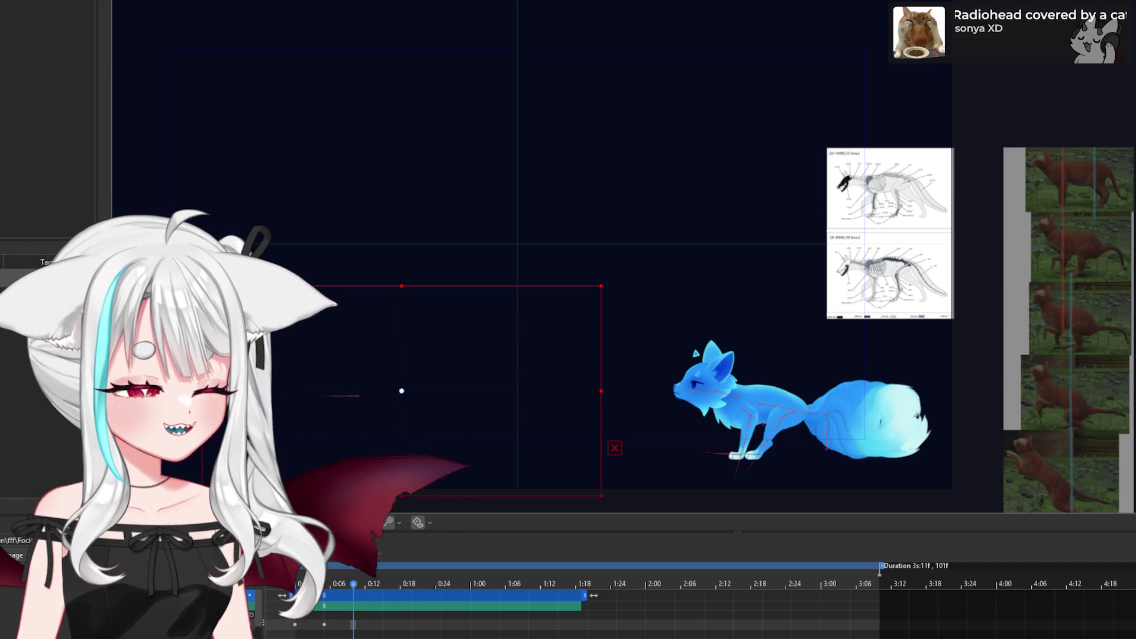
{"action": "left_click", "coordinate": [354, 631]}
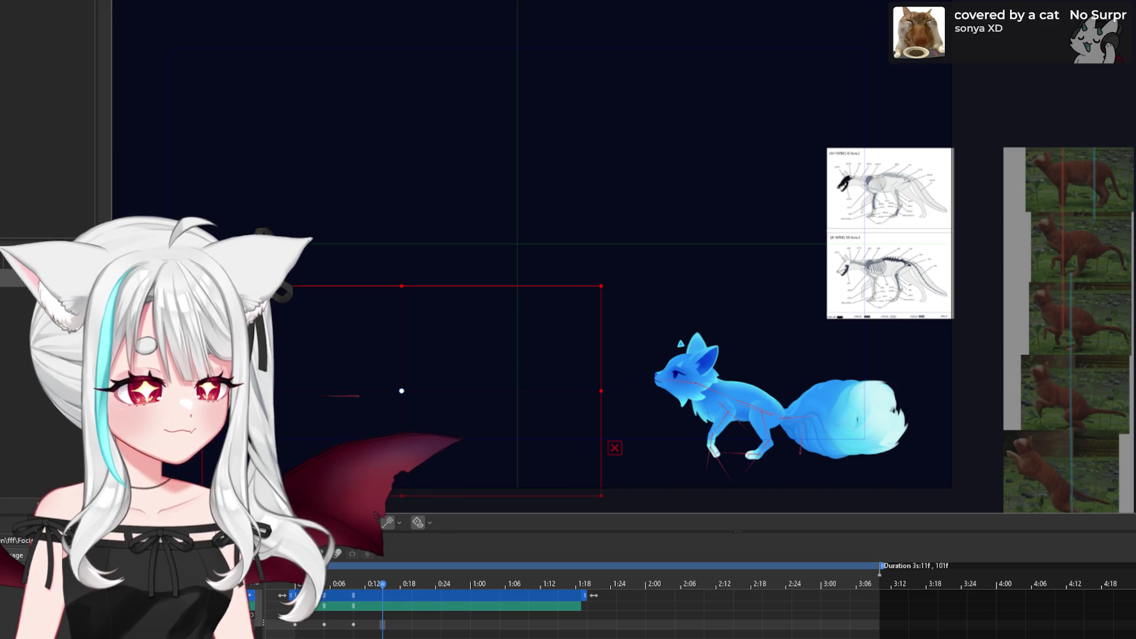
{"action": "left_click", "coordinate": [382, 625]}
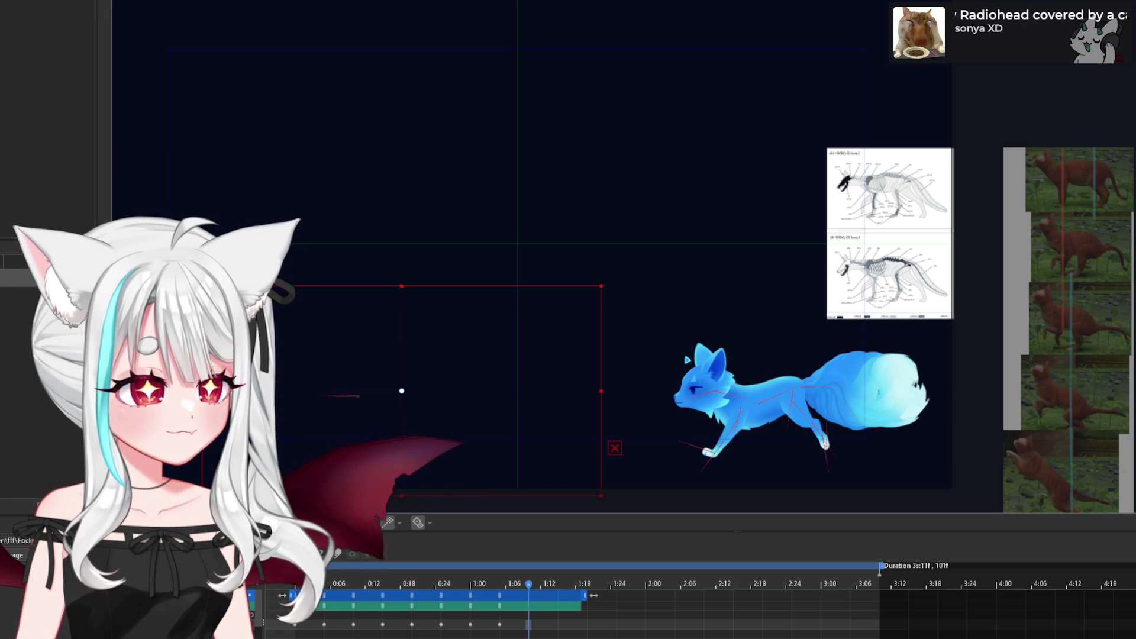
- Add walk-pose keyframes at about 1:08, 1:13, 1:16 and 1:18
{"action": "left_click", "coordinate": [527, 625]}
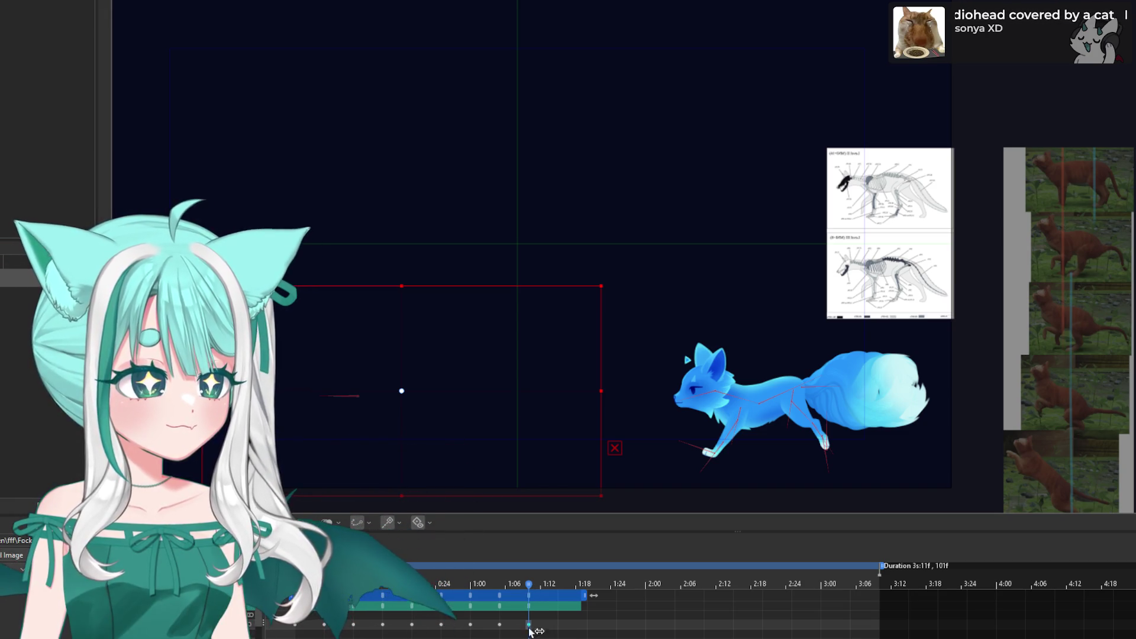
{"action": "left_click", "coordinate": [558, 628]}
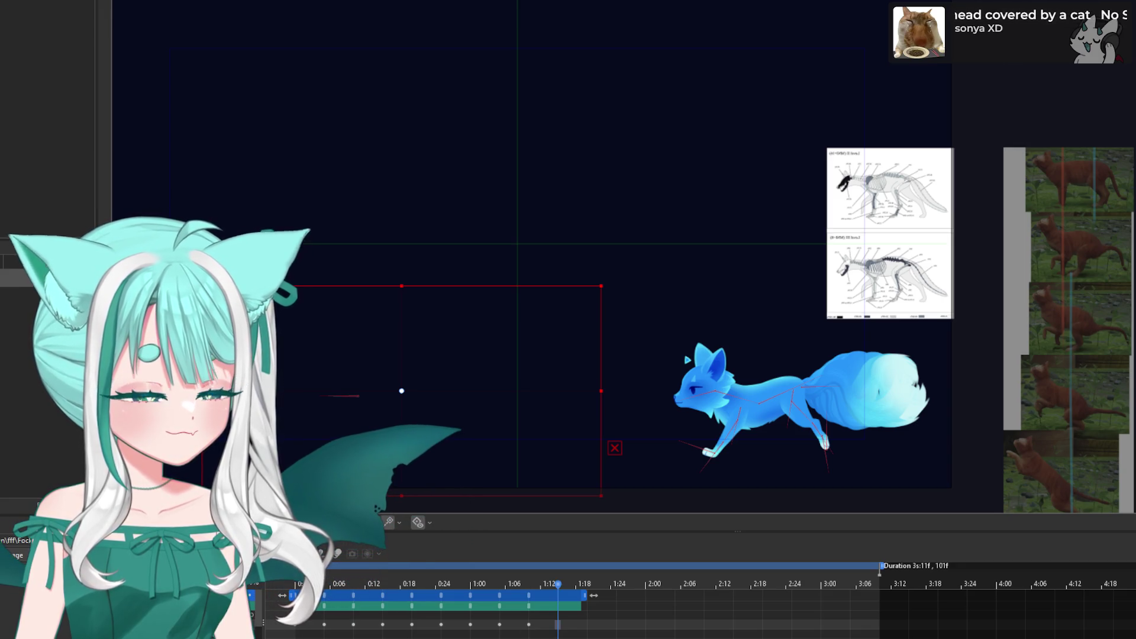
{"action": "left_click", "coordinate": [587, 628]}
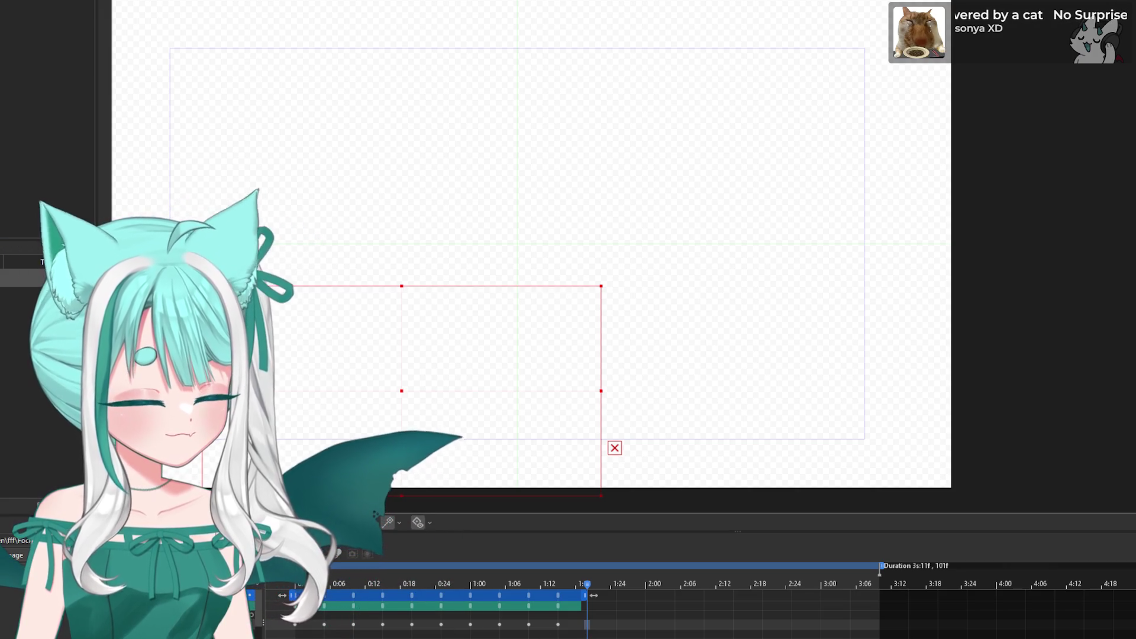
{"action": "left_click", "coordinate": [572, 633]}
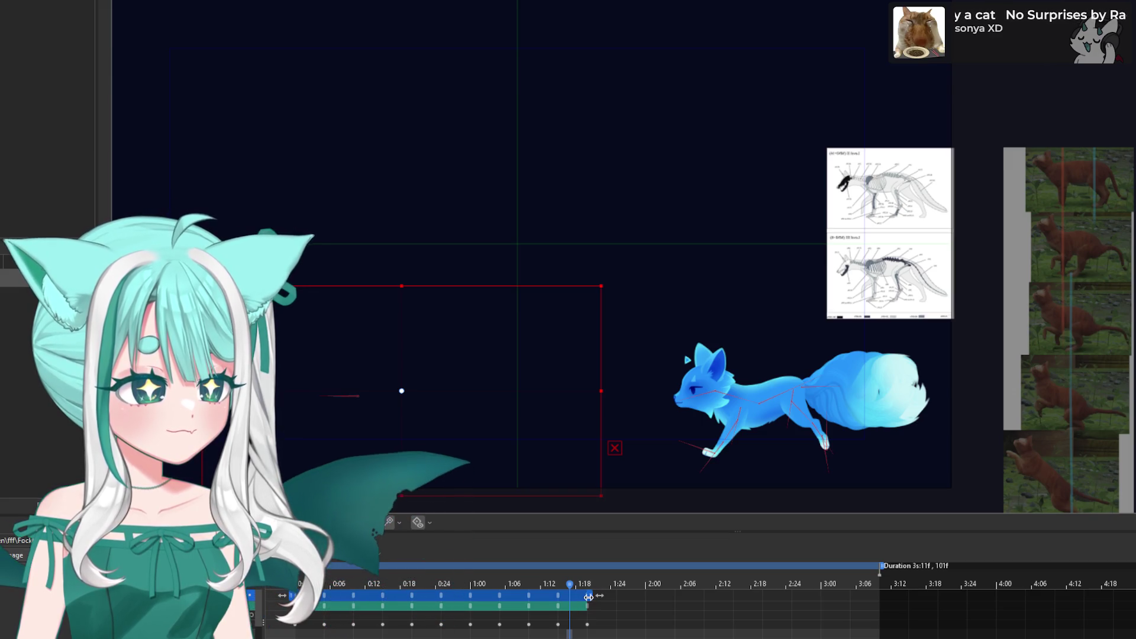
- Show the keyframes as value curves and play the animation from the first frame
{"action": "left_click", "coordinate": [587, 624]}
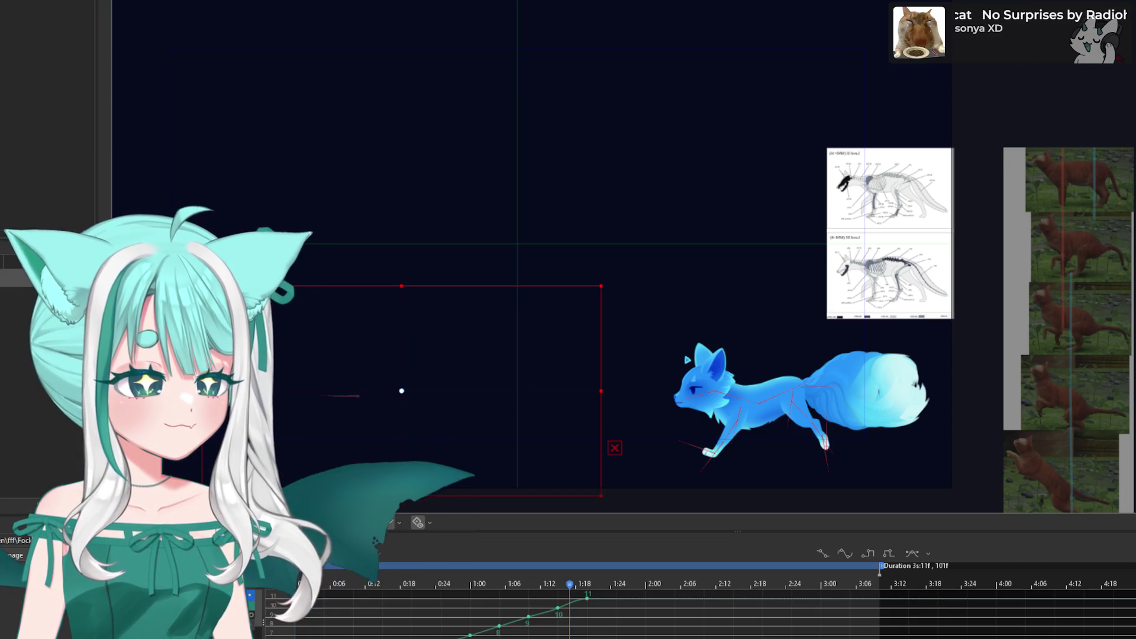
{"action": "key", "text": "Home"}
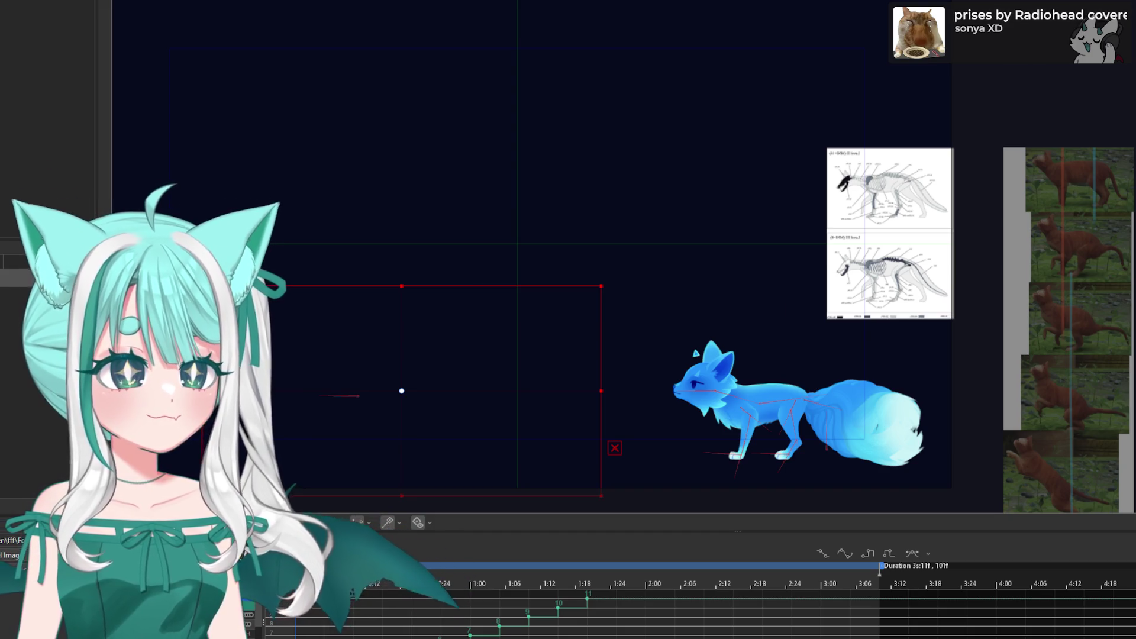
{"action": "key", "text": "space"}
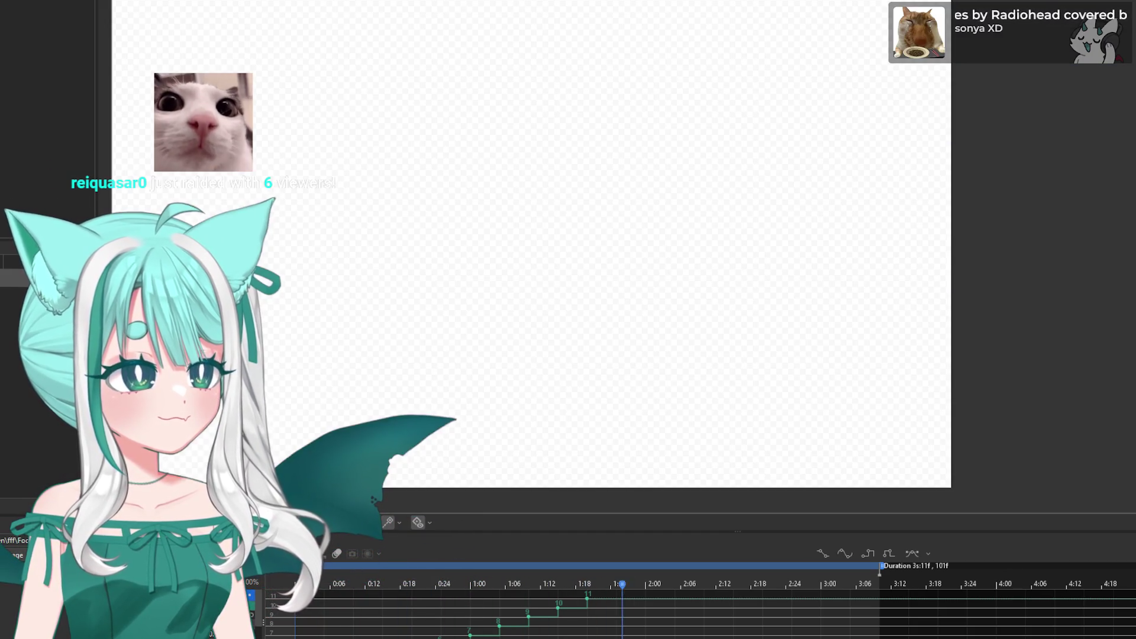
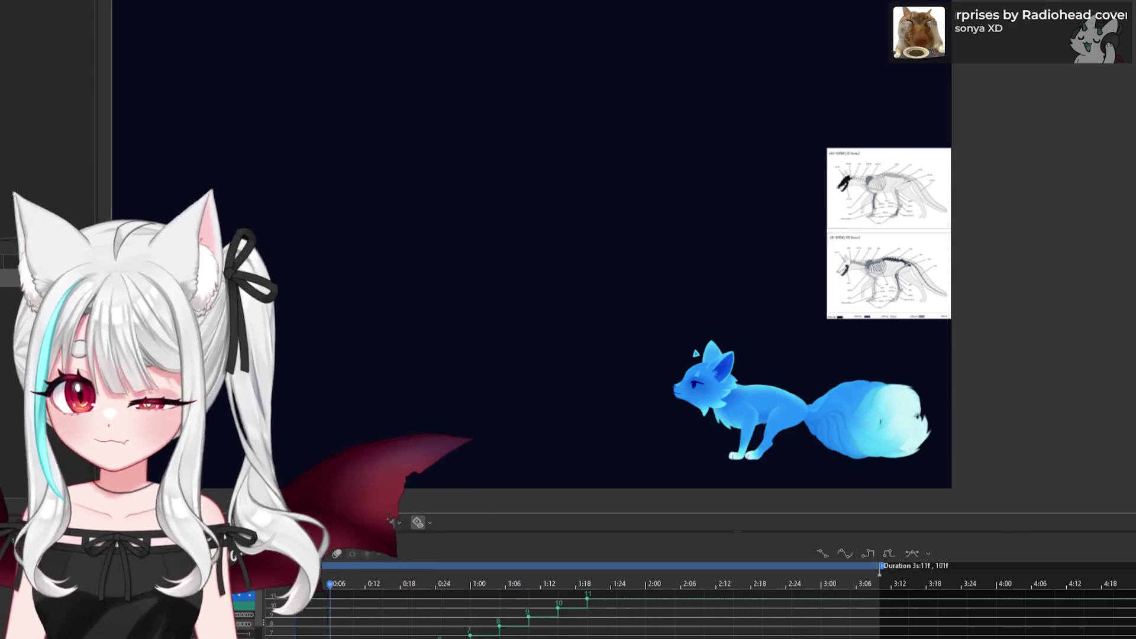
- Extend the fox clip to 1:24 and pull the playback range end from 3:06 back to 1:24
{"action": "scroll", "coordinate": [575, 601], "scroll_direction": "up", "scroll_amount": 2}
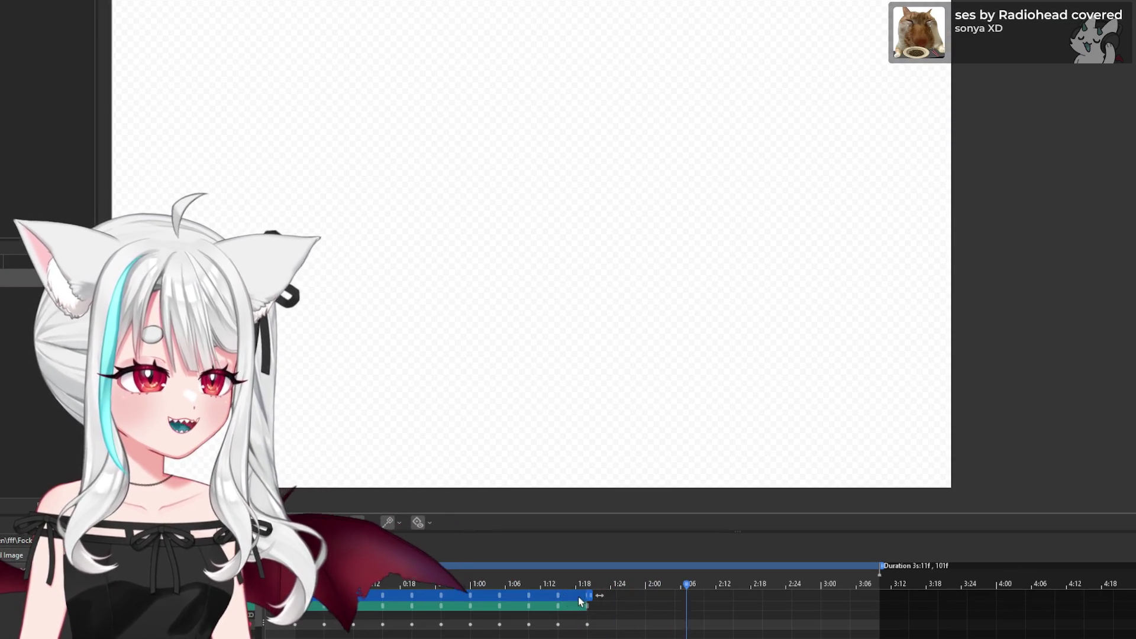
{"action": "left_click_drag", "start_coordinate": [589, 595], "coordinate": [620, 595]}
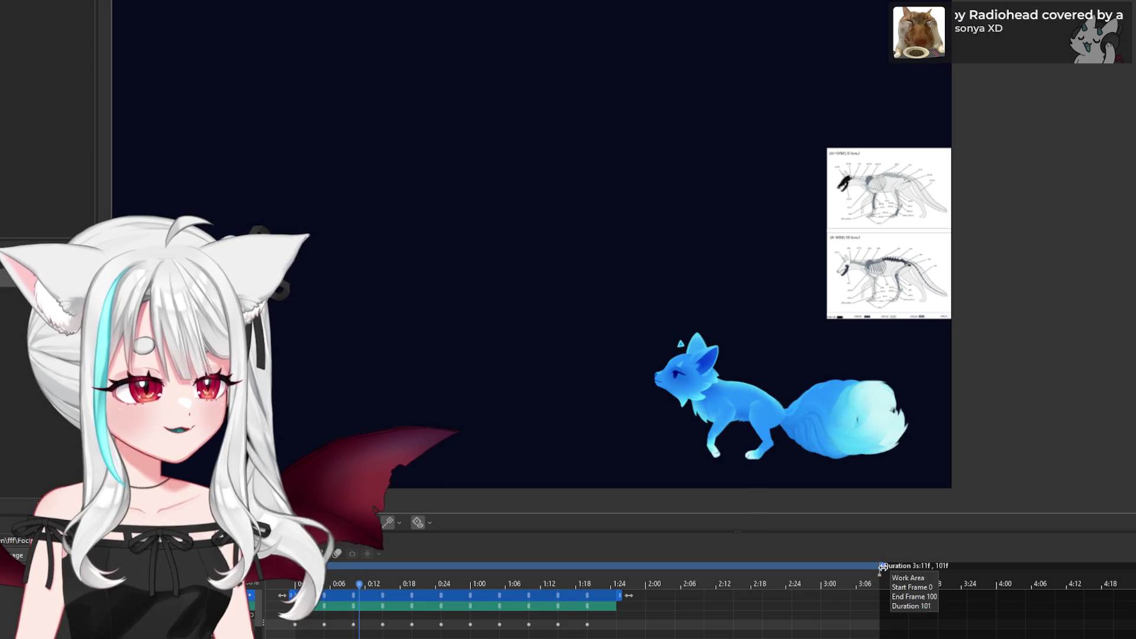
{"action": "left_click_drag", "start_coordinate": [882, 565], "coordinate": [619, 566]}
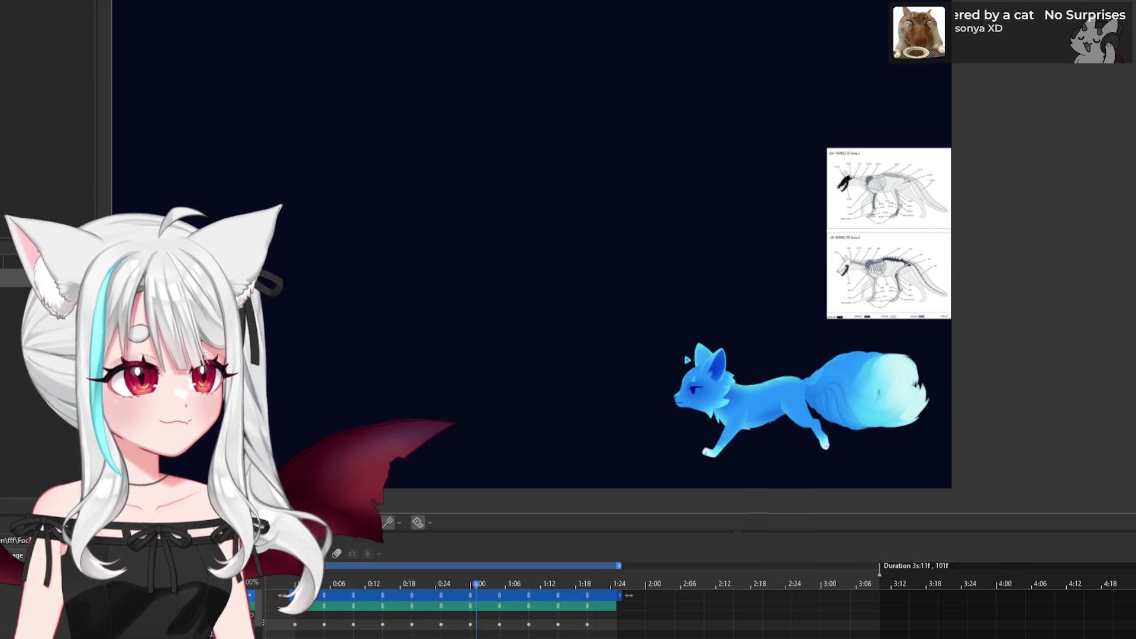
{"action": "key", "text": "Return"}
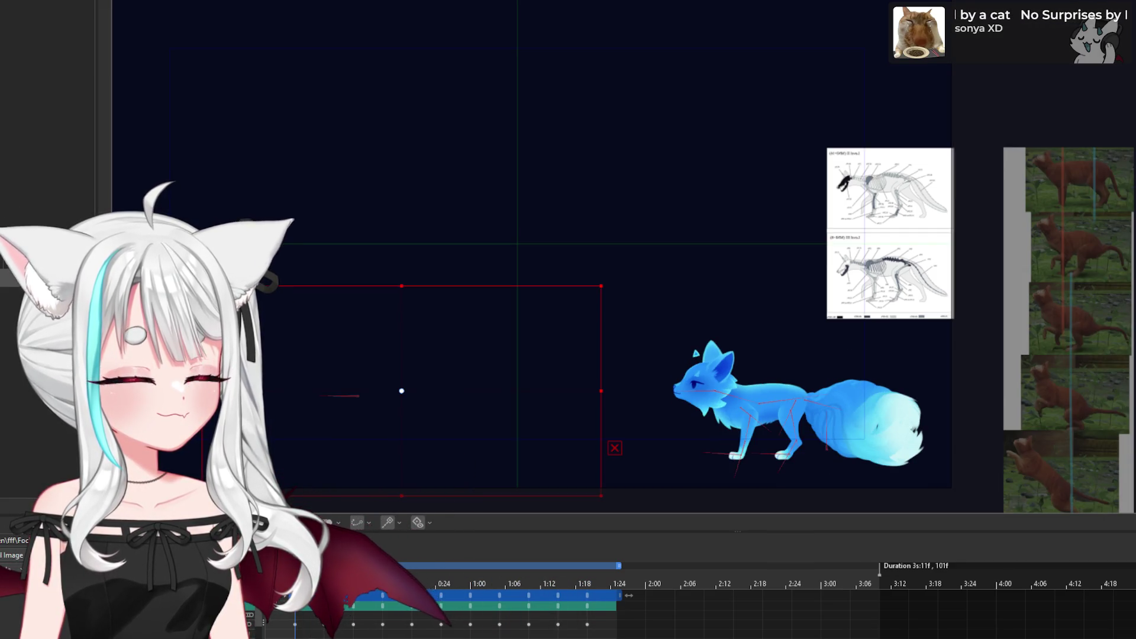
- Scrub the frames from 0:00 to about 0:10, comparing the fox's early poses and tail with the cat photos
{"action": "left_click", "coordinate": [356, 601]}
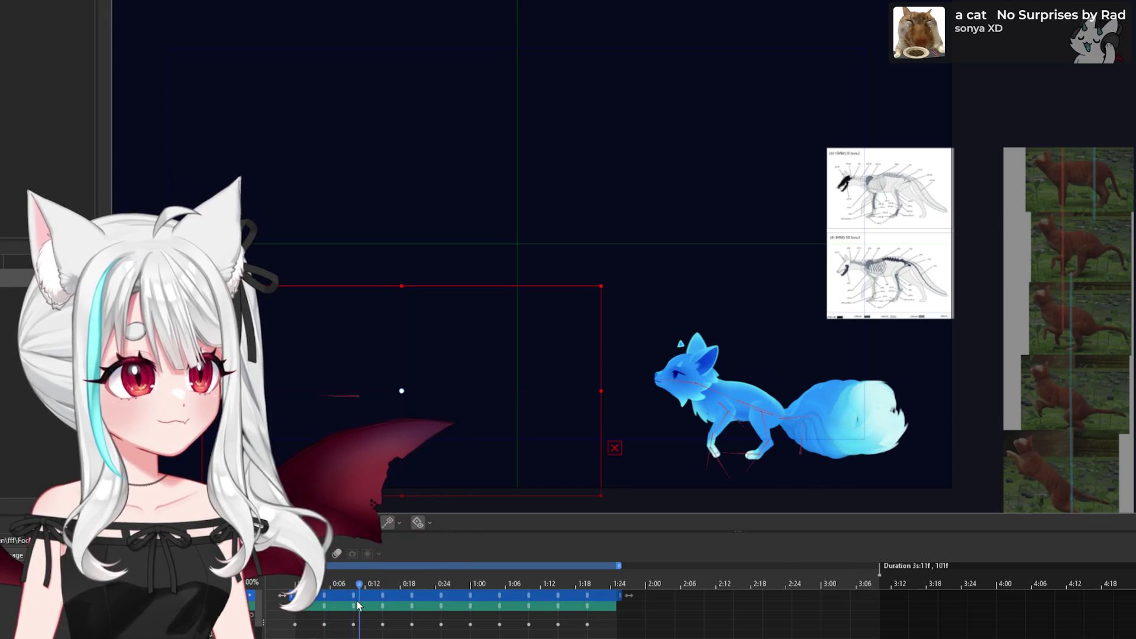
{"action": "left_click", "coordinate": [317, 614]}
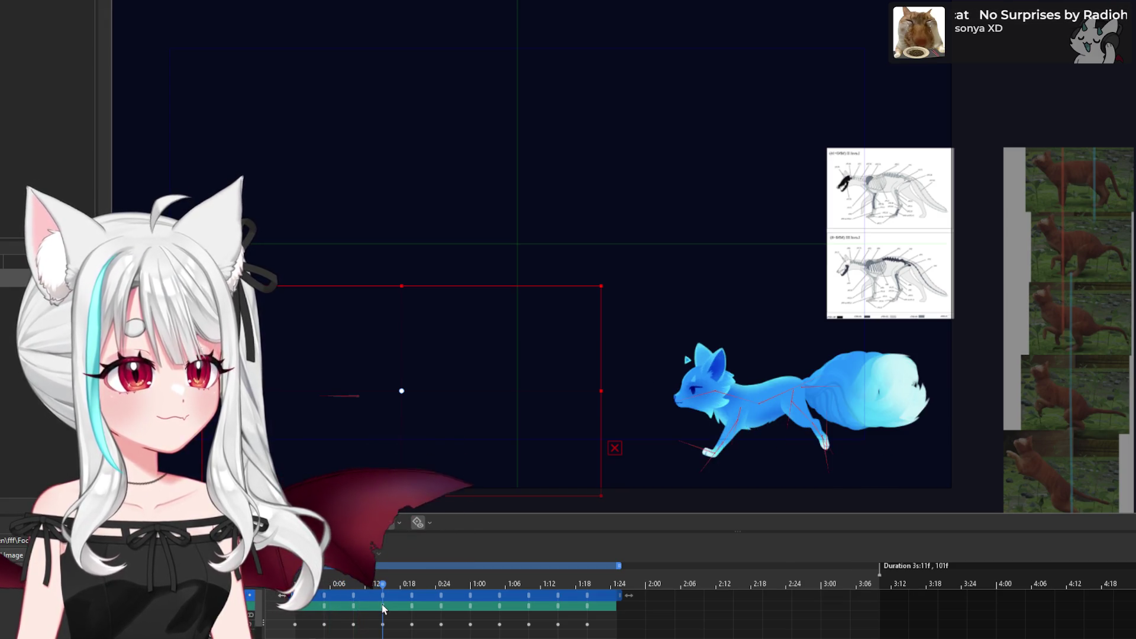
{"action": "left_click", "coordinate": [310, 621]}
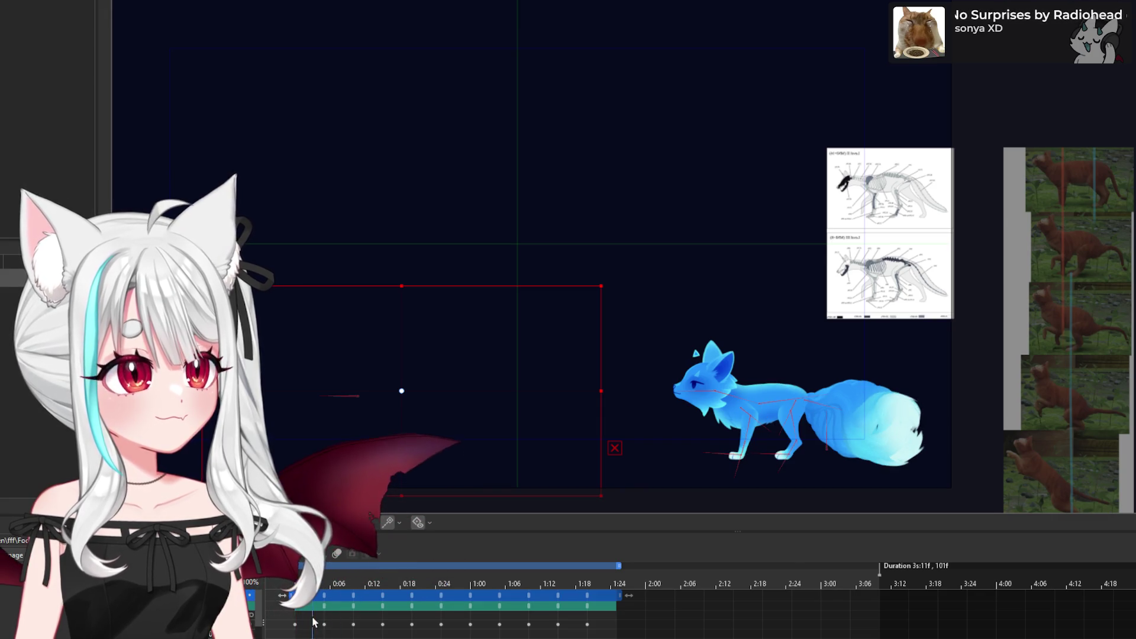
{"action": "left_click", "coordinate": [331, 621]}
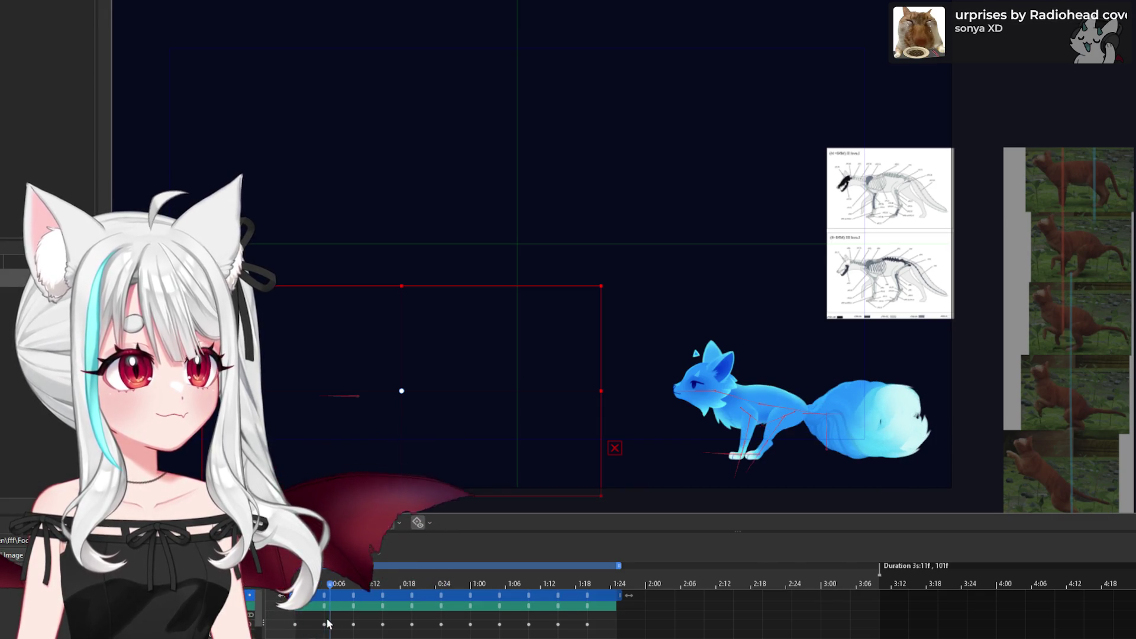
{"action": "mouse_move", "coordinate": [327, 627]}
{"action": "left_mouse_down"}
{"action": "mouse_move", "coordinate": [283, 630]}
{"action": "mouse_move", "coordinate": [334, 624]}
{"action": "mouse_move", "coordinate": [295, 627]}
{"action": "left_mouse_up"}
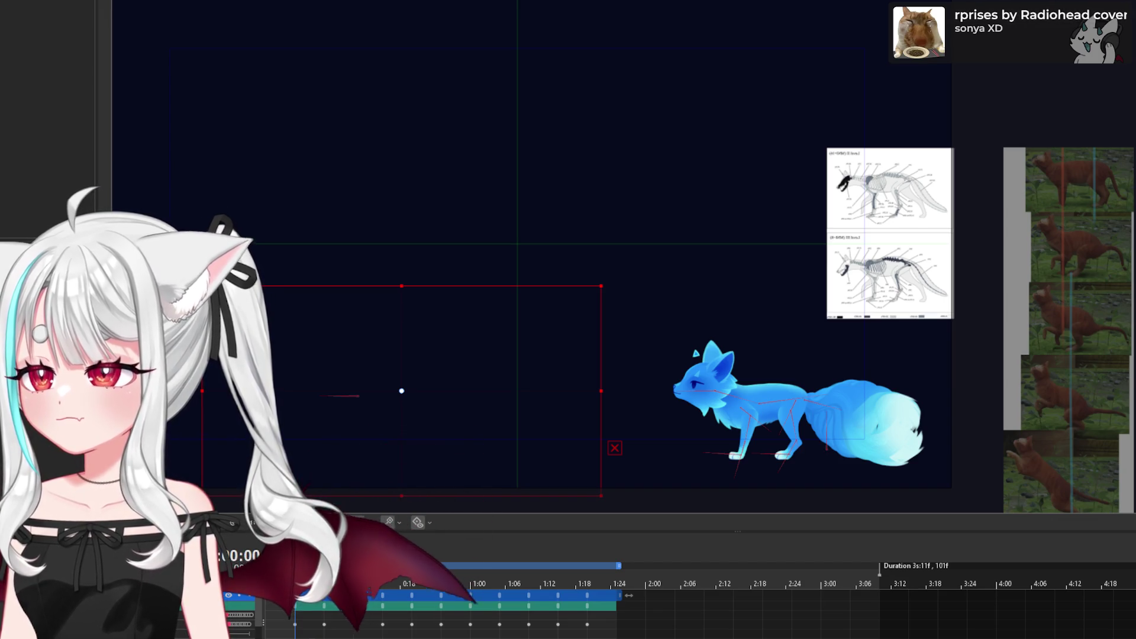
{"action": "scroll", "coordinate": [572, 235], "scroll_direction": "down", "scroll_amount": 2}
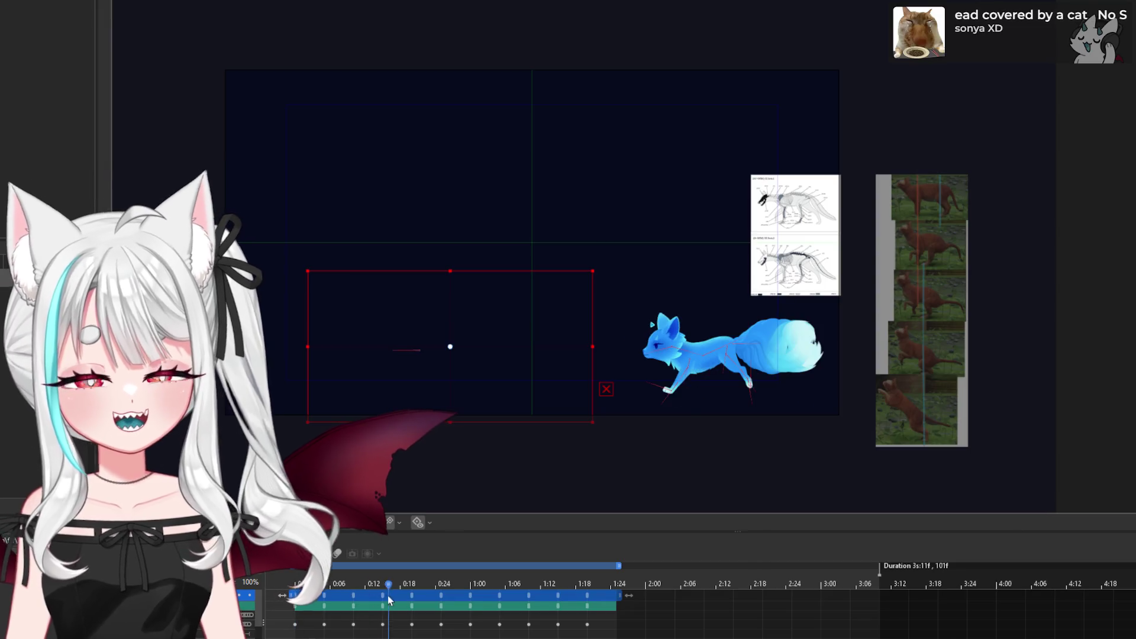
- Replay the walk cycle, then park the playhead around 0:08 on the mid-stride pose
{"action": "key", "text": "space"}
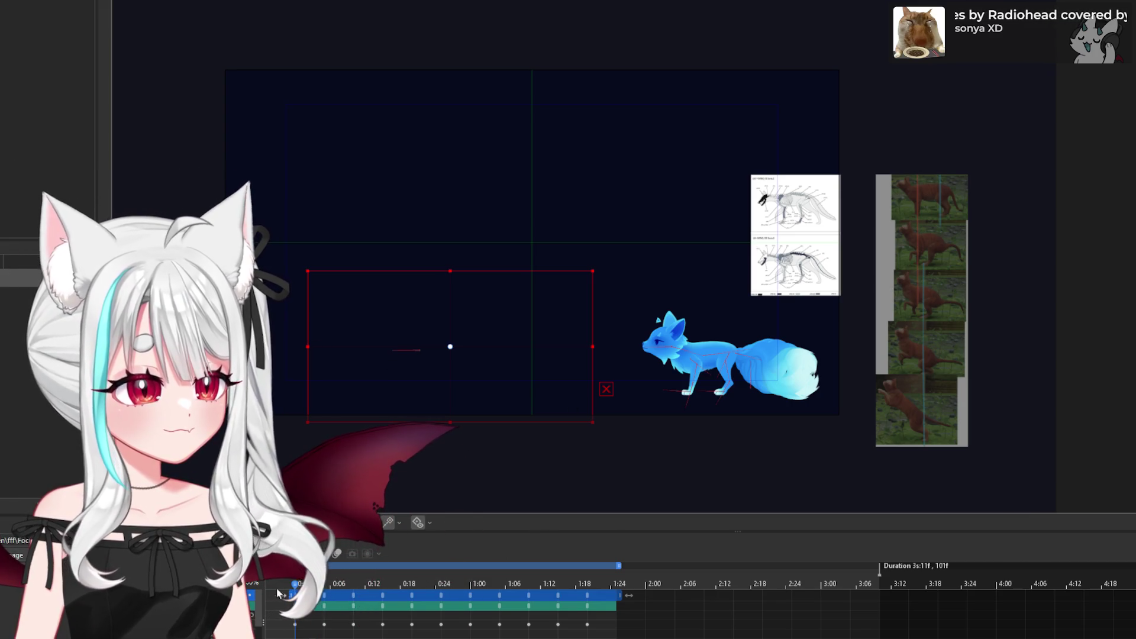
{"action": "left_click", "coordinate": [379, 598]}
{"action": "mouse_move", "coordinate": [379, 598]}
{"action": "left_mouse_down"}
{"action": "mouse_move", "coordinate": [403, 598]}
{"action": "mouse_move", "coordinate": [353, 598]}
{"action": "left_mouse_up"}
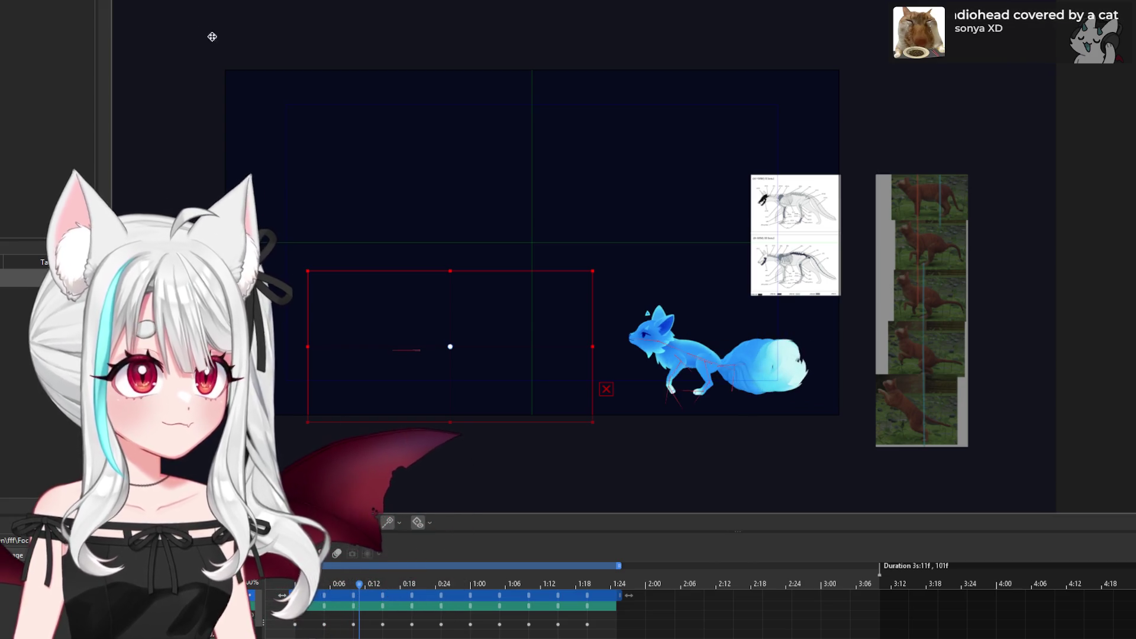
{"action": "scroll", "coordinate": [361, 392], "scroll_direction": "down", "scroll_amount": 2}
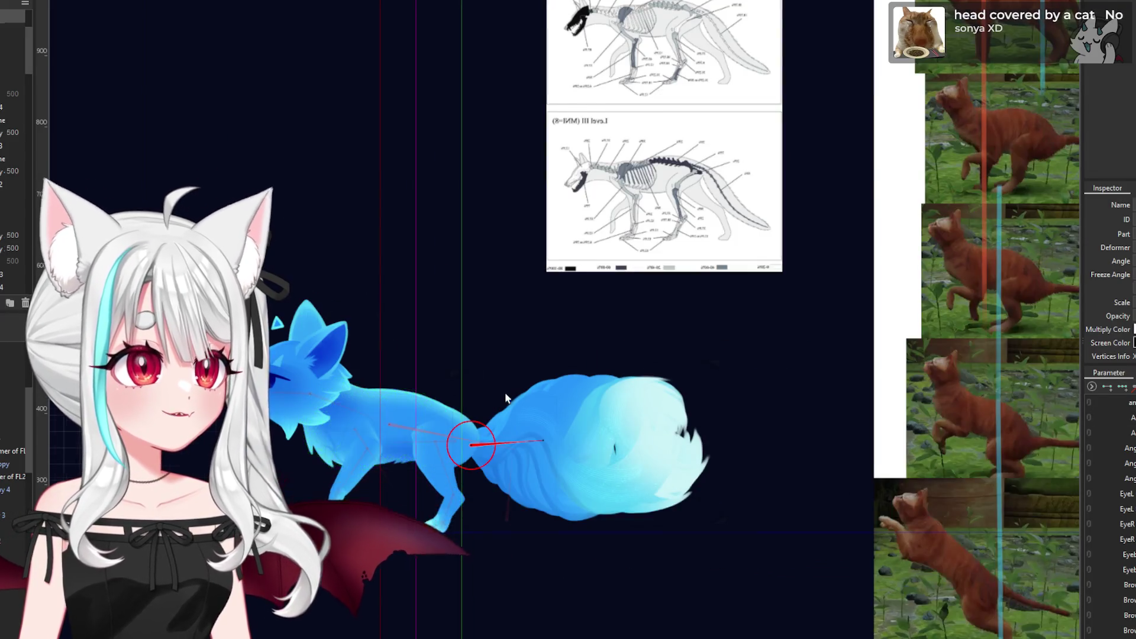
- Zoom the canvas, select the whole fox rig, then pick the tail's rotation deformer
{"action": "scroll", "coordinate": [505, 393], "scroll_direction": "down", "scroll_amount": 2}
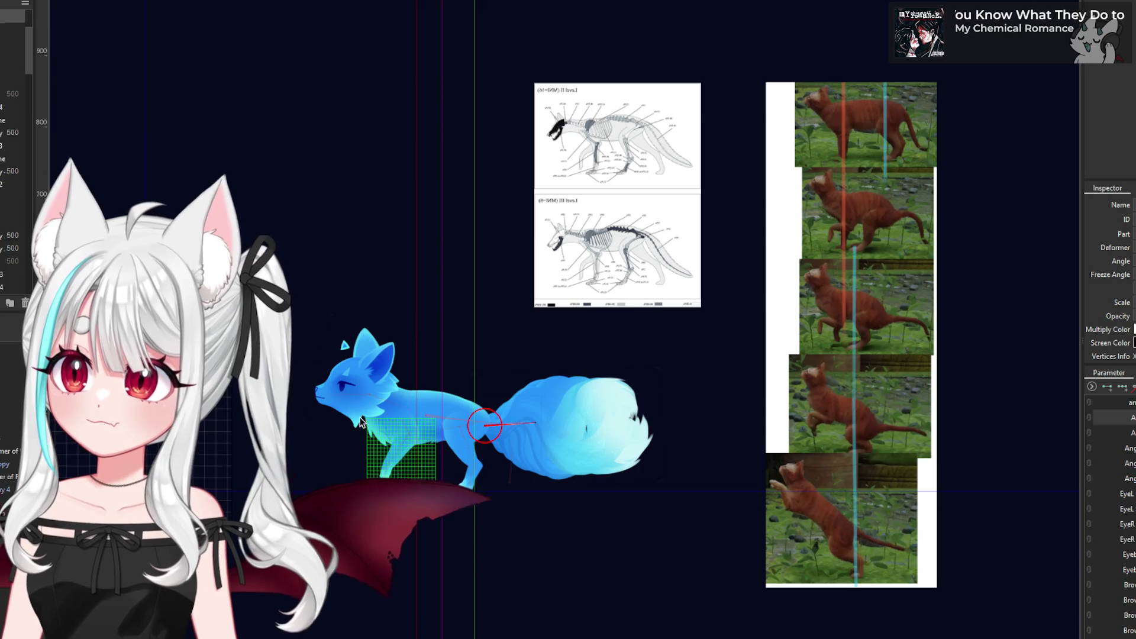
{"action": "scroll", "coordinate": [303, 417], "scroll_direction": "up", "scroll_amount": 2}
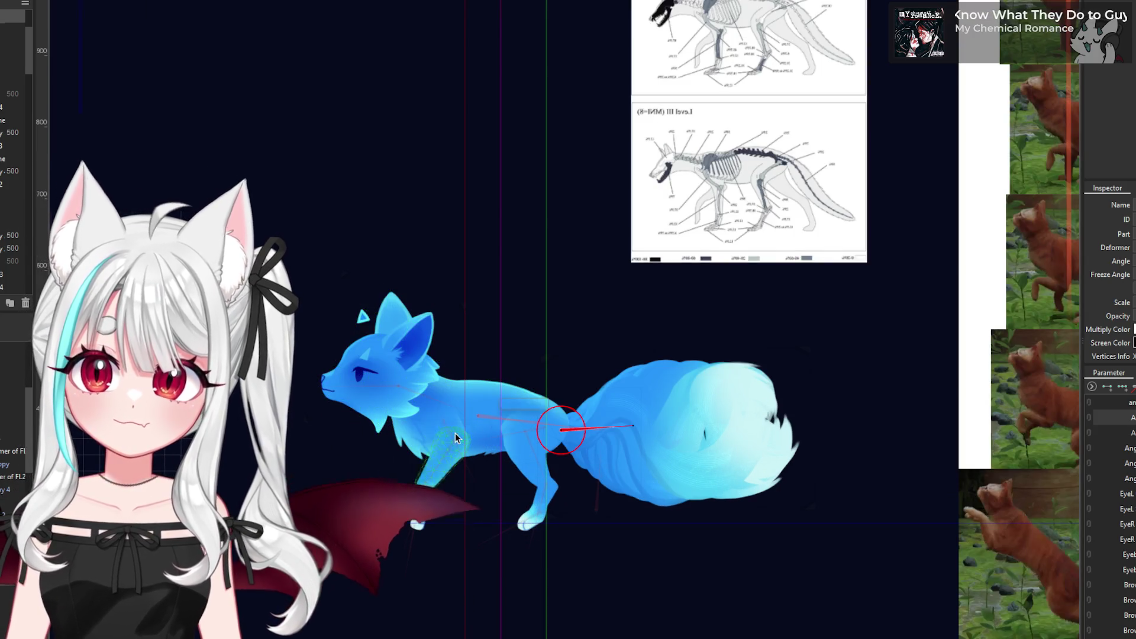
{"action": "left_click", "coordinate": [627, 440]}
{"action": "scroll", "coordinate": [626, 440], "scroll_direction": "down", "scroll_amount": 2}
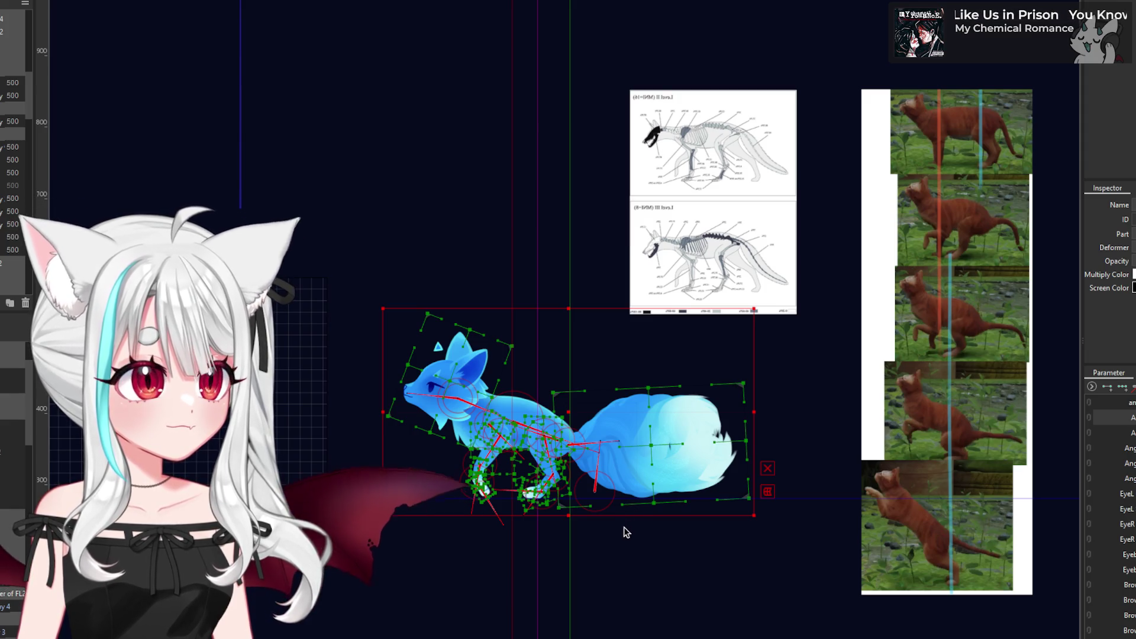
{"action": "left_click", "coordinate": [624, 527]}
- Rotate the tail deformer about 14° and shift the fox slightly lower on the canvas
{"action": "left_click", "coordinate": [595, 496]}
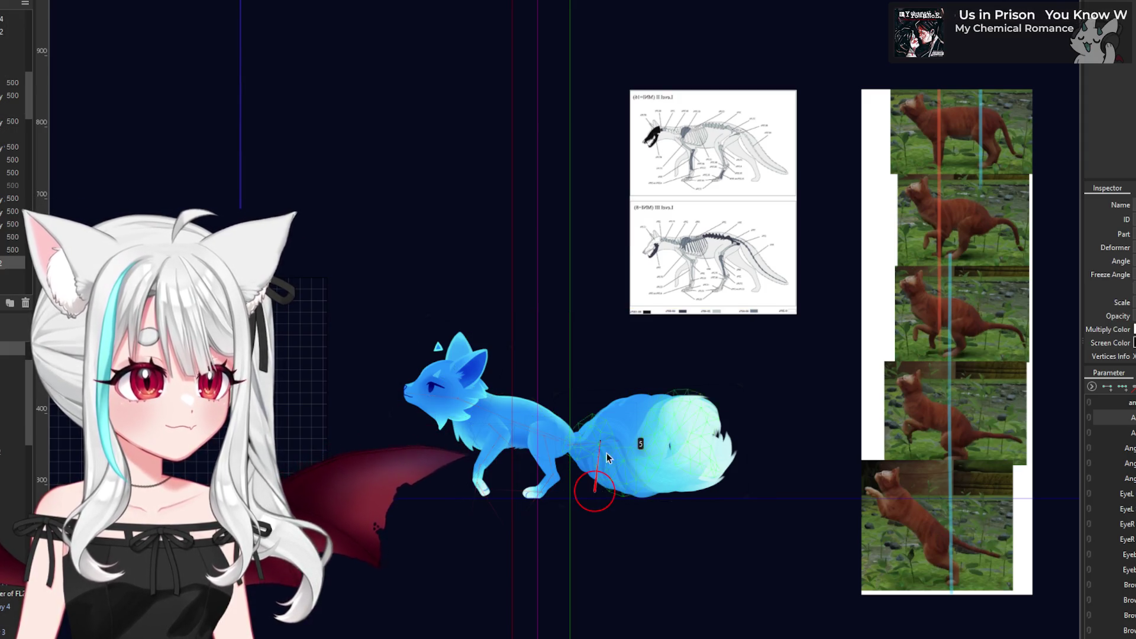
{"action": "left_click_drag", "start_coordinate": [600, 442], "coordinate": [613, 445]}
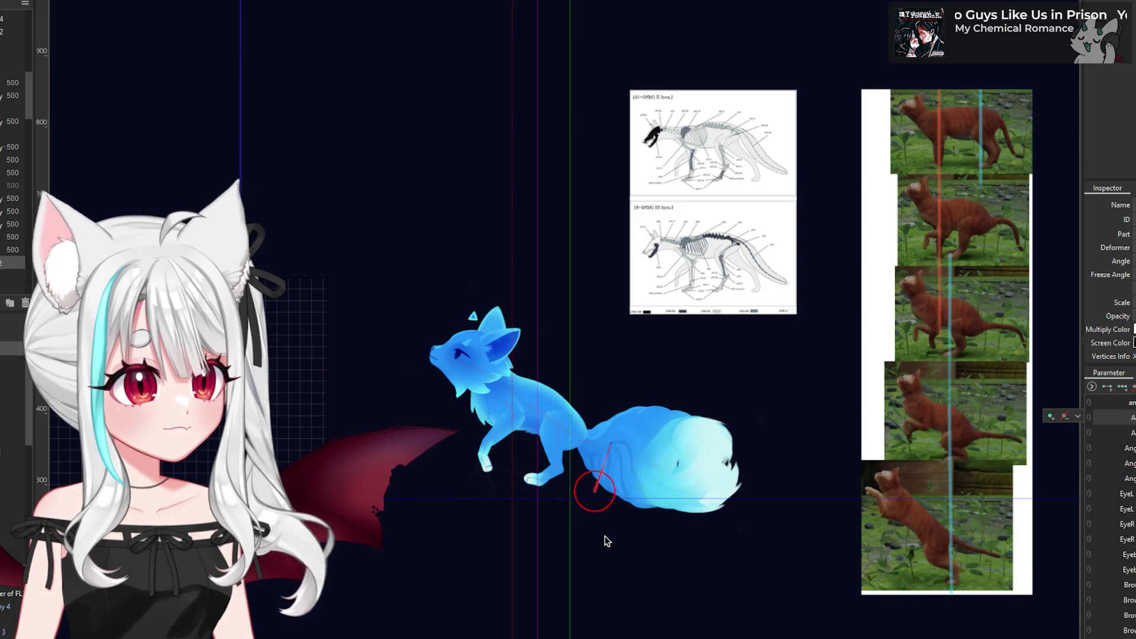
{"action": "scroll", "coordinate": [569, 456], "scroll_direction": "up", "scroll_amount": 3}
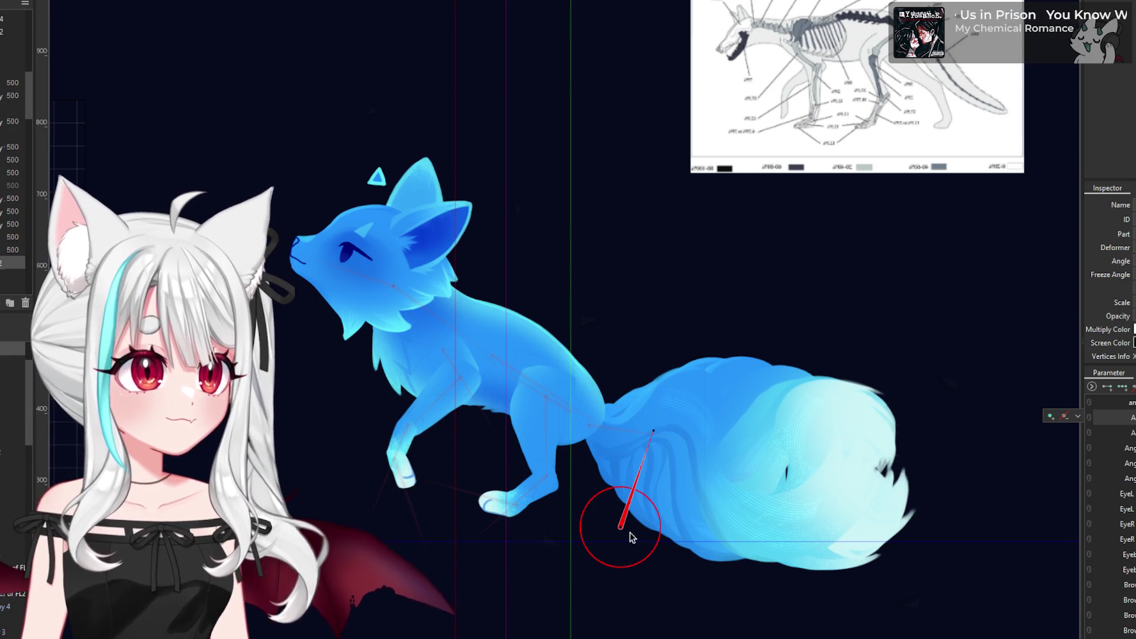
{"action": "left_click_drag", "start_coordinate": [623, 531], "coordinate": [627, 540]}
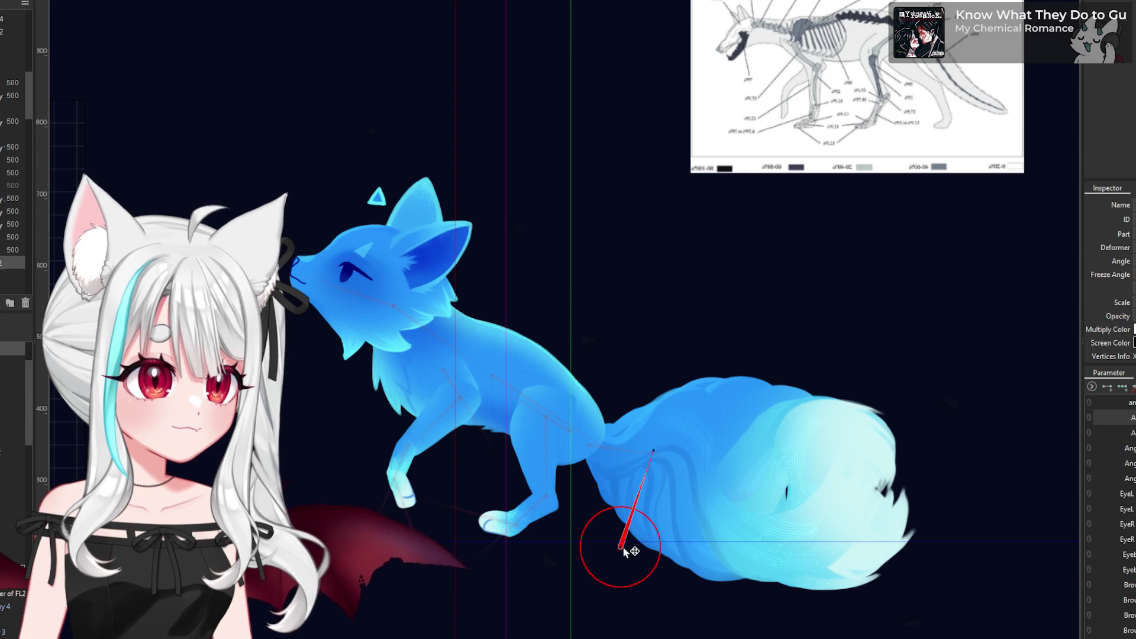
{"action": "scroll", "coordinate": [588, 472], "scroll_direction": "down", "scroll_amount": 3}
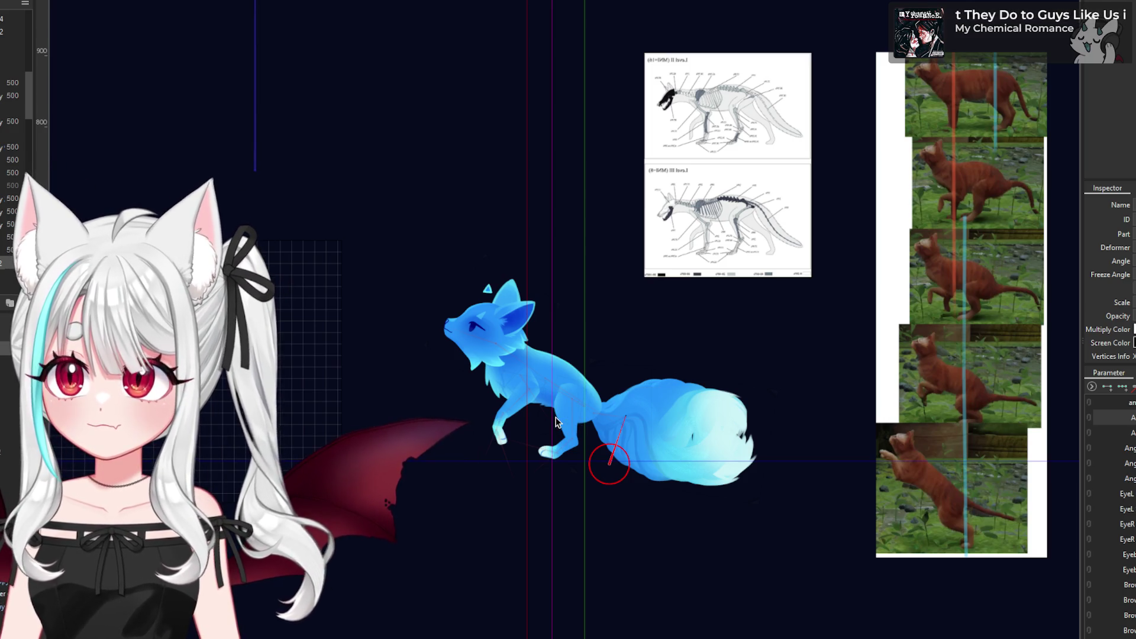
{"action": "scroll", "coordinate": [556, 416], "scroll_direction": "up", "scroll_amount": 3}
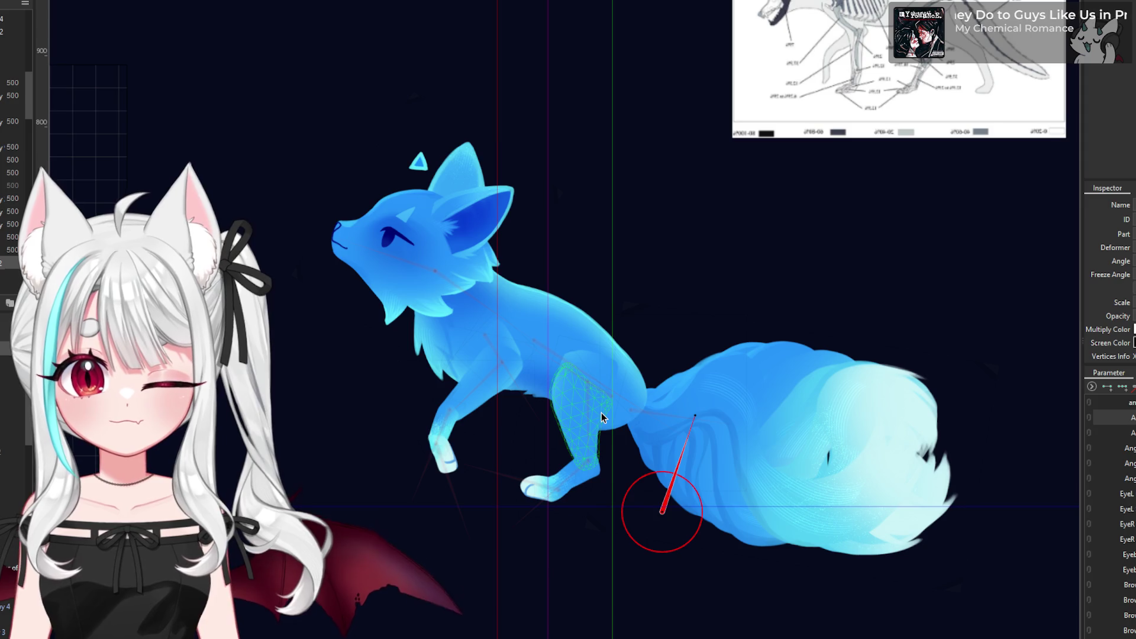
{"action": "scroll", "coordinate": [630, 412], "scroll_direction": "up", "scroll_amount": 3}
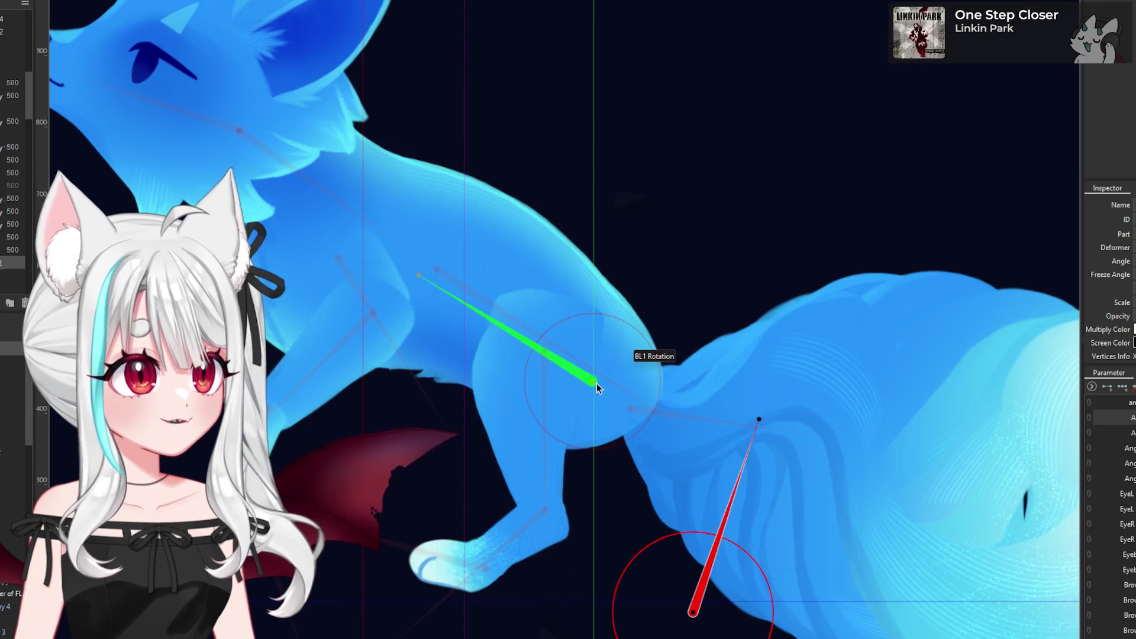
- Swing the fox's hind leg downward with its rotation deformer
{"action": "left_click", "coordinate": [596, 384]}
{"action": "scroll", "coordinate": [595, 379], "scroll_direction": "down", "scroll_amount": 2}
{"action": "mouse_move", "coordinate": [483, 299]}
{"action": "left_mouse_down"}
{"action": "mouse_move", "coordinate": [461, 325]}
{"action": "mouse_move", "coordinate": [464, 393]}
{"action": "left_mouse_up"}
{"action": "scroll", "coordinate": [618, 351], "scroll_direction": "down", "scroll_amount": 2}
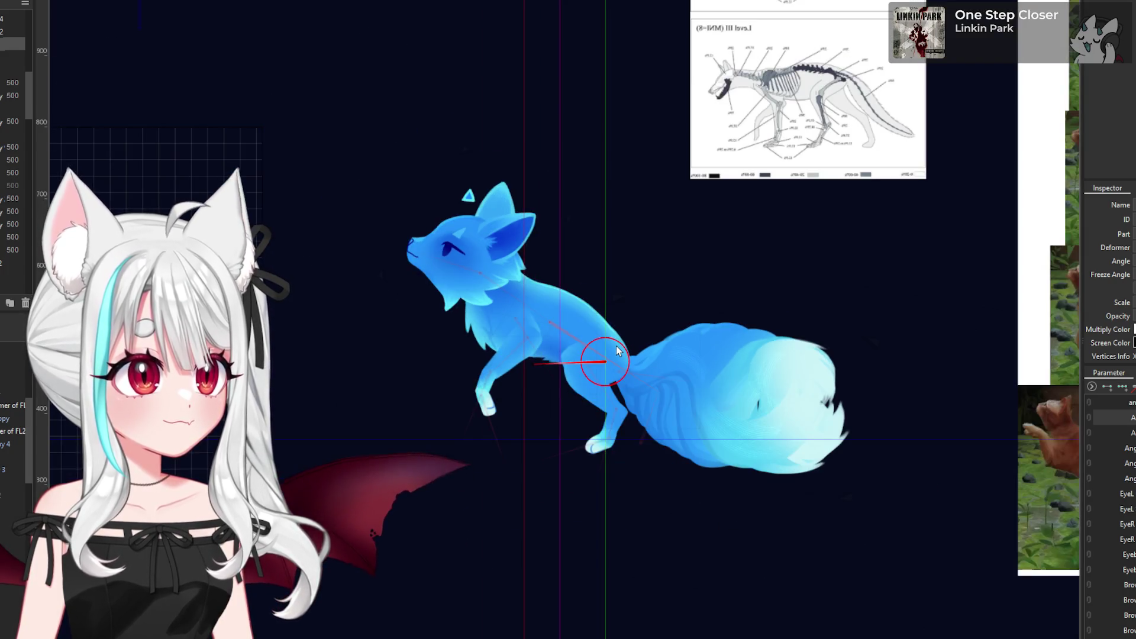
{"action": "scroll", "coordinate": [617, 351], "scroll_direction": "down", "scroll_amount": 2}
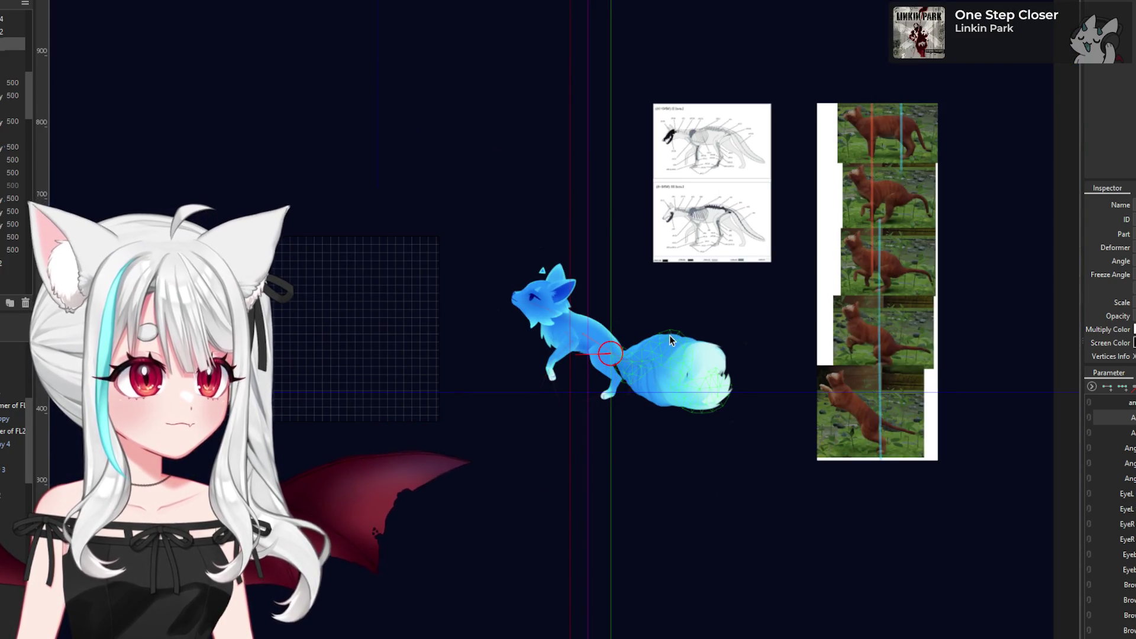
{"action": "scroll", "coordinate": [655, 343], "scroll_direction": "up", "scroll_amount": 4}
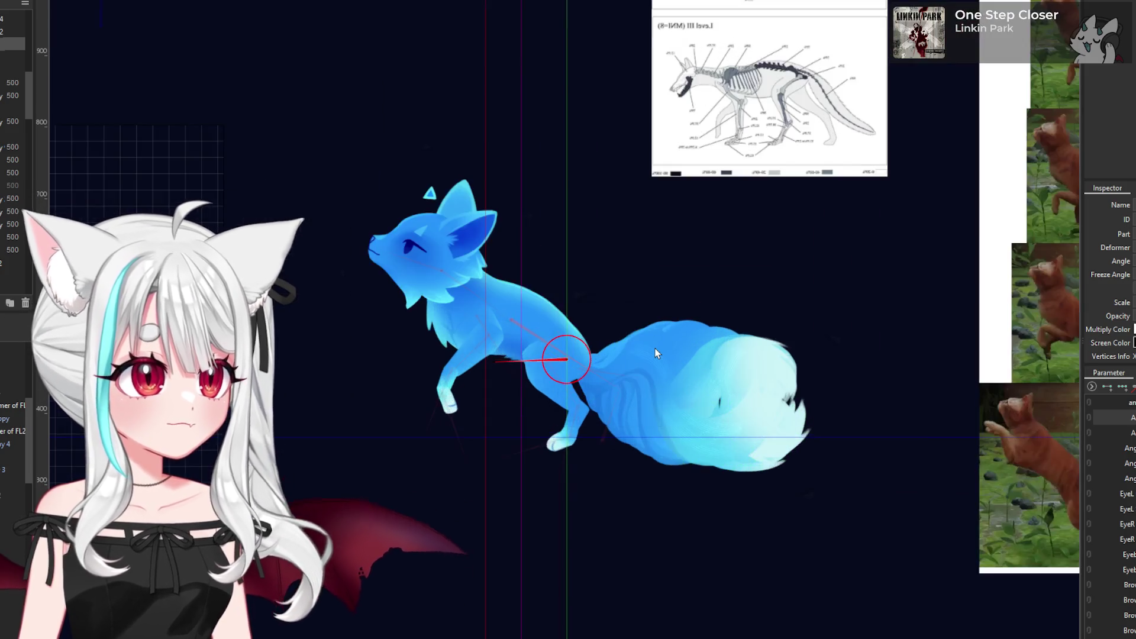
{"action": "scroll", "coordinate": [565, 368], "scroll_direction": "down", "scroll_amount": 2}
{"action": "left_click", "coordinate": [644, 363]}
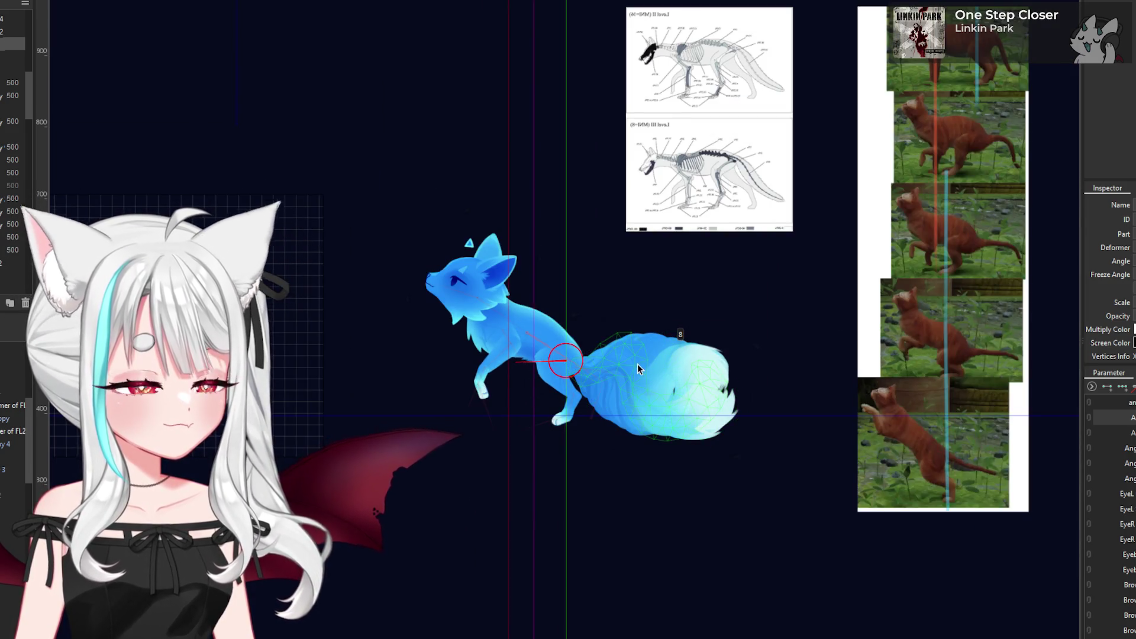
{"action": "left_click", "coordinate": [583, 369]}
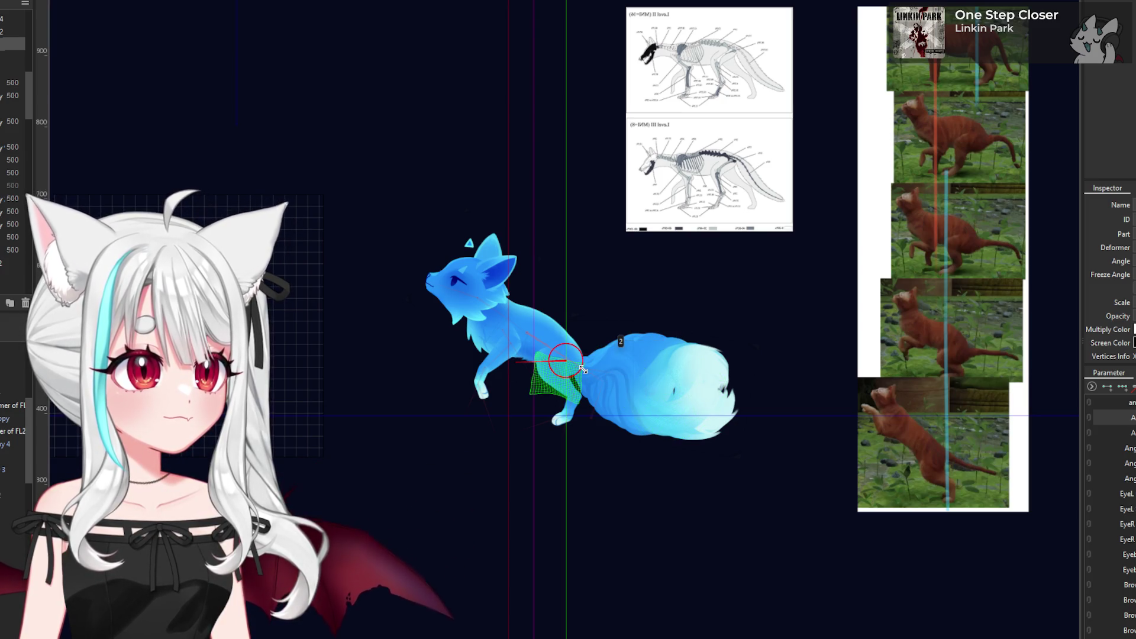
{"action": "scroll", "coordinate": [583, 369], "scroll_direction": "up", "scroll_amount": 4}
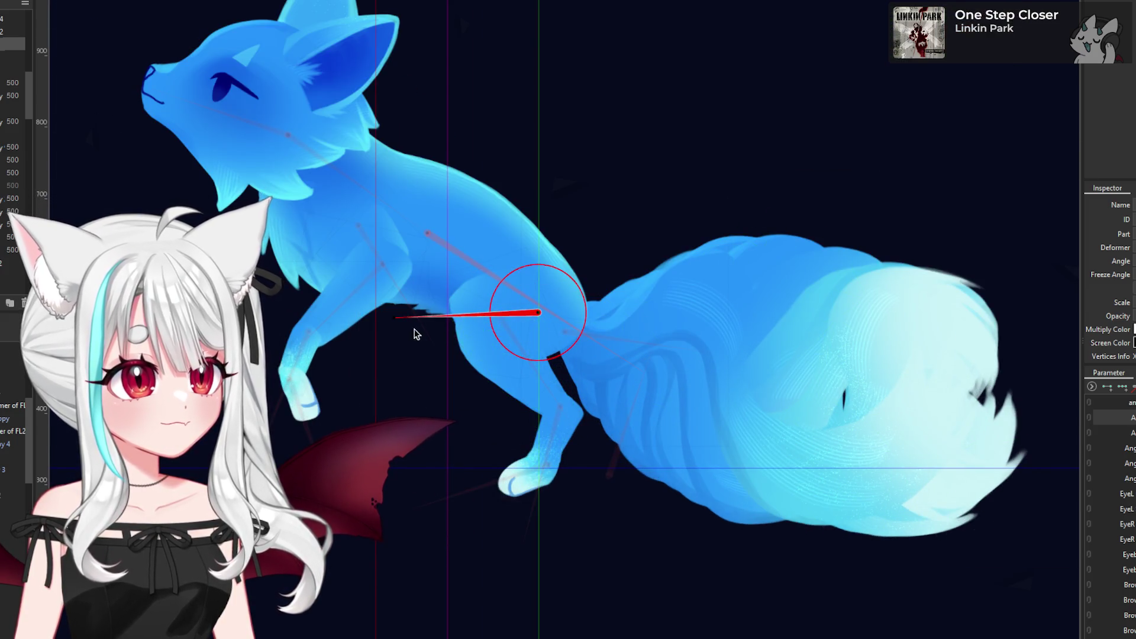
{"action": "left_click_drag", "start_coordinate": [399, 321], "coordinate": [400, 343]}
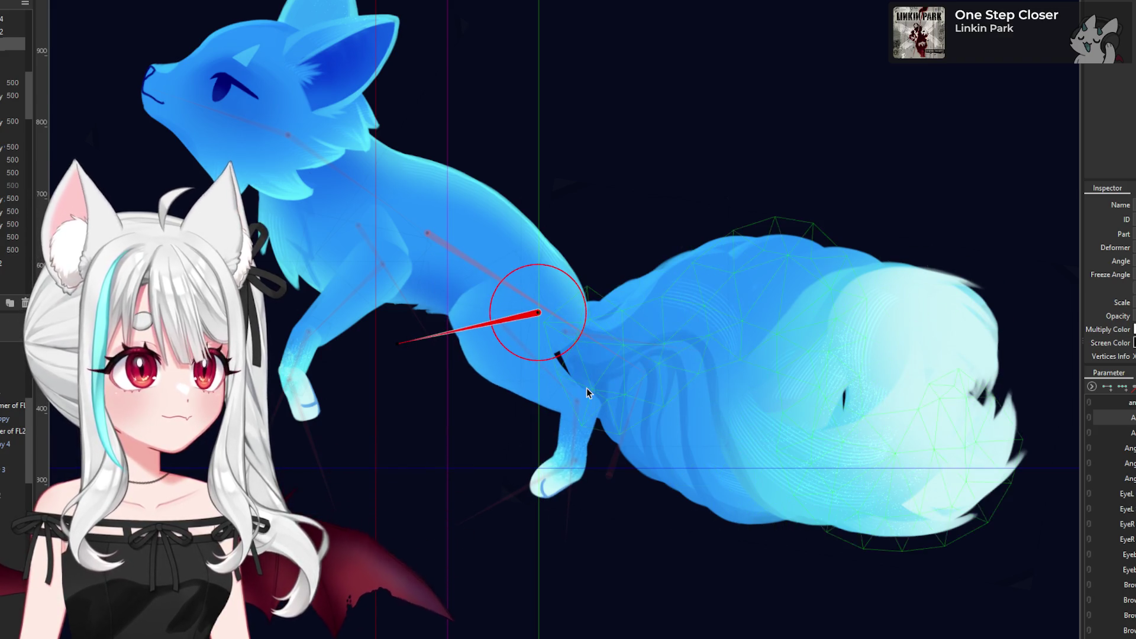
- Rotate the lower-leg and paw deformer to 82.7 degrees
{"action": "left_click", "coordinate": [504, 322]}
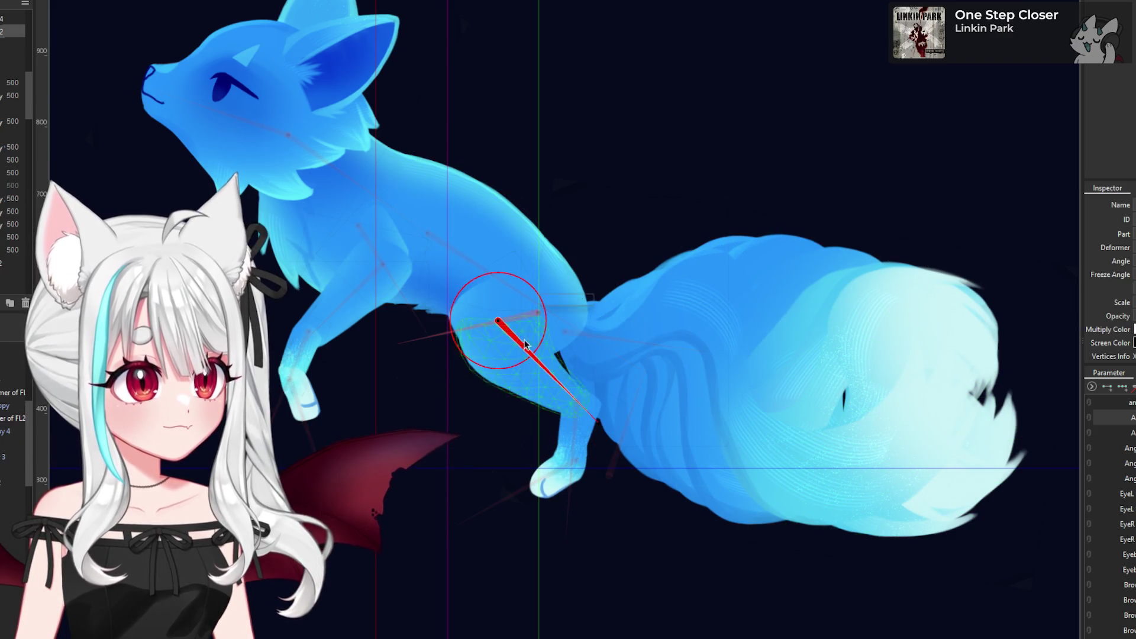
{"action": "left_click", "coordinate": [577, 402]}
{"action": "left_click_drag", "start_coordinate": [586, 455], "coordinate": [490, 515]}
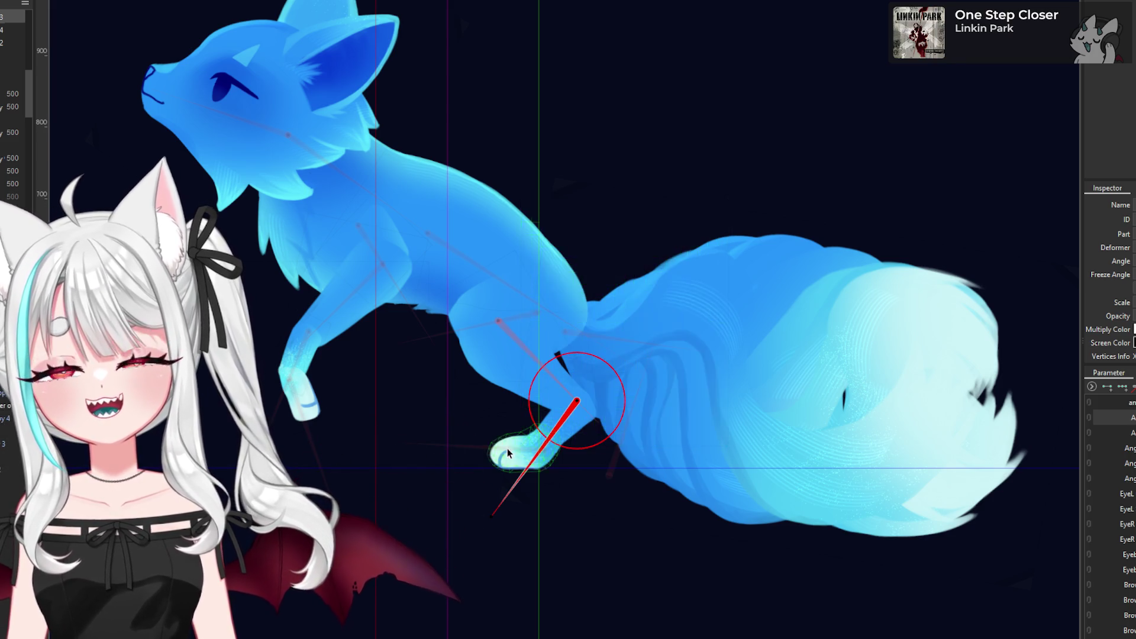
{"action": "scroll", "coordinate": [535, 457], "scroll_direction": "down", "scroll_amount": 3}
{"action": "scroll", "coordinate": [553, 422], "scroll_direction": "up", "scroll_amount": 2}
{"action": "scroll", "coordinate": [406, 391], "scroll_direction": "down", "scroll_amount": 1}
{"action": "scroll", "coordinate": [423, 395], "scroll_direction": "down", "scroll_amount": 1}
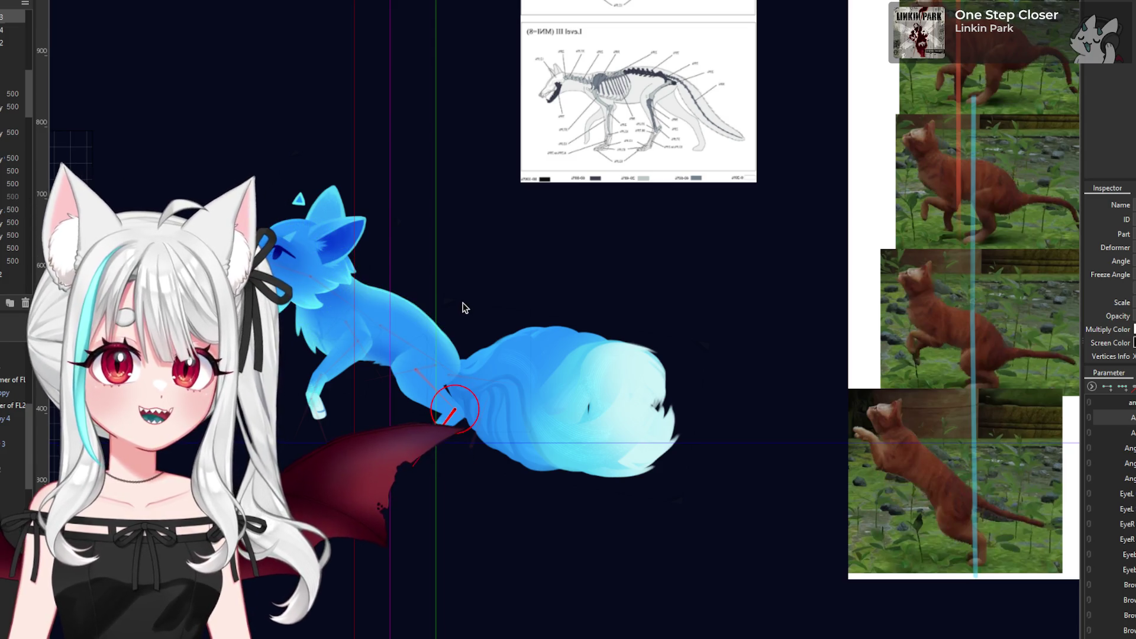
- Select the fox's body mesh and zoom around to inspect the leaping pose
{"action": "left_click", "coordinate": [399, 307]}
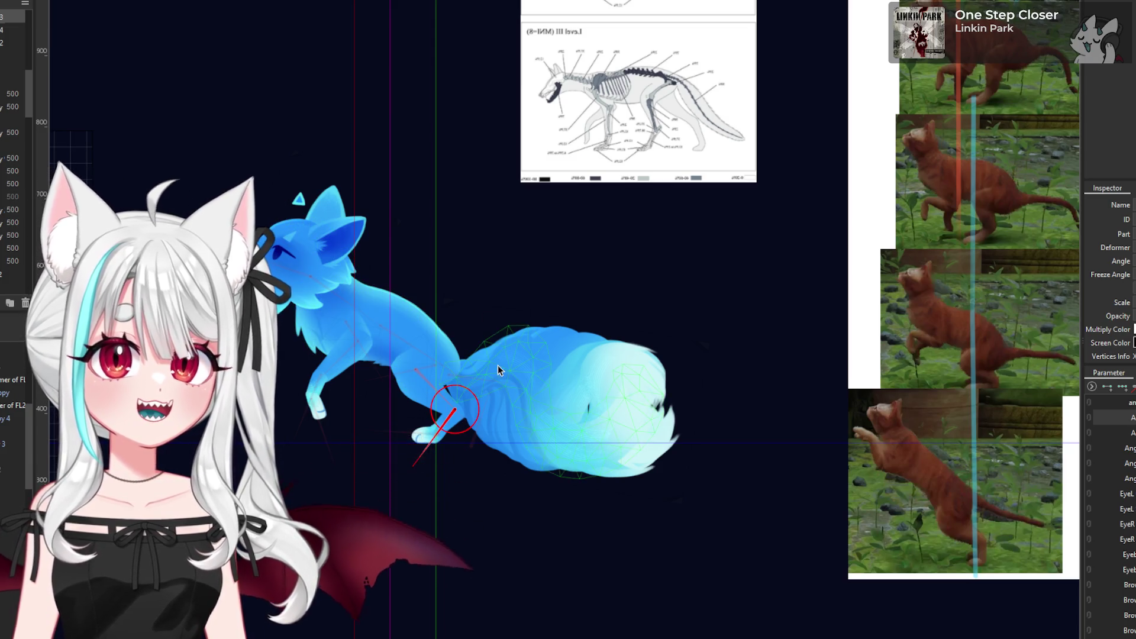
{"action": "scroll", "coordinate": [498, 366], "scroll_direction": "down", "scroll_amount": 1}
{"action": "scroll", "coordinate": [540, 388], "scroll_direction": "down", "scroll_amount": 1}
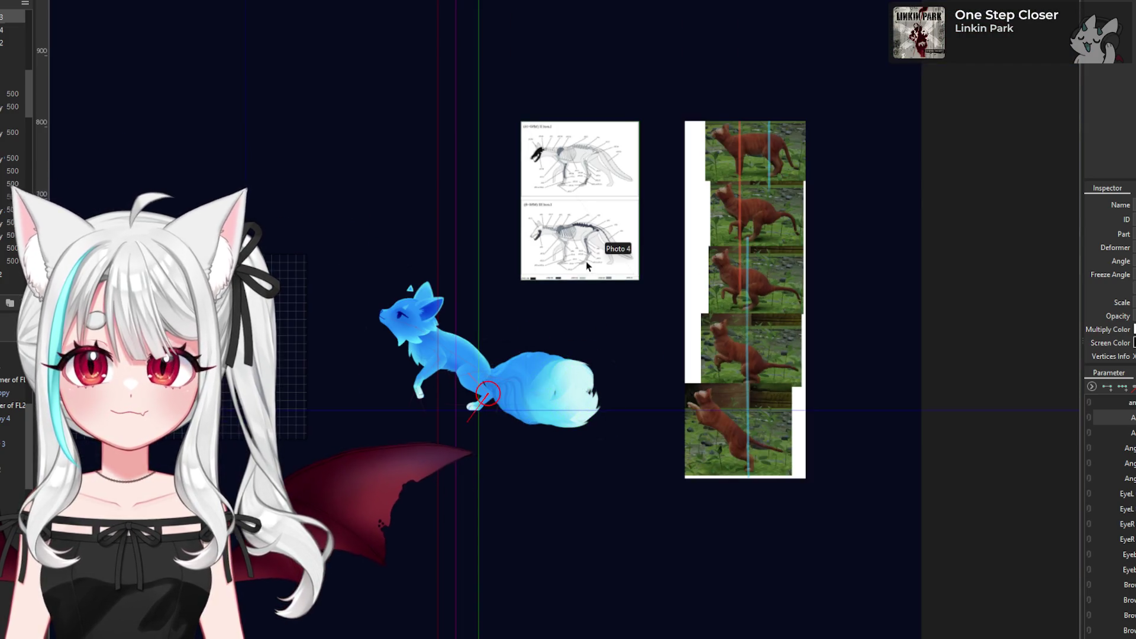
{"action": "scroll", "coordinate": [549, 244], "scroll_direction": "up", "scroll_amount": 1}
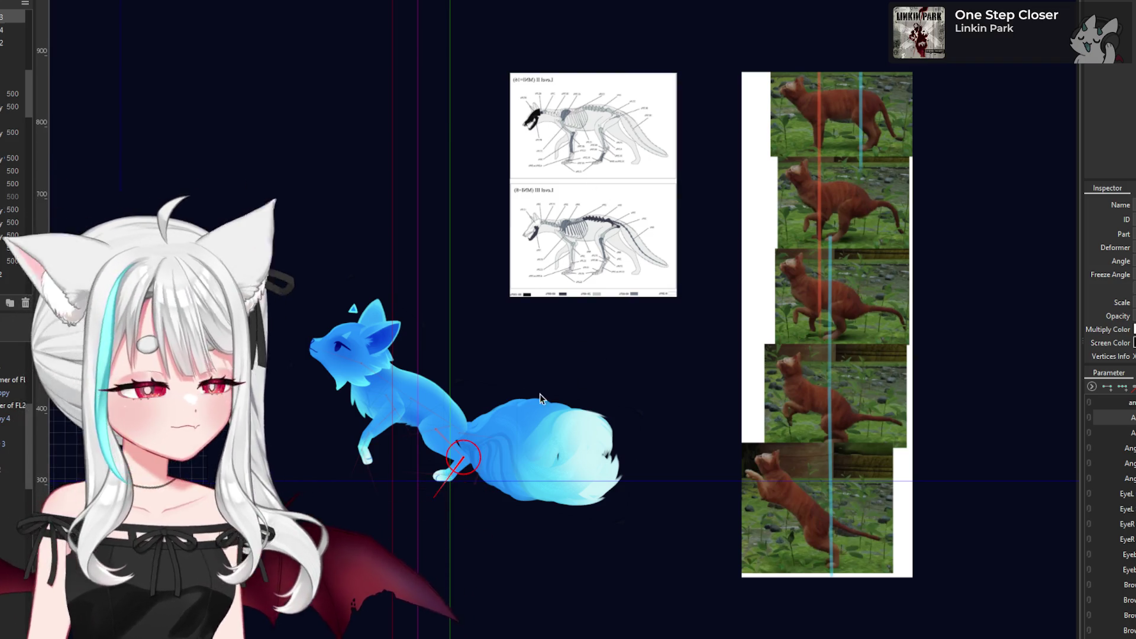
{"action": "scroll", "coordinate": [458, 446], "scroll_direction": "up", "scroll_amount": 1}
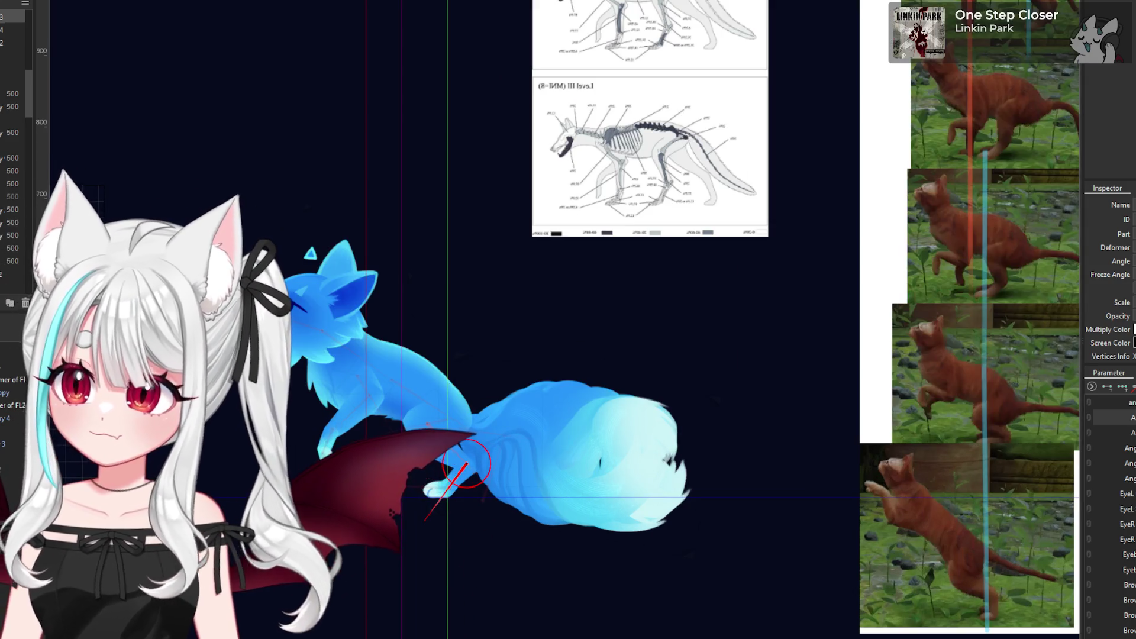
{"action": "scroll", "coordinate": [443, 460], "scroll_direction": "down", "scroll_amount": 2}
{"action": "scroll", "coordinate": [435, 461], "scroll_direction": "up", "scroll_amount": 2}
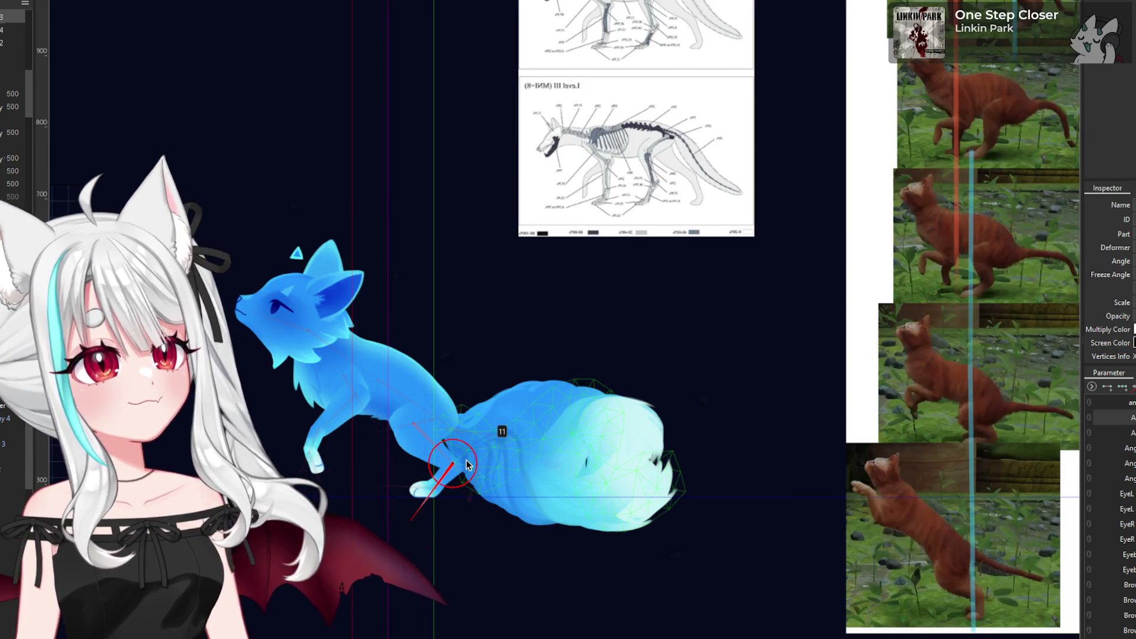
{"action": "scroll", "coordinate": [450, 467], "scroll_direction": "down", "scroll_amount": 2}
{"action": "scroll", "coordinate": [480, 447], "scroll_direction": "up", "scroll_amount": 2}
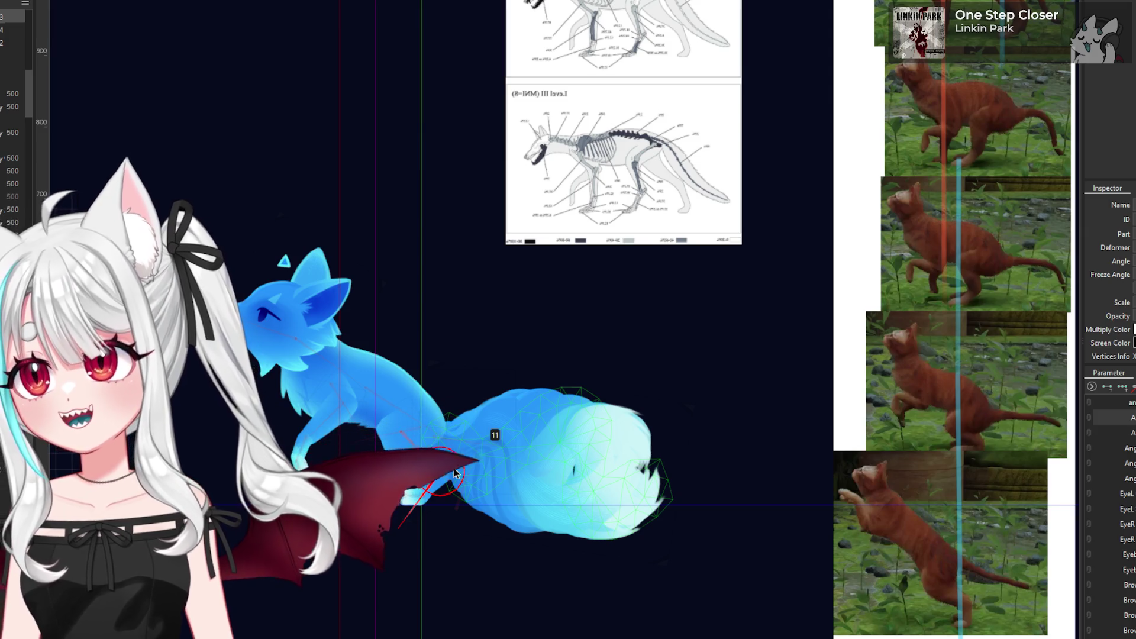
{"action": "scroll", "coordinate": [517, 463], "scroll_direction": "up", "scroll_amount": 4}
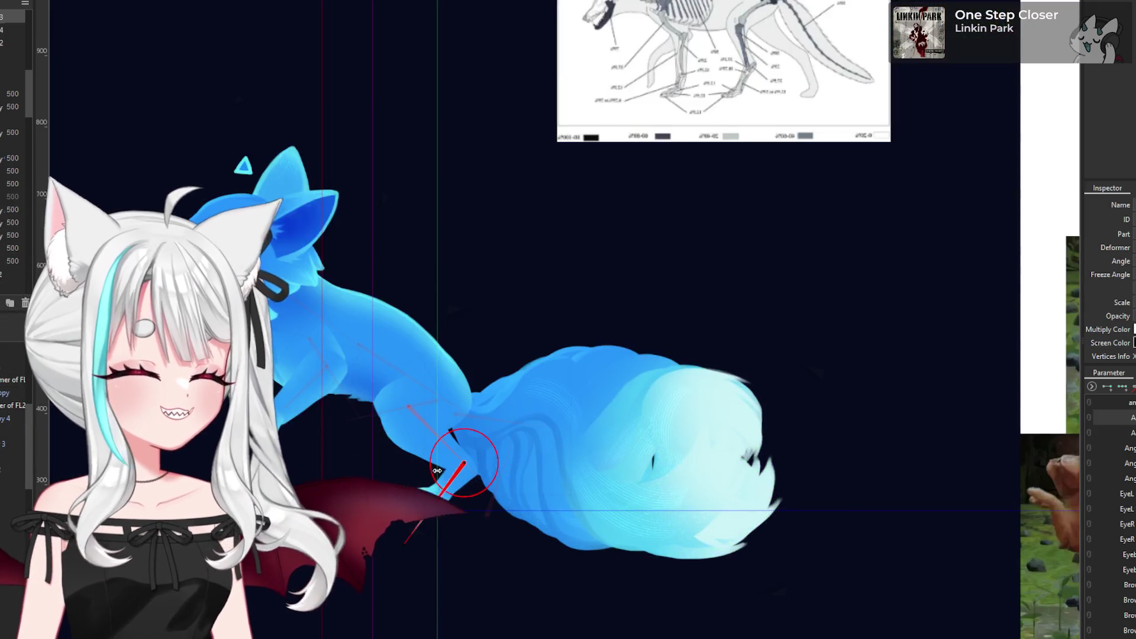
{"action": "scroll", "coordinate": [542, 423], "scroll_direction": "down", "scroll_amount": 6}
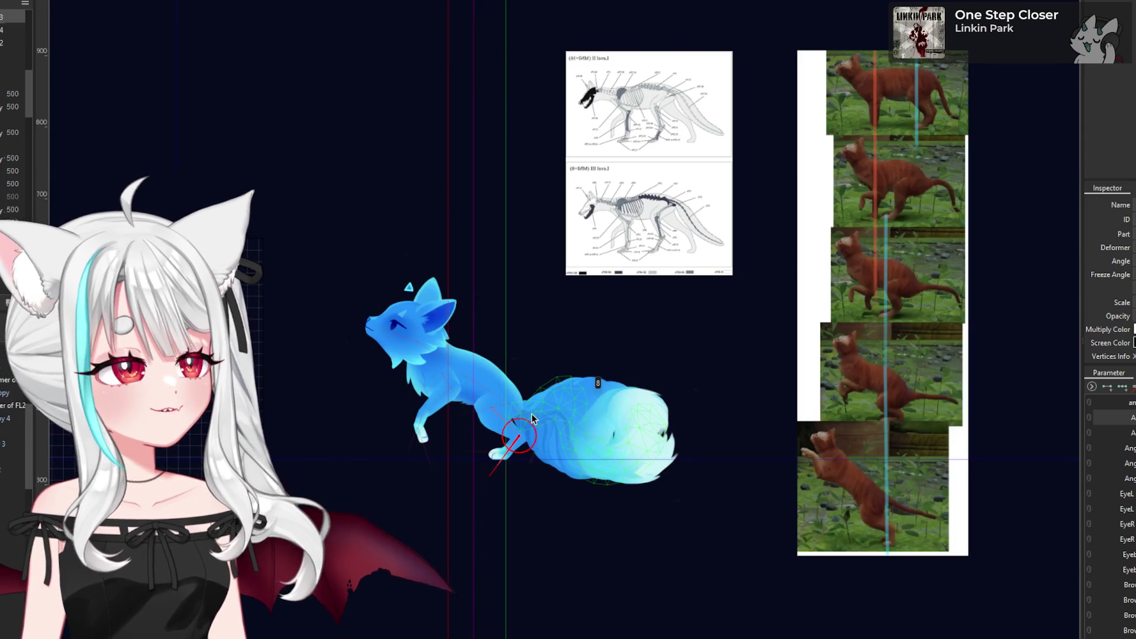
{"action": "scroll", "coordinate": [531, 413], "scroll_direction": "up", "scroll_amount": 2}
{"action": "scroll", "coordinate": [462, 454], "scroll_direction": "down", "scroll_amount": 1}
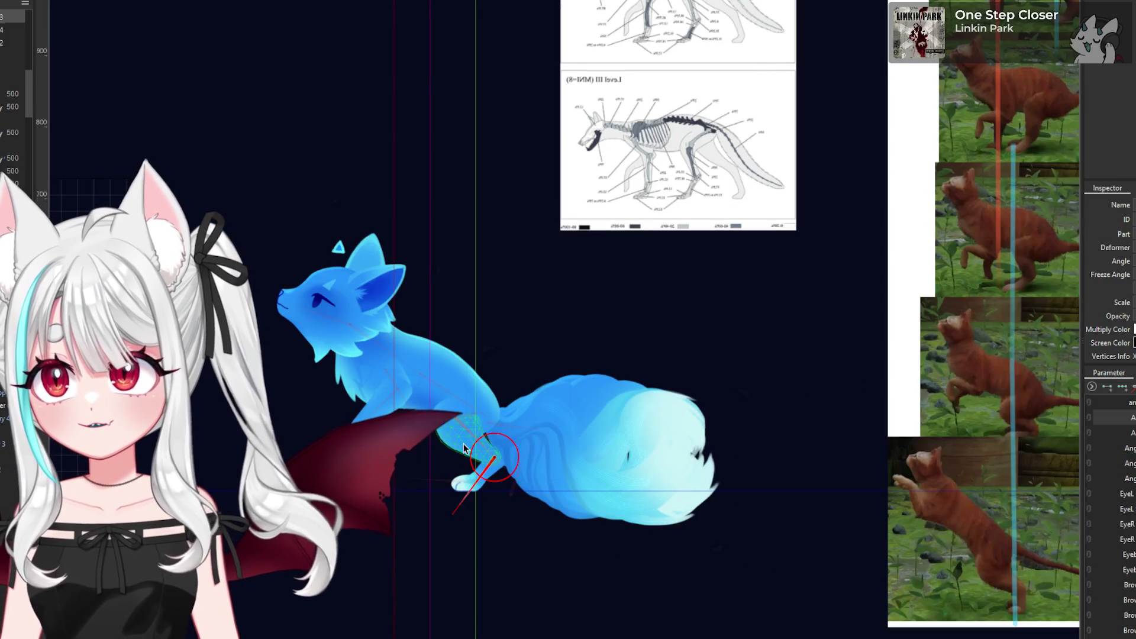
{"action": "scroll", "coordinate": [463, 452], "scroll_direction": "up", "scroll_amount": 1}
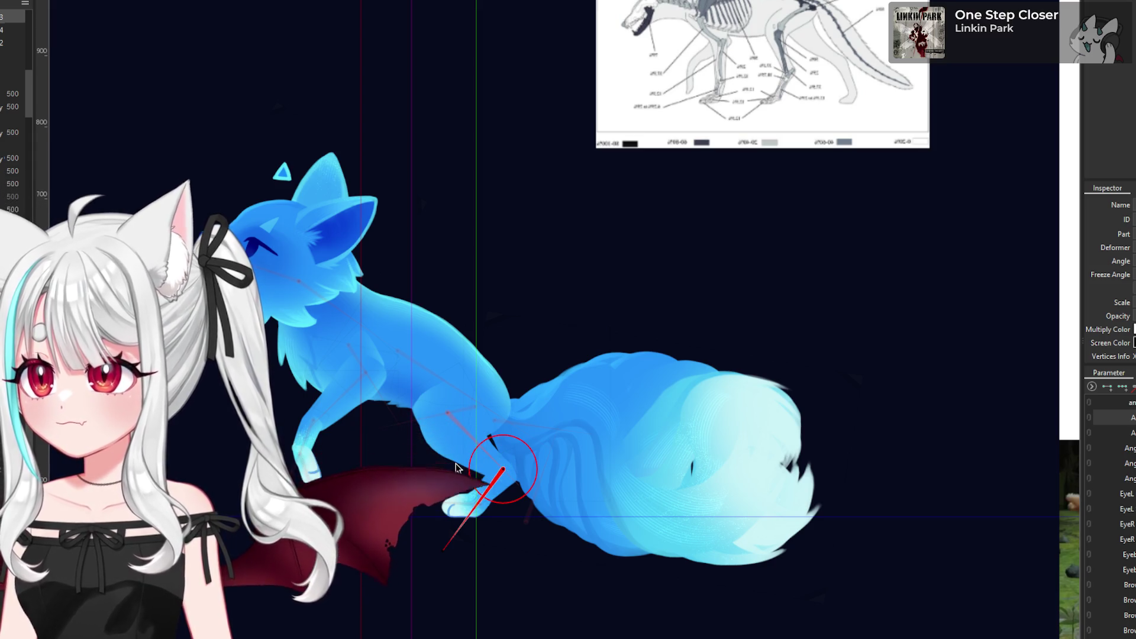
{"action": "scroll", "coordinate": [465, 466], "scroll_direction": "down", "scroll_amount": 1}
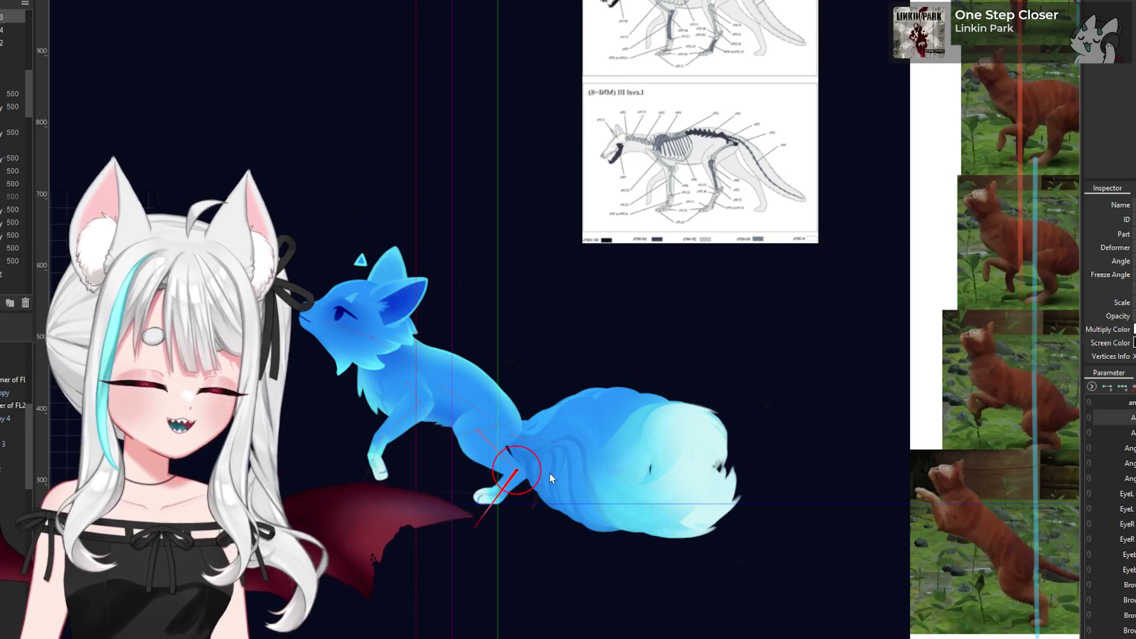
{"action": "scroll", "coordinate": [473, 469], "scroll_direction": "down", "scroll_amount": 1}
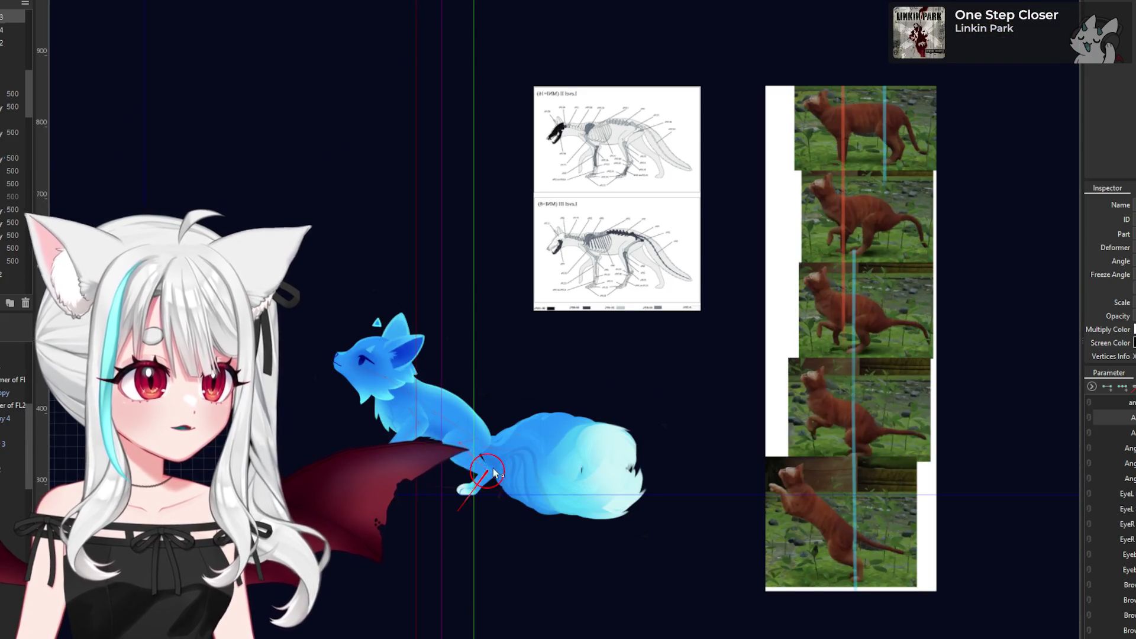
- Select the tail-base rotation deformer and shift it to the left
{"action": "left_click", "coordinate": [499, 451]}
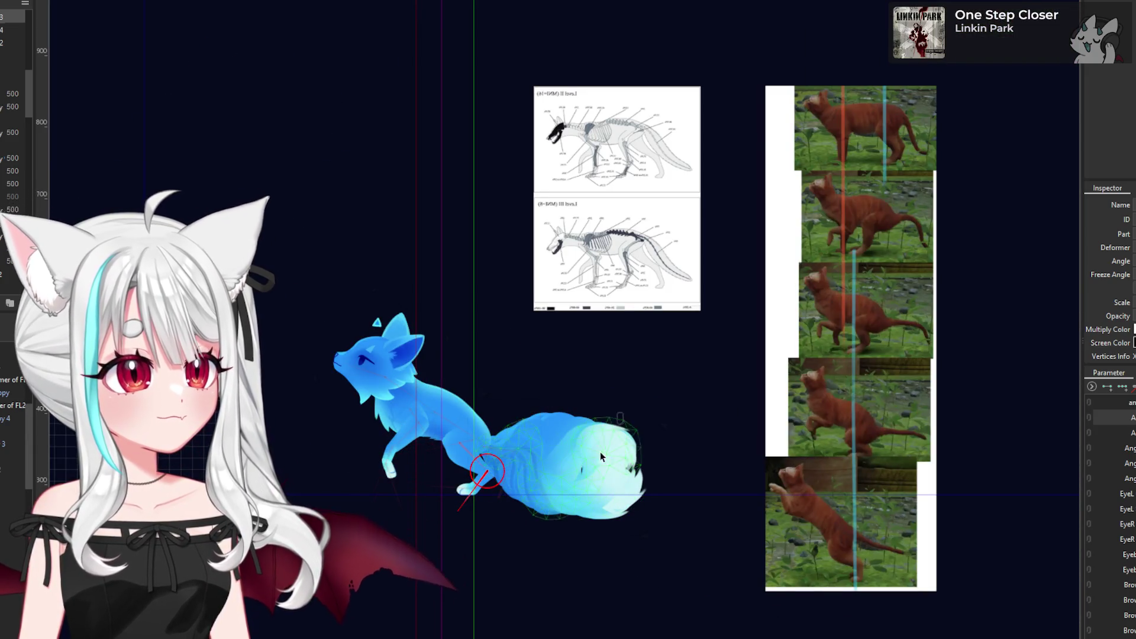
{"action": "left_click", "coordinate": [588, 473]}
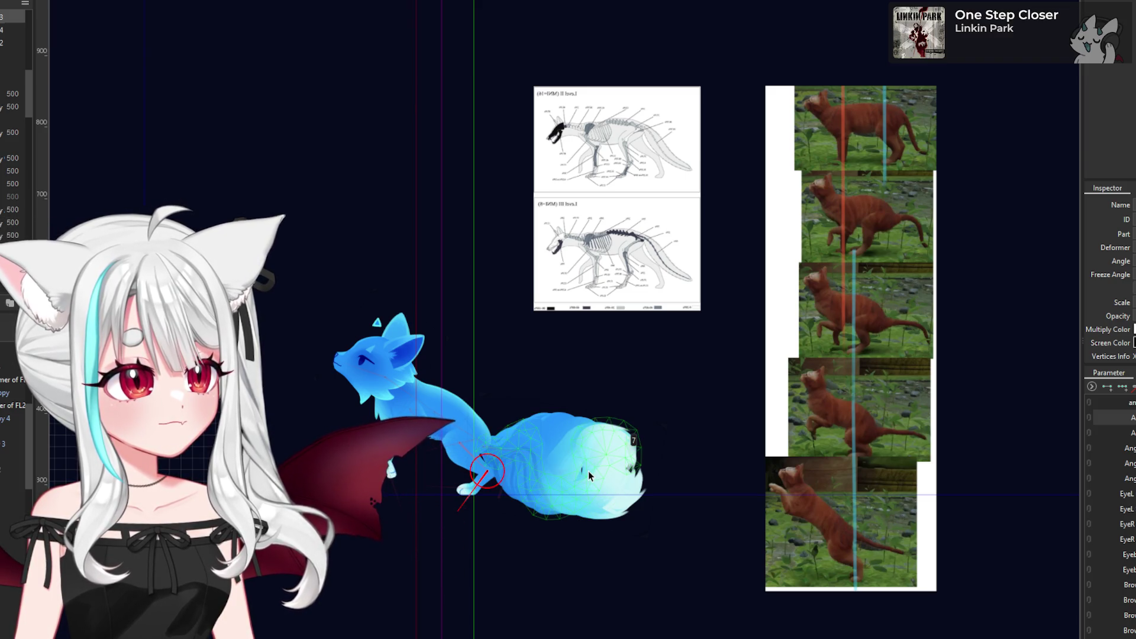
{"action": "key", "text": "Escape"}
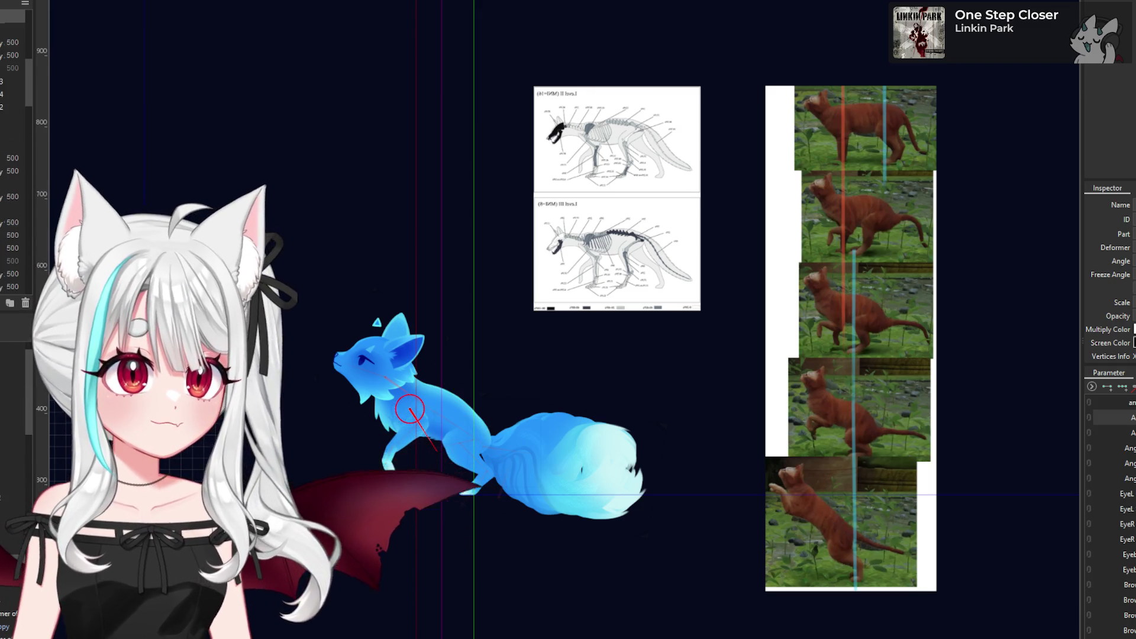
{"action": "left_click", "coordinate": [429, 463]}
{"action": "scroll", "coordinate": [477, 478], "scroll_direction": "up", "scroll_amount": 2}
{"action": "mouse_move", "coordinate": [509, 506]}
{"action": "left_mouse_down"}
{"action": "mouse_move", "coordinate": [470, 505]}
{"action": "mouse_move", "coordinate": [504, 487]}
{"action": "mouse_move", "coordinate": [472, 504]}
{"action": "left_mouse_up"}
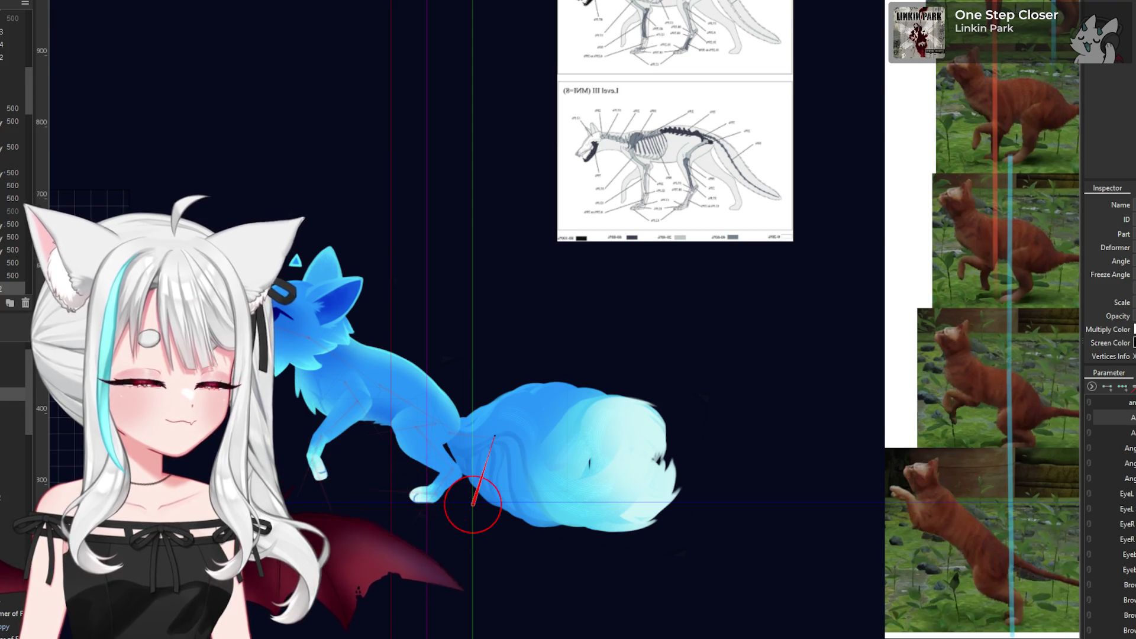
- Undo the last change, then move the tail-base deformer down about 18 px
{"action": "key", "text": "ctrl+z"}
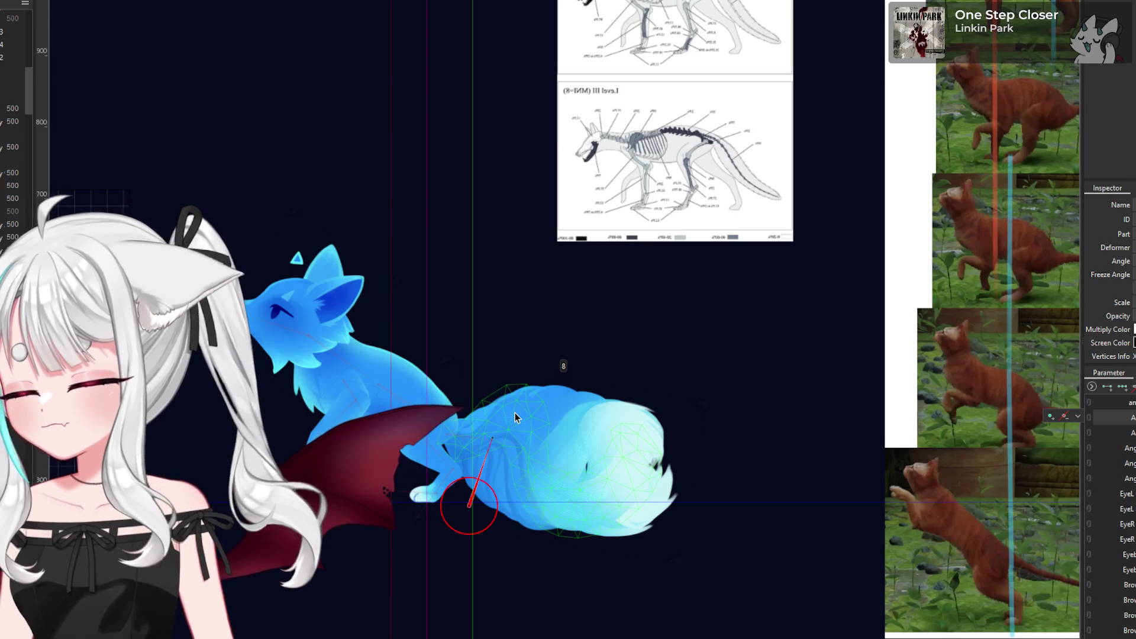
{"action": "left_click", "coordinate": [432, 359]}
{"action": "left_click", "coordinate": [351, 345]}
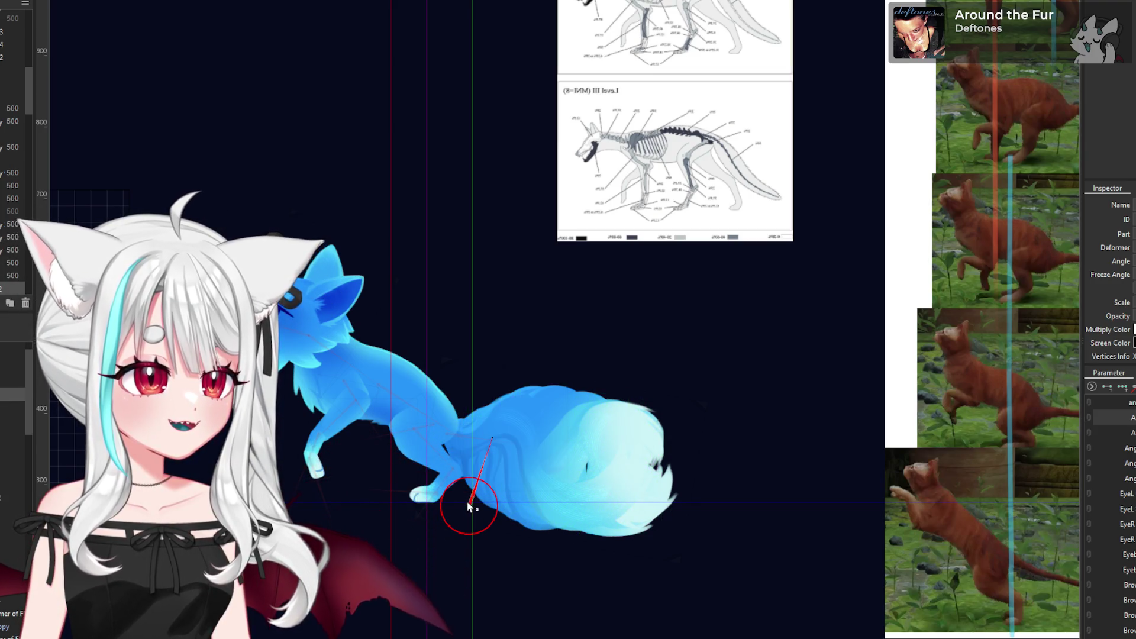
{"action": "left_click_drag", "start_coordinate": [468, 506], "coordinate": [470, 516]}
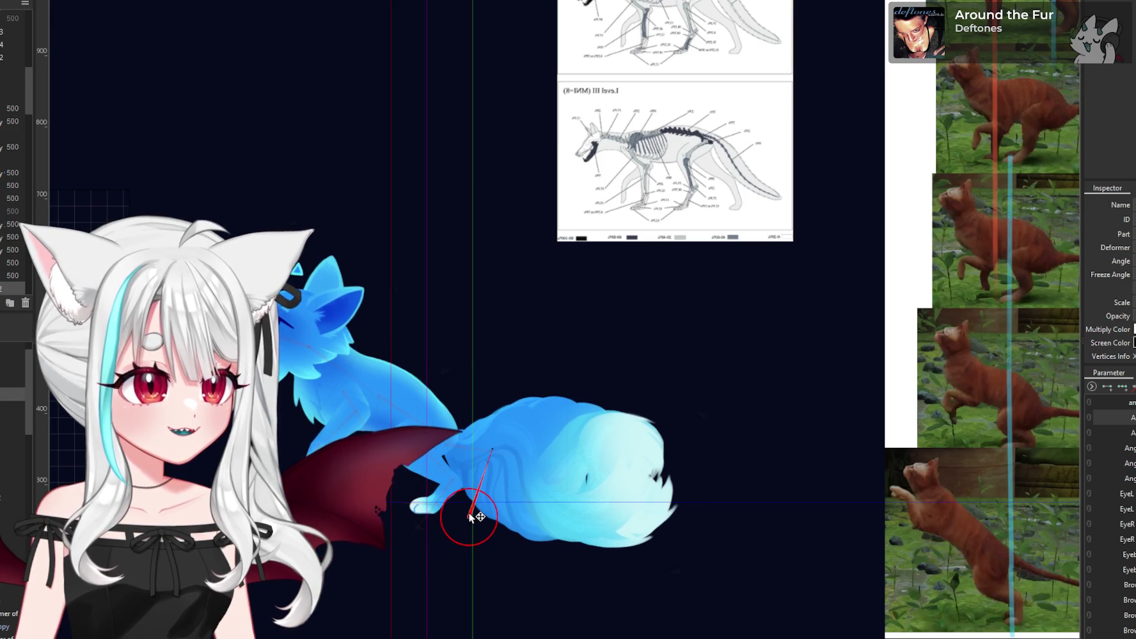
{"action": "scroll", "coordinate": [433, 451], "scroll_direction": "up", "scroll_amount": 3}
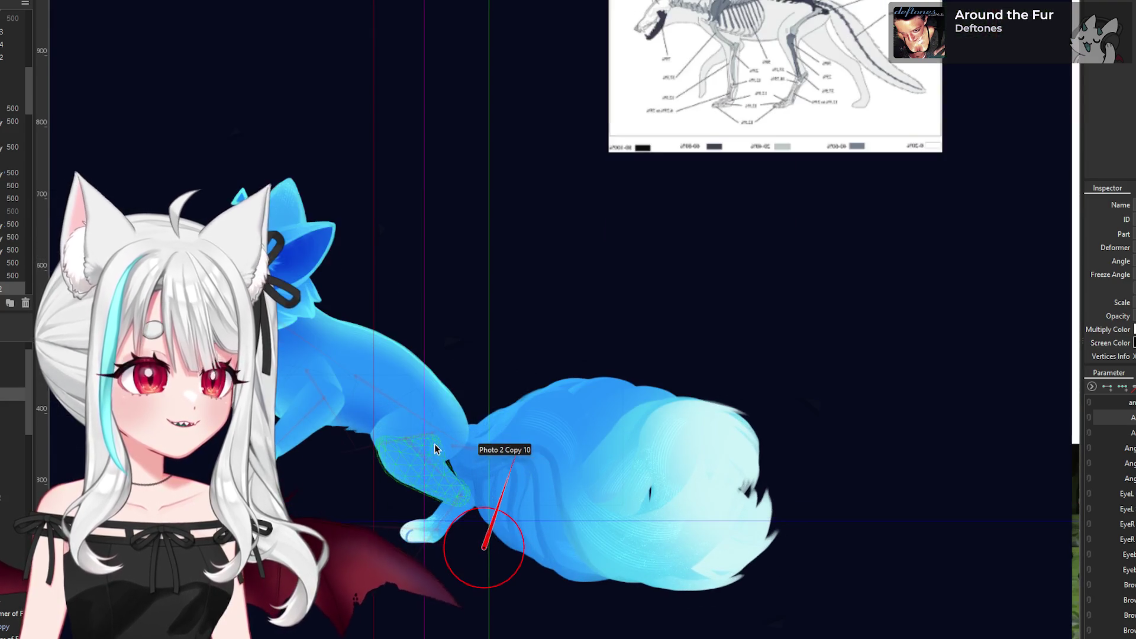
- Rotate the hind-leg joints to about -202.2°, 234.6° and 50° to bend the leg under
{"action": "left_click", "coordinate": [430, 436]}
{"action": "left_click_drag", "start_coordinate": [335, 453], "coordinate": [331, 416]}
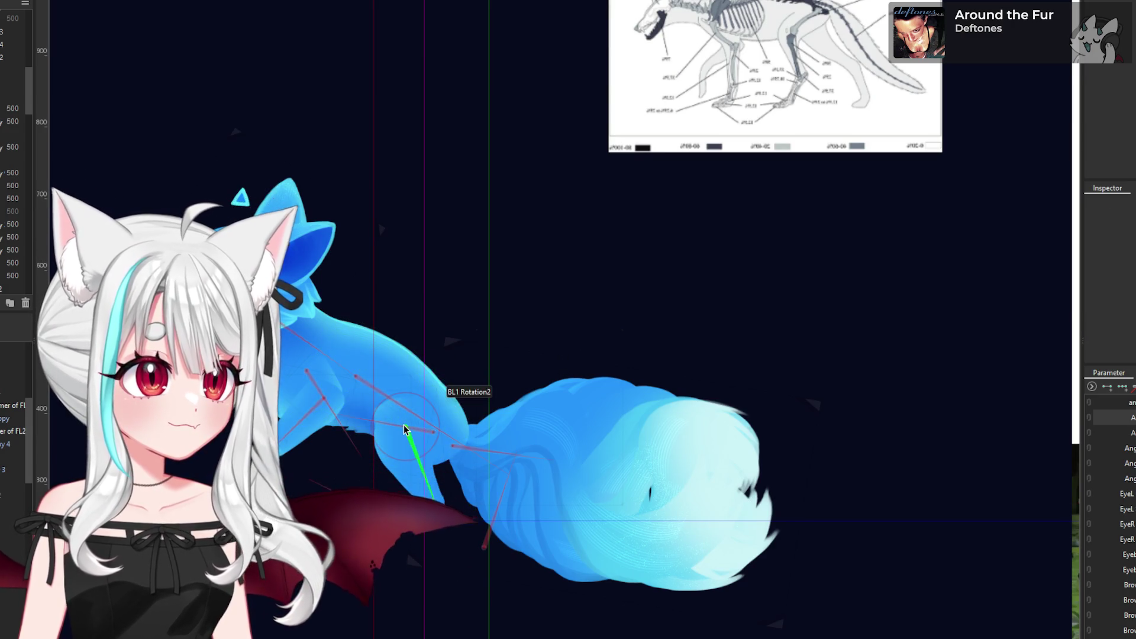
{"action": "left_click", "coordinate": [455, 392]}
{"action": "left_click_drag", "start_coordinate": [437, 514], "coordinate": [462, 500]}
{"action": "left_click", "coordinate": [432, 435]}
{"action": "mouse_move", "coordinate": [355, 449]}
{"action": "left_mouse_down"}
{"action": "mouse_move", "coordinate": [359, 438]}
{"action": "mouse_move", "coordinate": [317, 382]}
{"action": "left_mouse_up"}
{"action": "mouse_move", "coordinate": [407, 421]}
{"action": "left_mouse_down"}
{"action": "mouse_move", "coordinate": [448, 496]}
{"action": "mouse_move", "coordinate": [363, 563]}
{"action": "mouse_move", "coordinate": [381, 533]}
{"action": "mouse_move", "coordinate": [393, 540]}
{"action": "mouse_move", "coordinate": [393, 573]}
{"action": "mouse_move", "coordinate": [455, 514]}
{"action": "mouse_move", "coordinate": [434, 509]}
{"action": "mouse_move", "coordinate": [423, 438]}
{"action": "mouse_move", "coordinate": [433, 434]}
{"action": "left_mouse_up"}
{"action": "left_click", "coordinate": [448, 512]}
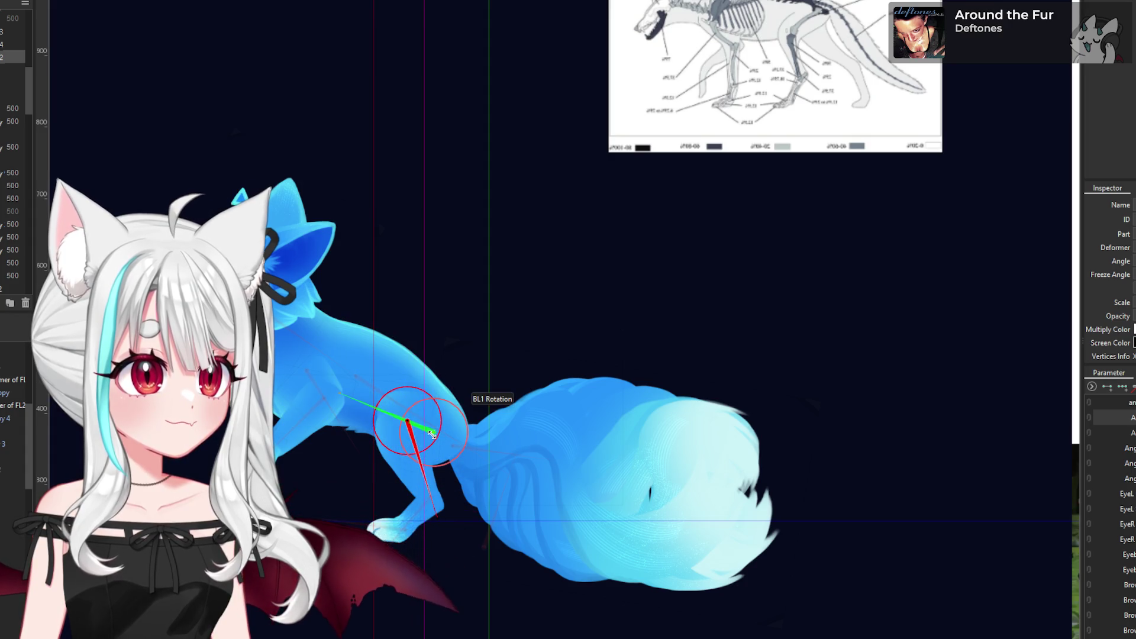
{"action": "left_click_drag", "start_coordinate": [367, 406], "coordinate": [347, 377]}
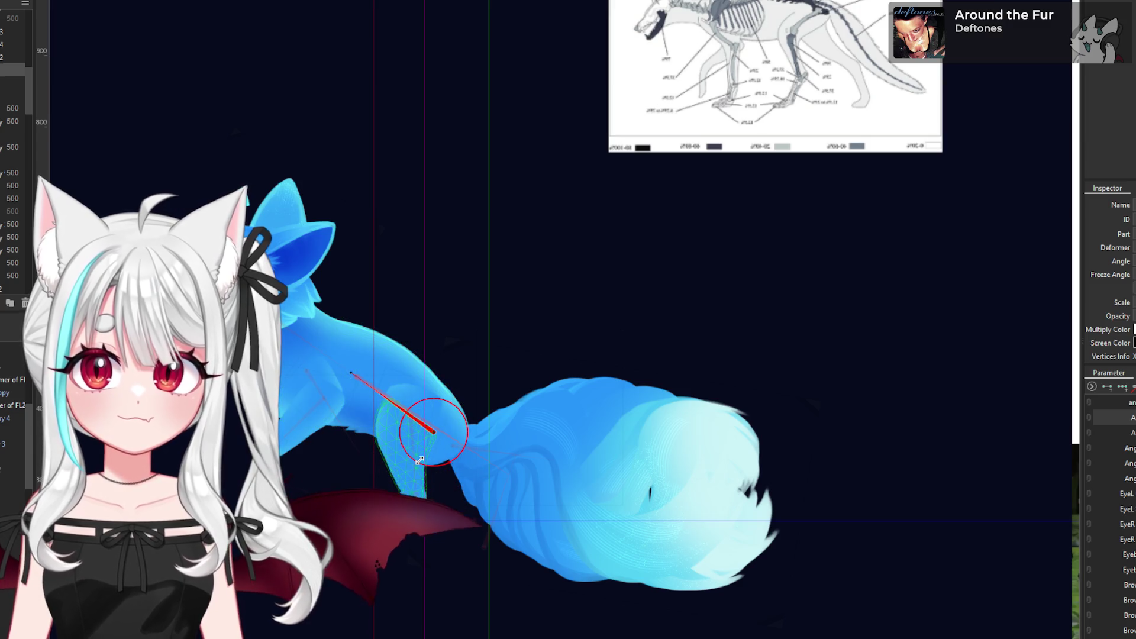
{"action": "left_click", "coordinate": [429, 480]}
{"action": "mouse_move", "coordinate": [372, 509]}
{"action": "left_mouse_down"}
{"action": "mouse_move", "coordinate": [382, 530]}
{"action": "mouse_move", "coordinate": [357, 565]}
{"action": "mouse_move", "coordinate": [384, 553]}
{"action": "mouse_move", "coordinate": [424, 560]}
{"action": "mouse_move", "coordinate": [403, 539]}
{"action": "mouse_move", "coordinate": [417, 531]}
{"action": "mouse_move", "coordinate": [379, 520]}
{"action": "mouse_move", "coordinate": [385, 482]}
{"action": "mouse_move", "coordinate": [409, 505]}
{"action": "mouse_move", "coordinate": [381, 514]}
{"action": "mouse_move", "coordinate": [441, 488]}
{"action": "mouse_move", "coordinate": [456, 437]}
{"action": "mouse_move", "coordinate": [330, 380]}
{"action": "mouse_move", "coordinate": [330, 337]}
{"action": "mouse_move", "coordinate": [305, 485]}
{"action": "mouse_move", "coordinate": [289, 415]}
{"action": "mouse_move", "coordinate": [303, 419]}
{"action": "mouse_move", "coordinate": [330, 337]}
{"action": "mouse_move", "coordinate": [304, 398]}
{"action": "left_mouse_up"}
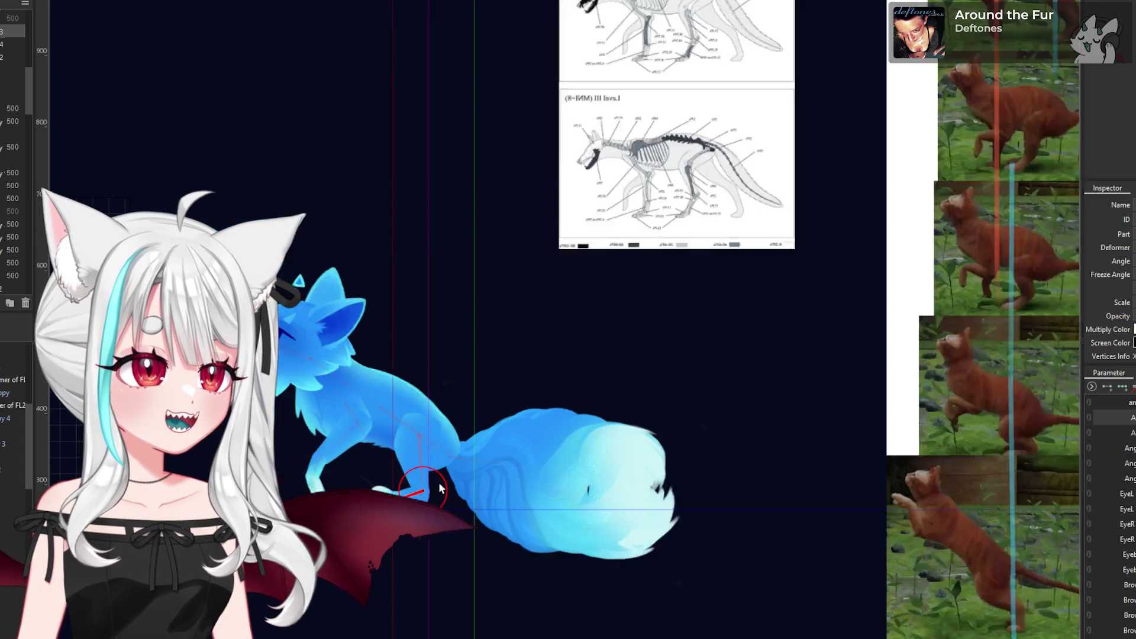
{"action": "scroll", "coordinate": [441, 488], "scroll_direction": "down", "scroll_amount": 2}
{"action": "scroll", "coordinate": [432, 482], "scroll_direction": "up", "scroll_amount": 3}
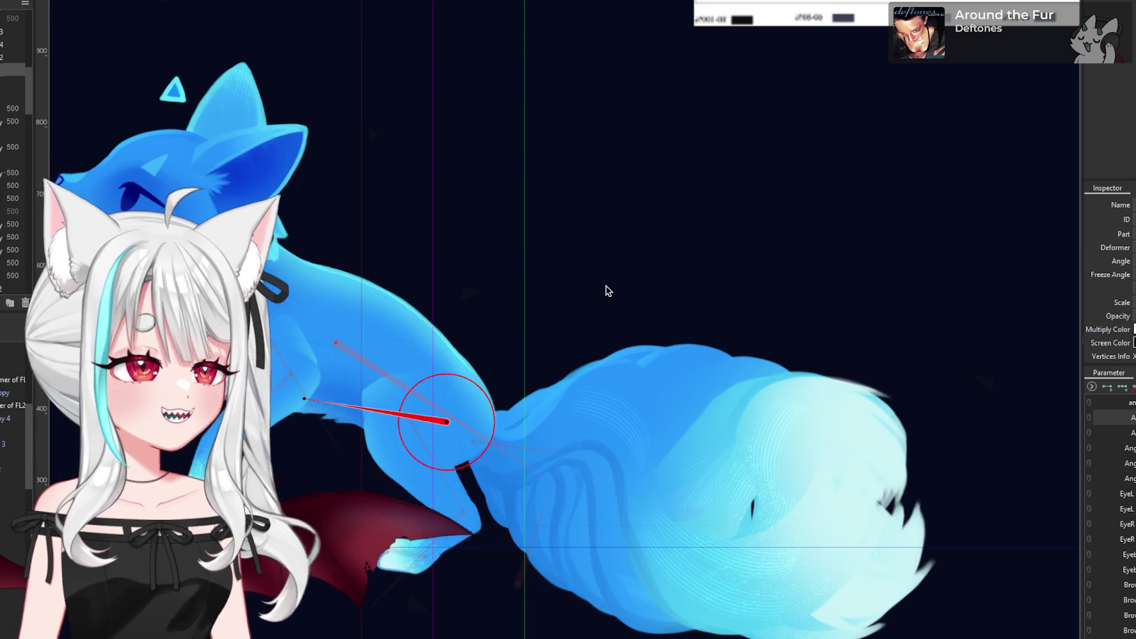
- Bend the lower leg to about 64° and tilt the tail base slightly
{"action": "left_click", "coordinate": [463, 508]}
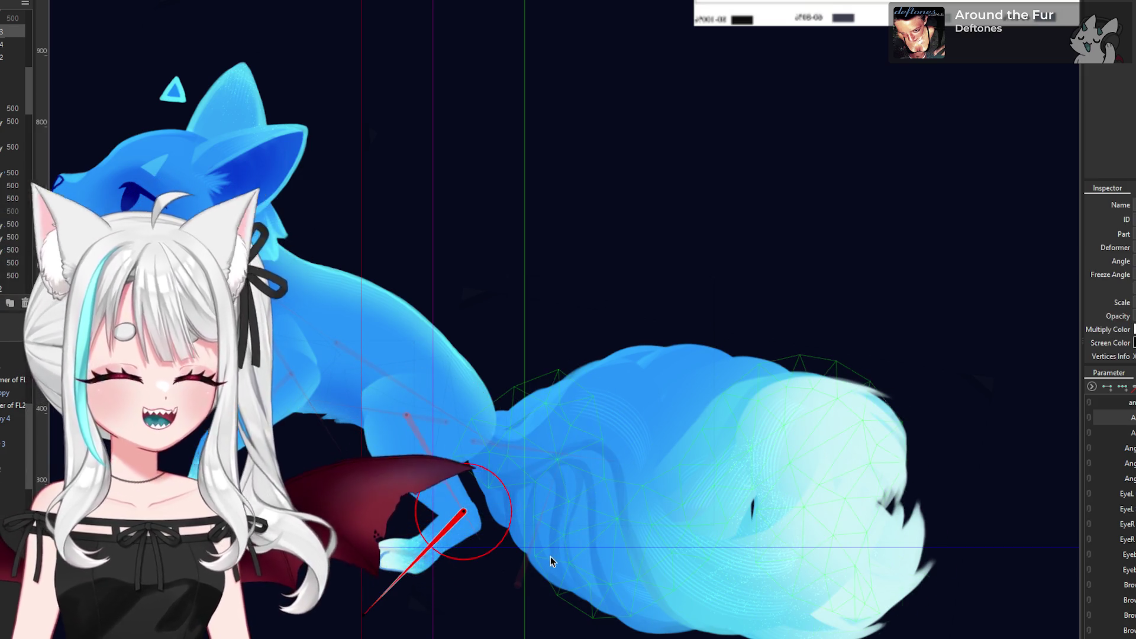
{"action": "left_click_drag", "start_coordinate": [520, 588], "coordinate": [544, 537]}
{"action": "mouse_move", "coordinate": [520, 580]}
{"action": "left_mouse_down"}
{"action": "mouse_move", "coordinate": [514, 556]}
{"action": "mouse_move", "coordinate": [453, 481]}
{"action": "mouse_move", "coordinate": [463, 484]}
{"action": "left_mouse_up"}
{"action": "mouse_move", "coordinate": [393, 555]}
{"action": "left_mouse_down"}
{"action": "mouse_move", "coordinate": [424, 535]}
{"action": "mouse_move", "coordinate": [398, 596]}
{"action": "mouse_move", "coordinate": [385, 530]}
{"action": "mouse_move", "coordinate": [378, 542]}
{"action": "left_mouse_up"}
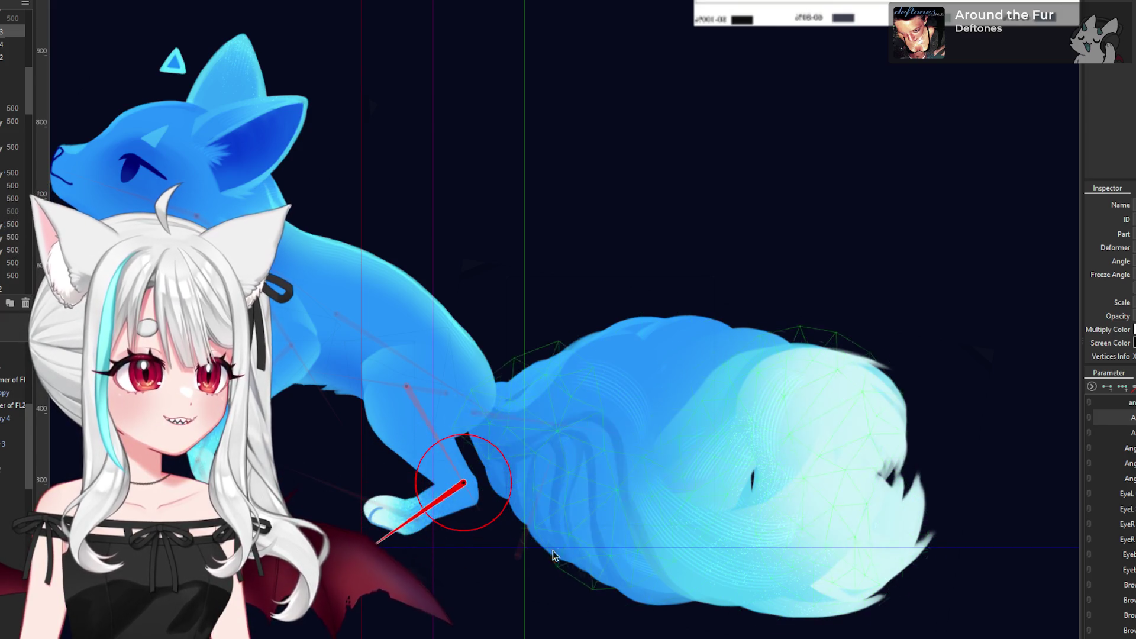
{"action": "left_click", "coordinate": [520, 550]}
{"action": "left_click_drag", "start_coordinate": [563, 418], "coordinate": [553, 414]}
{"action": "left_click_drag", "start_coordinate": [519, 556], "coordinate": [553, 560]}
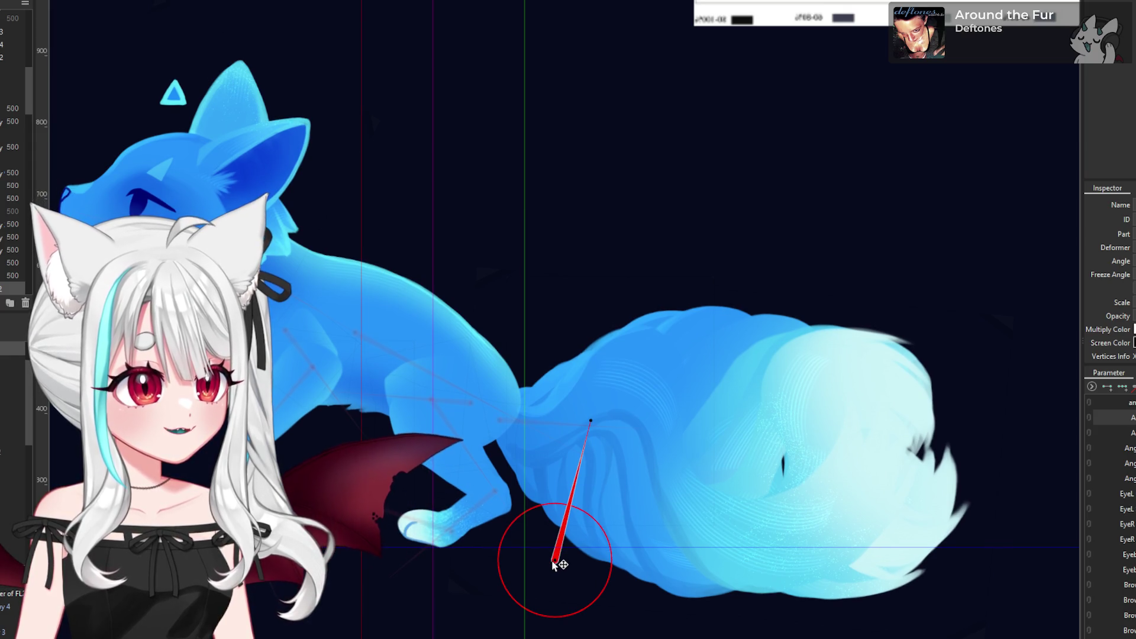
- Angle the paw joint to about 56 degrees, then clear the selection
{"action": "left_click", "coordinate": [452, 529]}
{"action": "mouse_move", "coordinate": [401, 516]}
{"action": "left_mouse_down"}
{"action": "mouse_move", "coordinate": [391, 513]}
{"action": "mouse_move", "coordinate": [390, 548]}
{"action": "mouse_move", "coordinate": [450, 523]}
{"action": "left_mouse_up"}
{"action": "left_click", "coordinate": [429, 529]}
{"action": "left_click", "coordinate": [450, 531]}
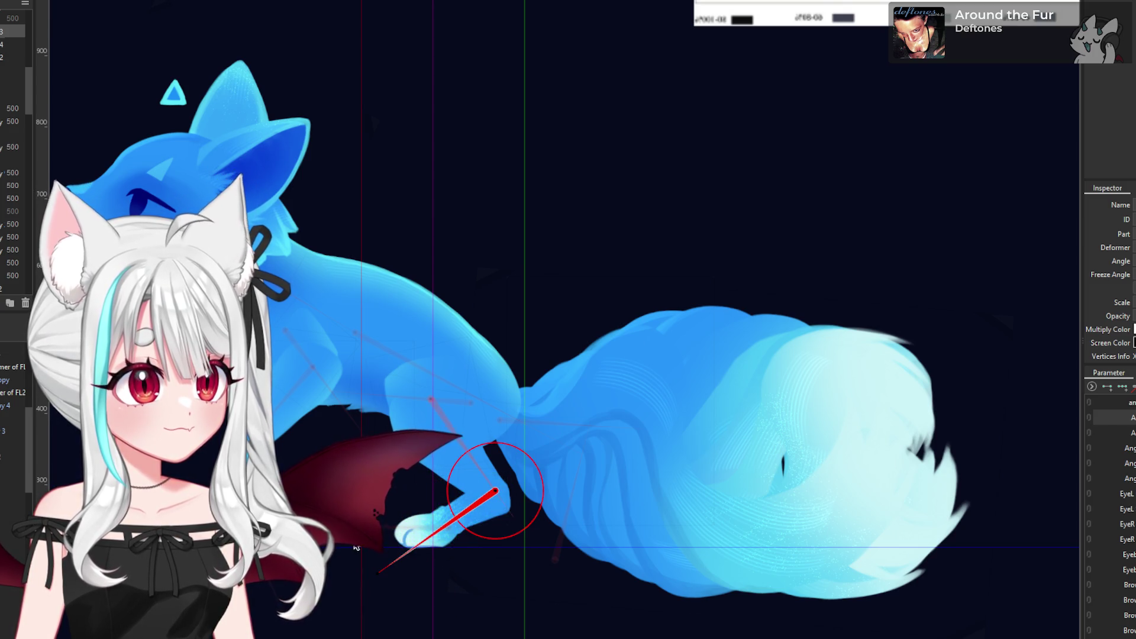
{"action": "scroll", "coordinate": [543, 412], "scroll_direction": "down", "scroll_amount": 4}
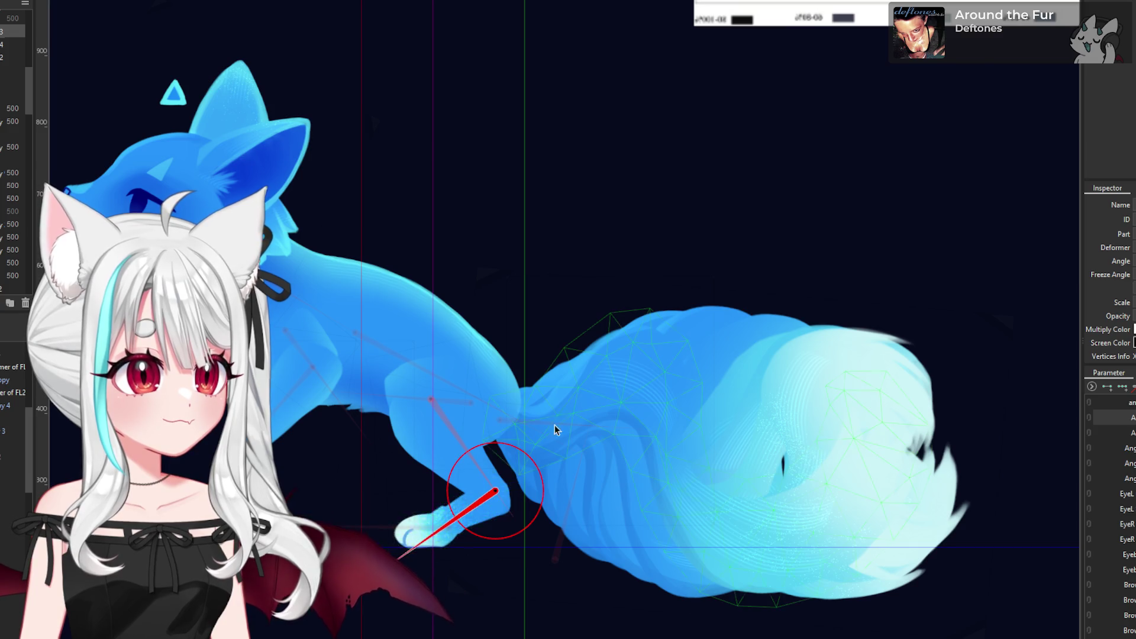
{"action": "left_click", "coordinate": [544, 417]}
{"action": "left_click", "coordinate": [936, 554]}
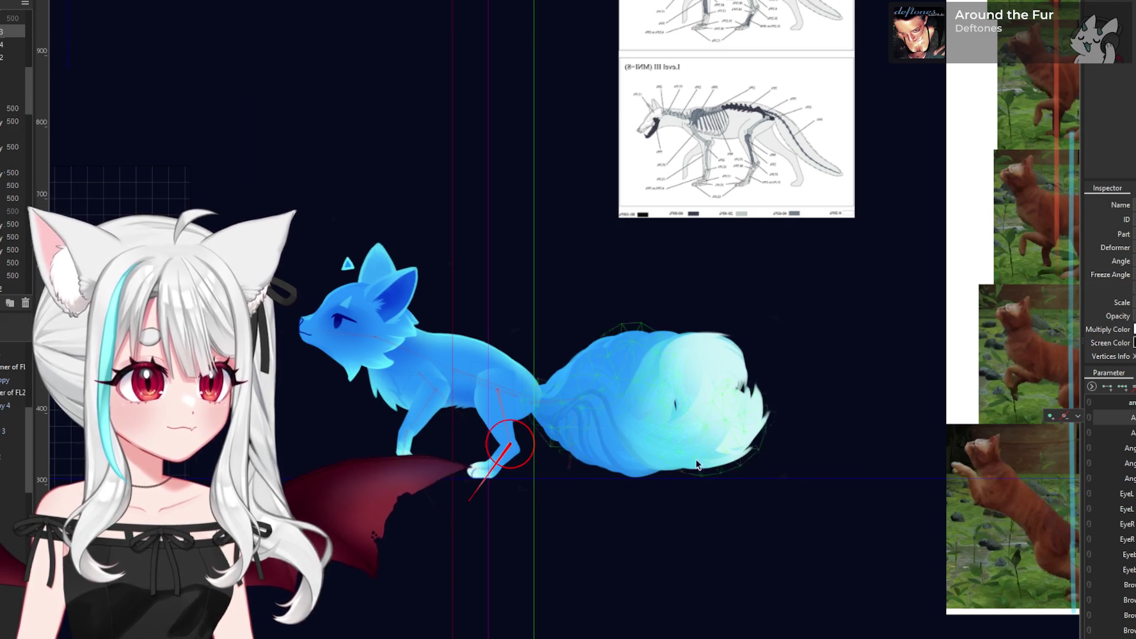
- Swing the hip and knee, rotate the upper hind leg to about 264.6° and the foot to 91.3°
{"action": "scroll", "coordinate": [709, 464], "scroll_direction": "down", "scroll_amount": 3}
{"action": "scroll", "coordinate": [615, 441], "scroll_direction": "up", "scroll_amount": 5}
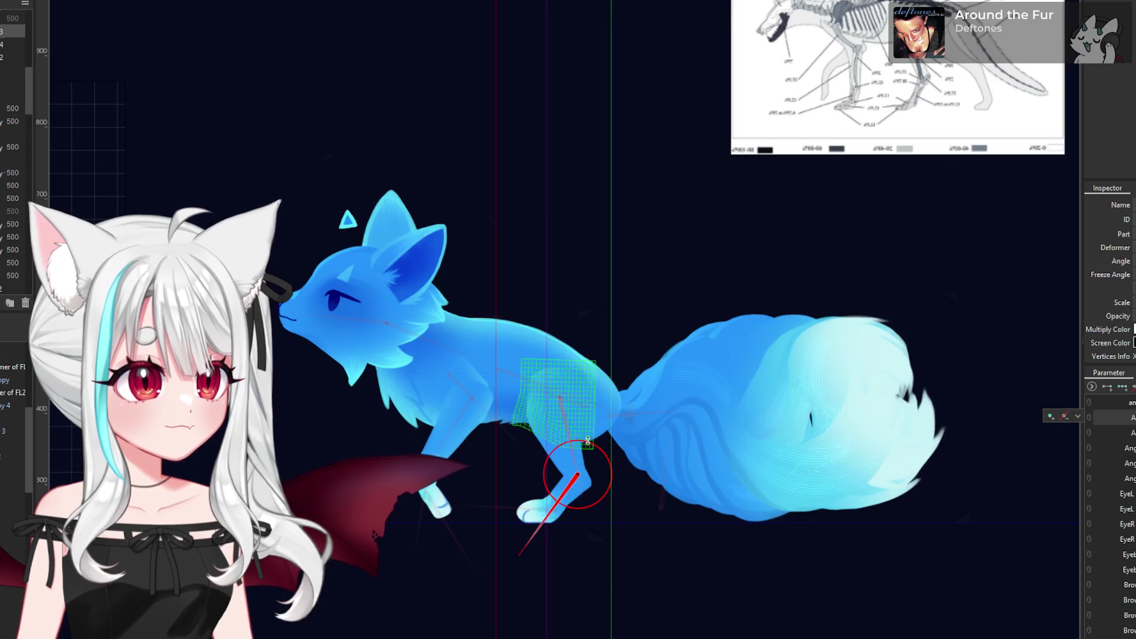
{"action": "left_click", "coordinate": [584, 404]}
{"action": "mouse_move", "coordinate": [542, 374]}
{"action": "left_mouse_down"}
{"action": "mouse_move", "coordinate": [488, 383]}
{"action": "mouse_move", "coordinate": [486, 454]}
{"action": "left_mouse_up"}
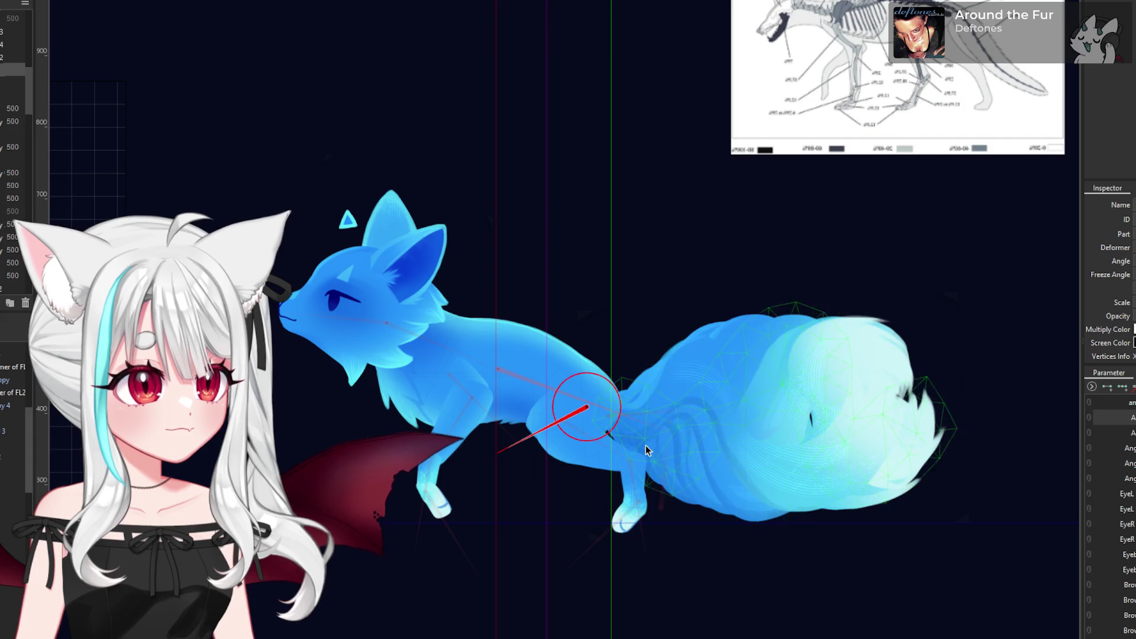
{"action": "left_click", "coordinate": [629, 467]}
{"action": "left_click_drag", "start_coordinate": [651, 524], "coordinate": [568, 539]}
{"action": "left_click", "coordinate": [566, 427]}
{"action": "mouse_move", "coordinate": [606, 450]}
{"action": "left_mouse_down"}
{"action": "mouse_move", "coordinate": [592, 468]}
{"action": "mouse_move", "coordinate": [599, 486]}
{"action": "left_mouse_up"}
{"action": "left_click", "coordinate": [542, 503]}
{"action": "left_click_drag", "start_coordinate": [478, 469], "coordinate": [465, 506]}
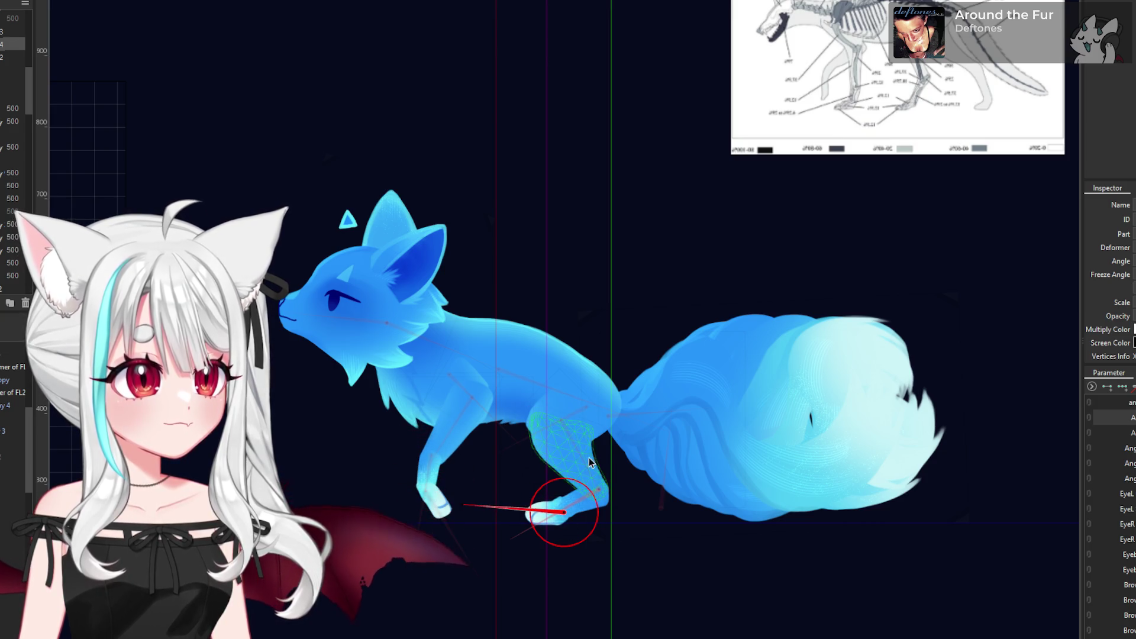
{"action": "left_click", "coordinate": [565, 423]}
{"action": "mouse_move", "coordinate": [594, 470]}
{"action": "left_mouse_down"}
{"action": "mouse_move", "coordinate": [585, 450]}
{"action": "mouse_move", "coordinate": [583, 516]}
{"action": "left_mouse_up"}
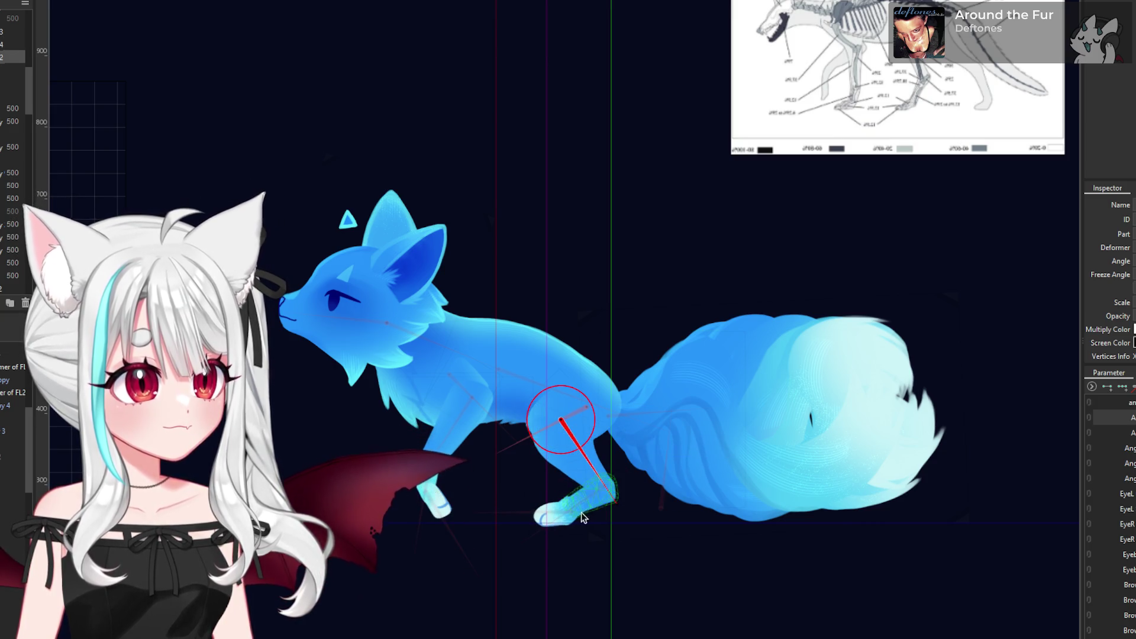
{"action": "left_click", "coordinate": [550, 515]}
{"action": "left_click_drag", "start_coordinate": [524, 539], "coordinate": [517, 536]}
- Zoom in and fine-tune the foot, upper leg and knee angles until the paw lies flat
{"action": "scroll", "coordinate": [550, 524], "scroll_direction": "up", "scroll_amount": 5}
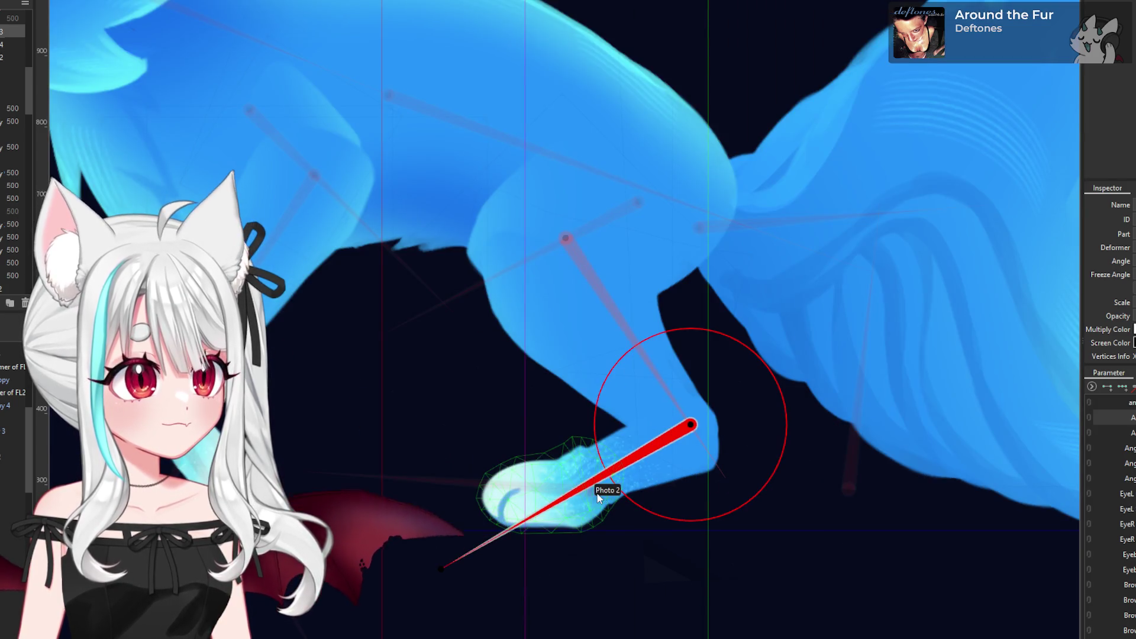
{"action": "scroll", "coordinate": [598, 473], "scroll_direction": "up", "scroll_amount": 2}
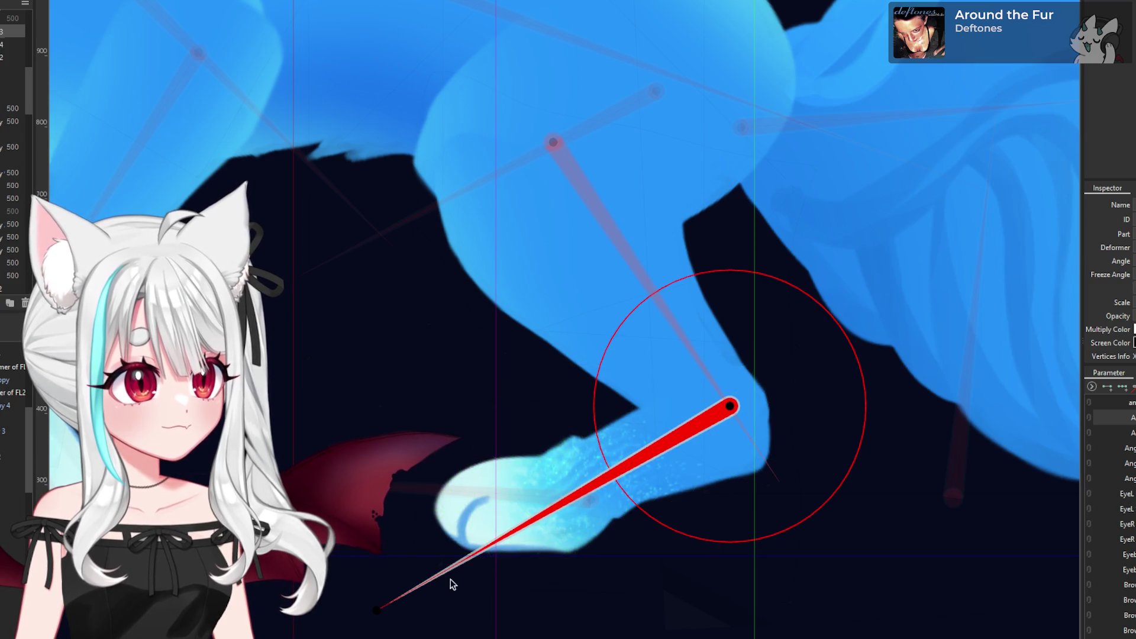
{"action": "left_click_drag", "start_coordinate": [380, 608], "coordinate": [382, 618]}
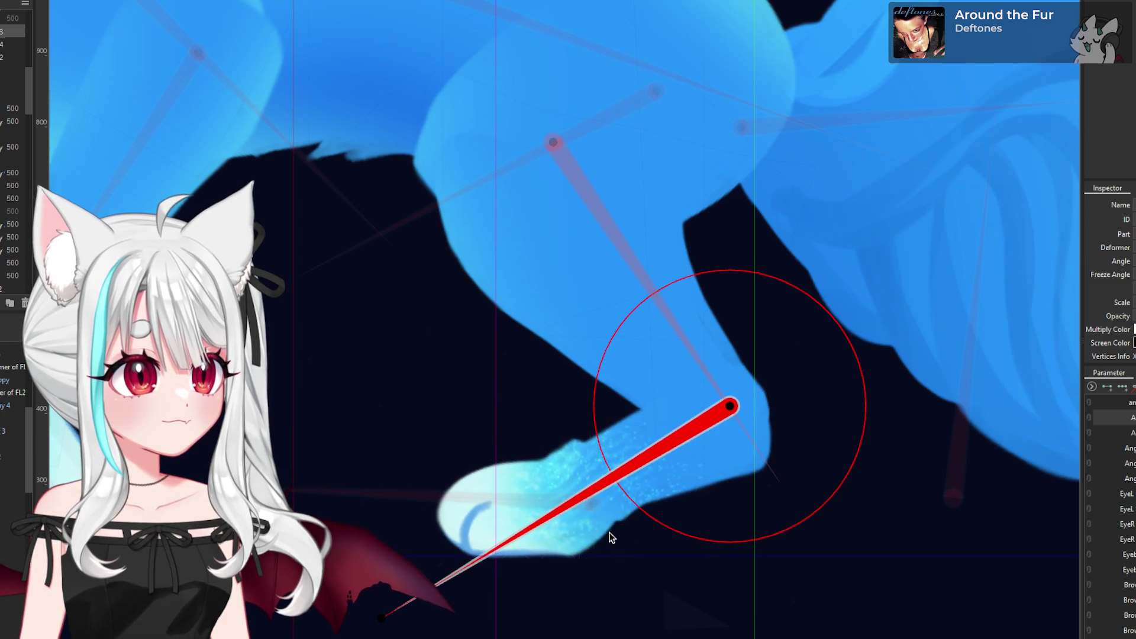
{"action": "left_click", "coordinate": [550, 146]}
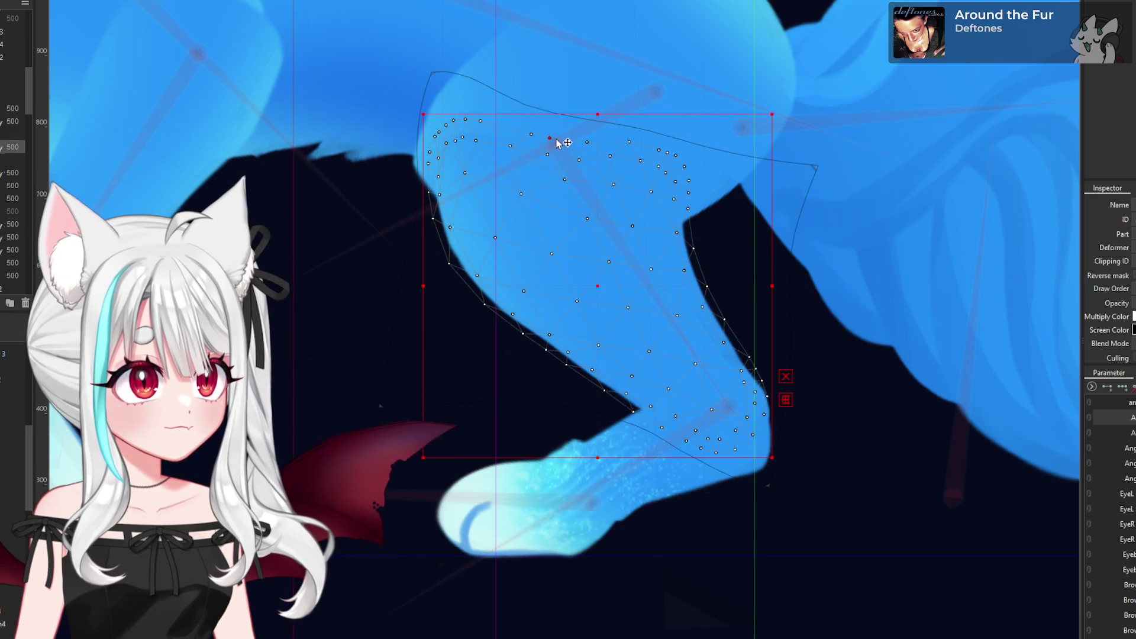
{"action": "left_click", "coordinate": [555, 143]}
{"action": "mouse_move", "coordinate": [774, 483]}
{"action": "left_mouse_down"}
{"action": "mouse_move", "coordinate": [753, 479]}
{"action": "mouse_move", "coordinate": [761, 491]}
{"action": "left_mouse_up"}
{"action": "left_click", "coordinate": [716, 417]}
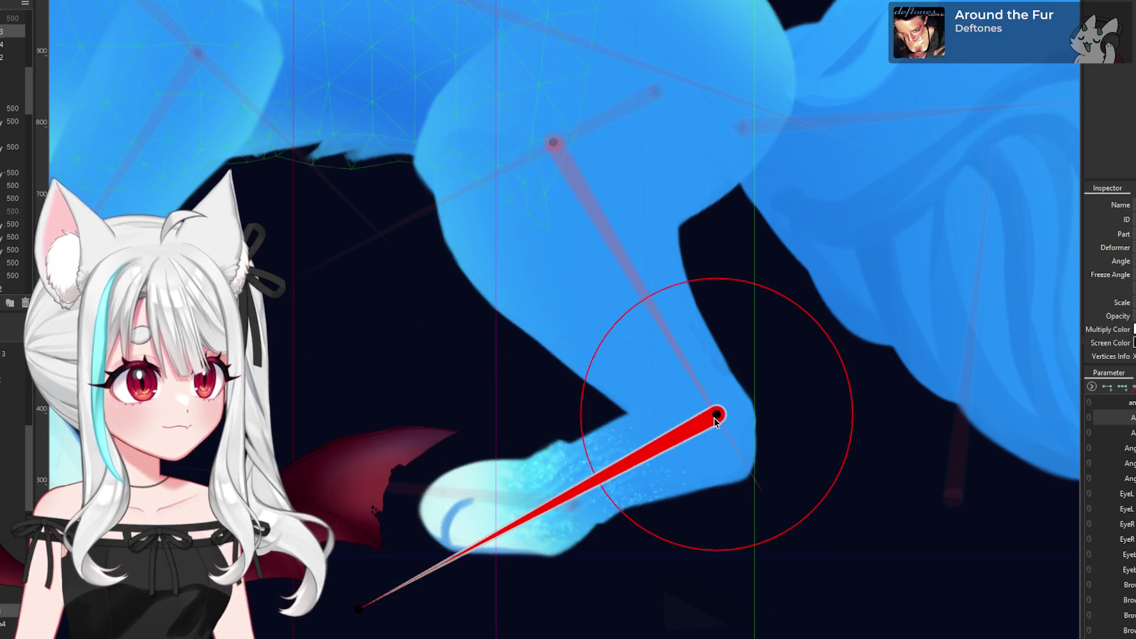
{"action": "left_click_drag", "start_coordinate": [364, 609], "coordinate": [373, 594]}
{"action": "left_click", "coordinate": [565, 510]}
{"action": "mouse_move", "coordinate": [181, 464]}
{"action": "left_mouse_down"}
{"action": "mouse_move", "coordinate": [183, 448]}
{"action": "mouse_move", "coordinate": [180, 485]}
{"action": "left_mouse_up"}
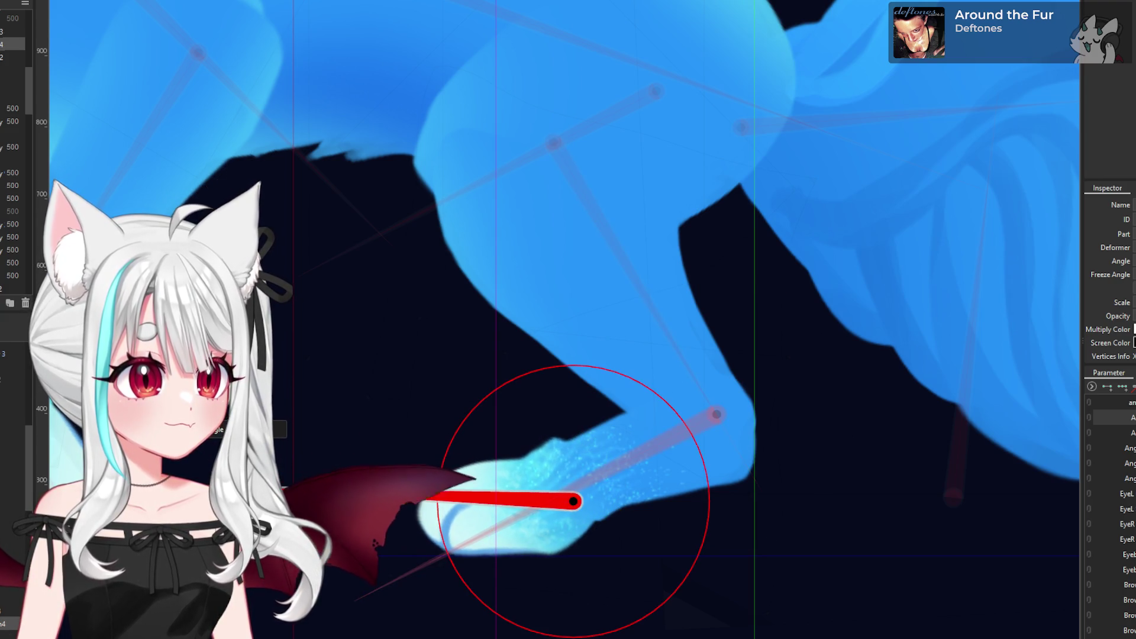
{"action": "scroll", "coordinate": [644, 461], "scroll_direction": "down", "scroll_amount": 8}
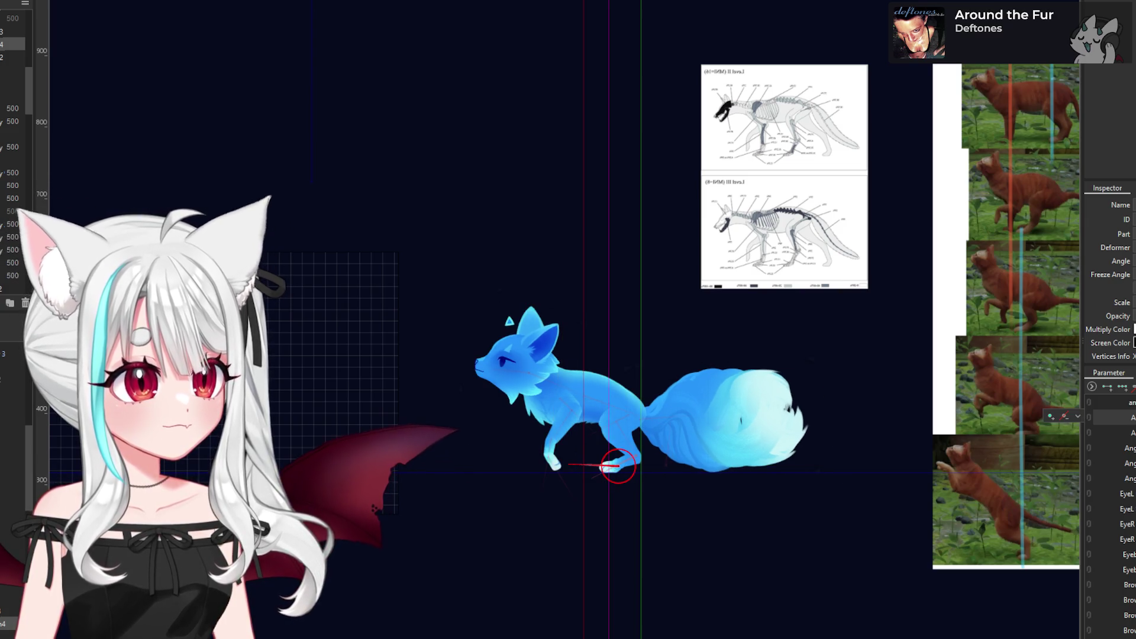
{"action": "left_click", "coordinate": [1069, 416]}
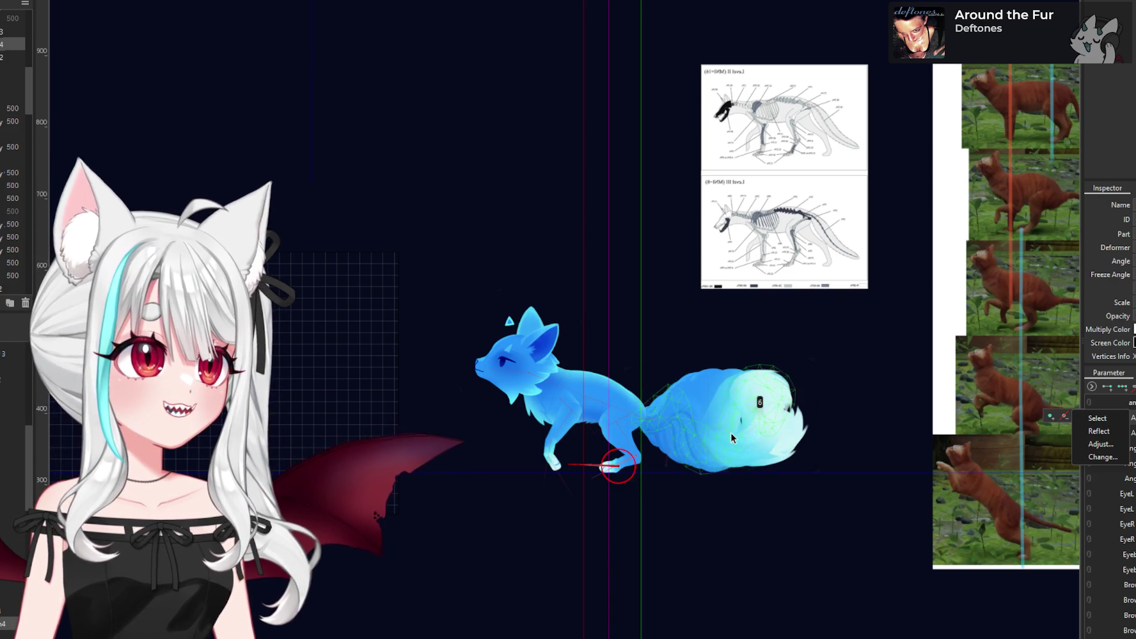
{"action": "scroll", "coordinate": [637, 417], "scroll_direction": "down", "scroll_amount": 2}
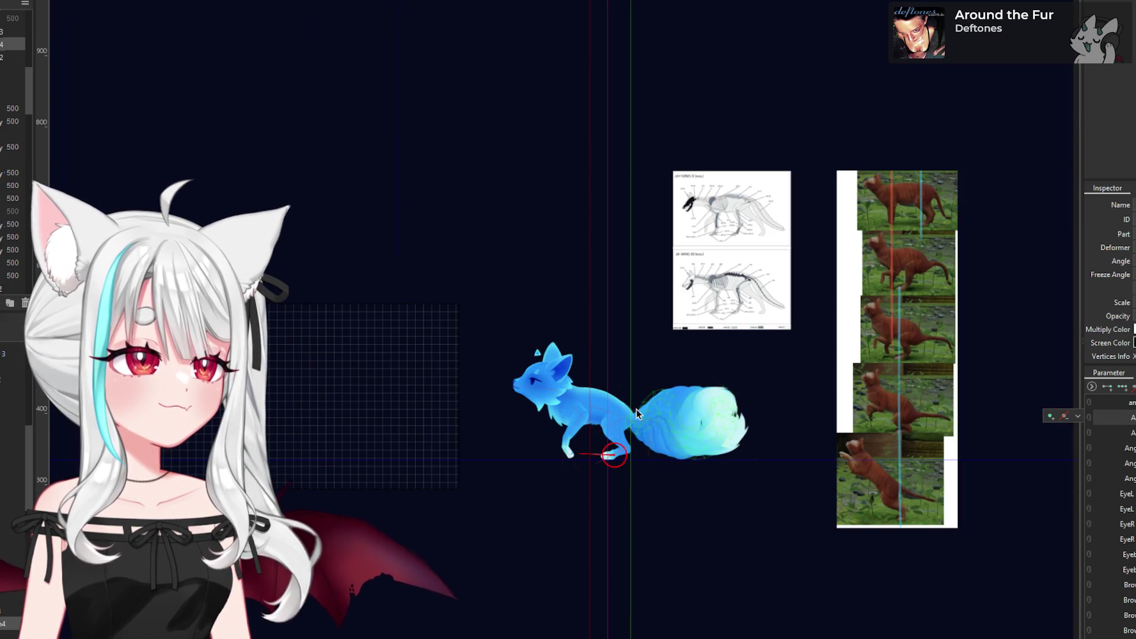
{"action": "scroll", "coordinate": [627, 412], "scroll_direction": "up", "scroll_amount": 2}
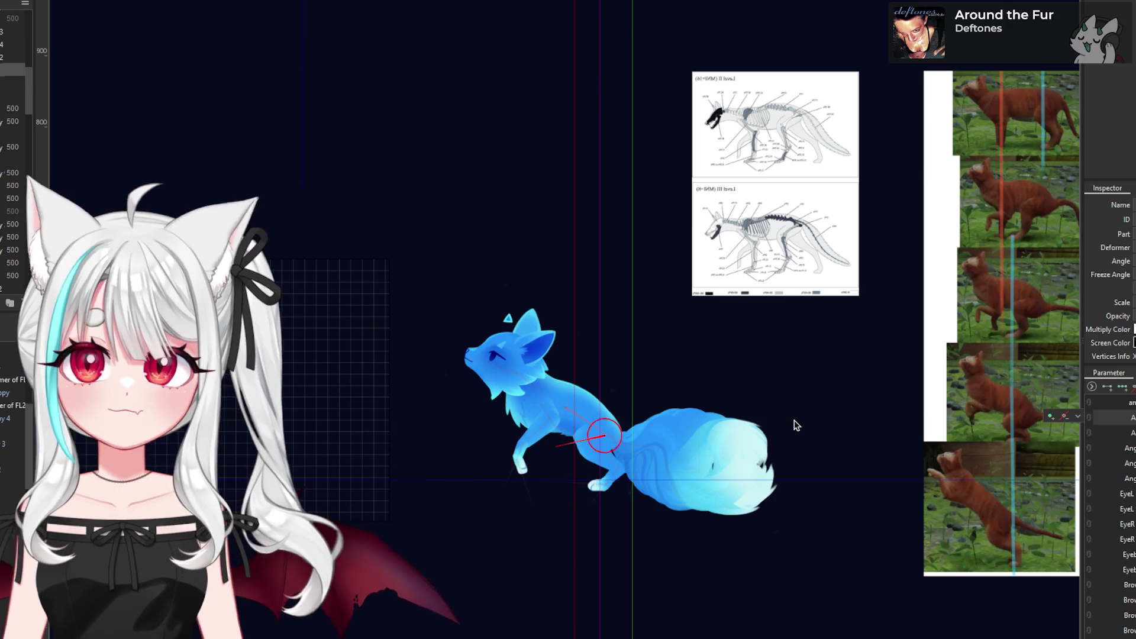
{"action": "scroll", "coordinate": [607, 409], "scroll_direction": "up", "scroll_amount": 2}
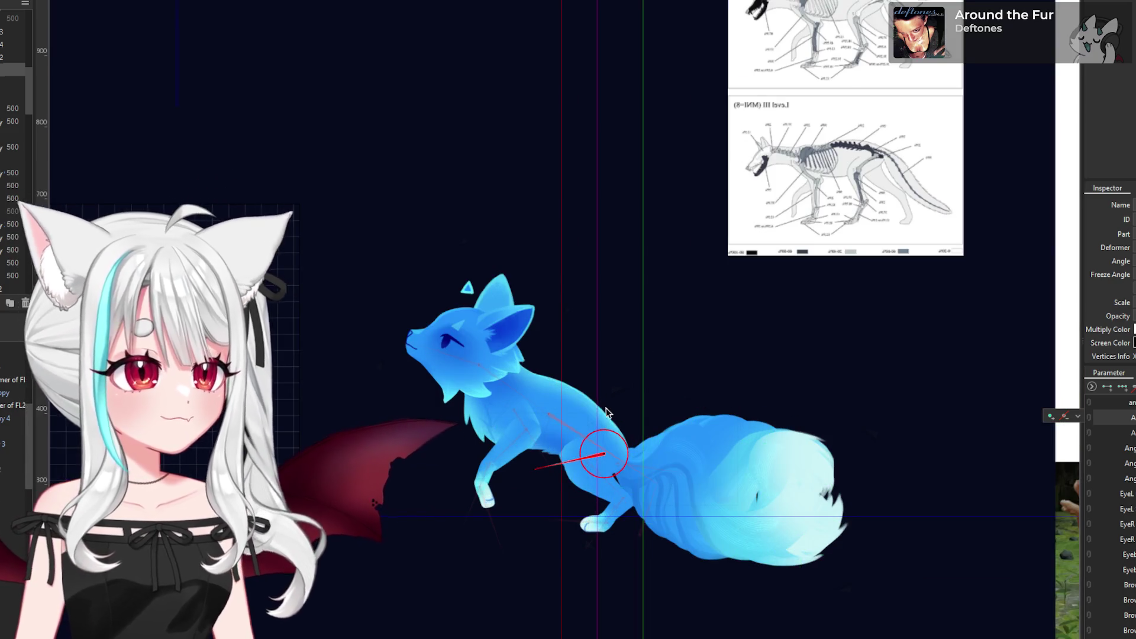
{"action": "scroll", "coordinate": [655, 395], "scroll_direction": "down", "scroll_amount": 2}
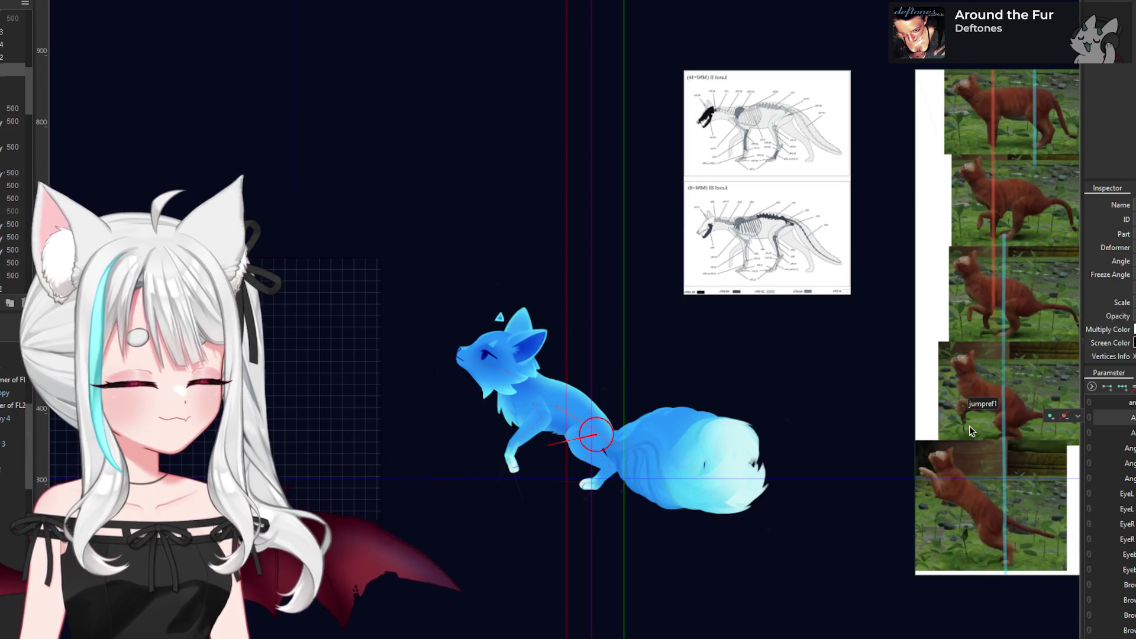
{"action": "key", "text": "ctrl+z"}
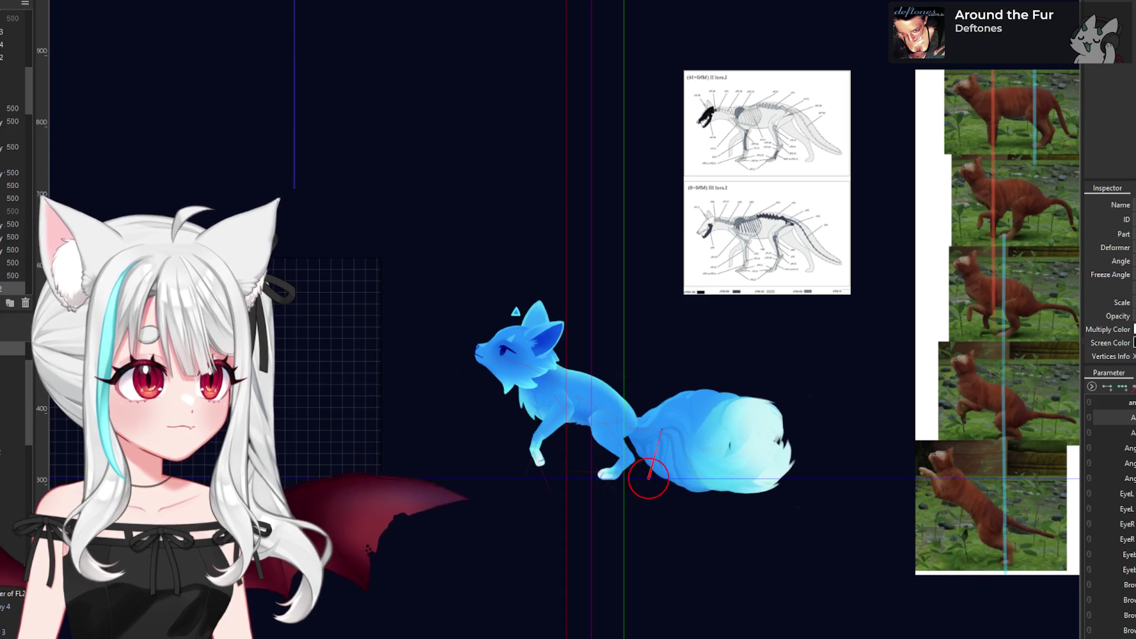
{"action": "left_click", "coordinate": [670, 473]}
{"action": "left_click", "coordinate": [670, 471]}
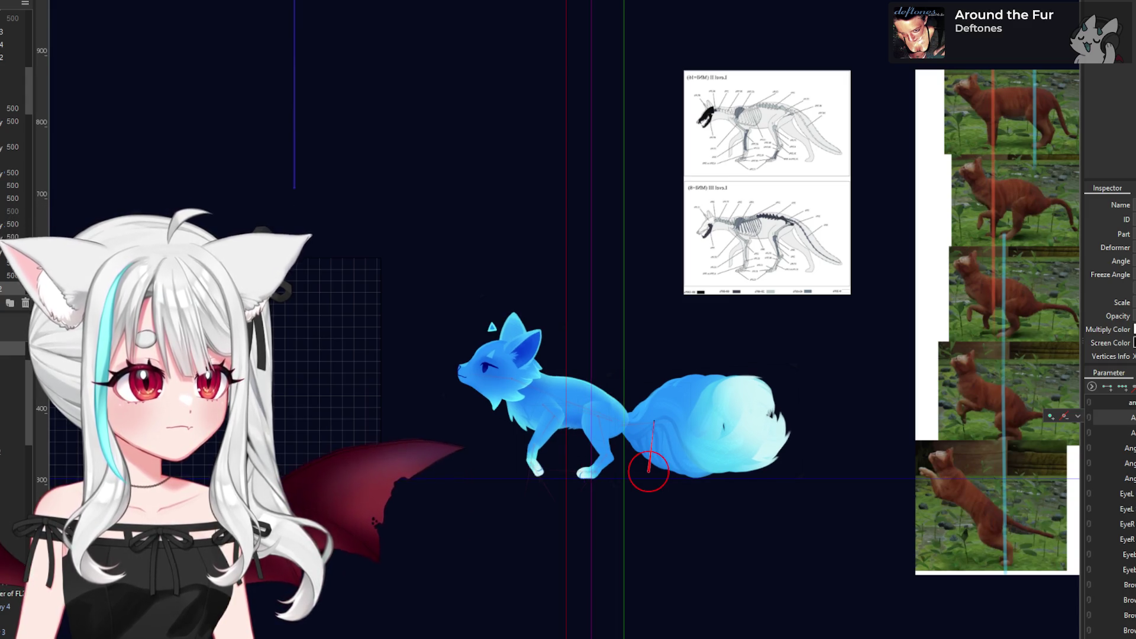
{"action": "left_click", "coordinate": [1077, 417]}
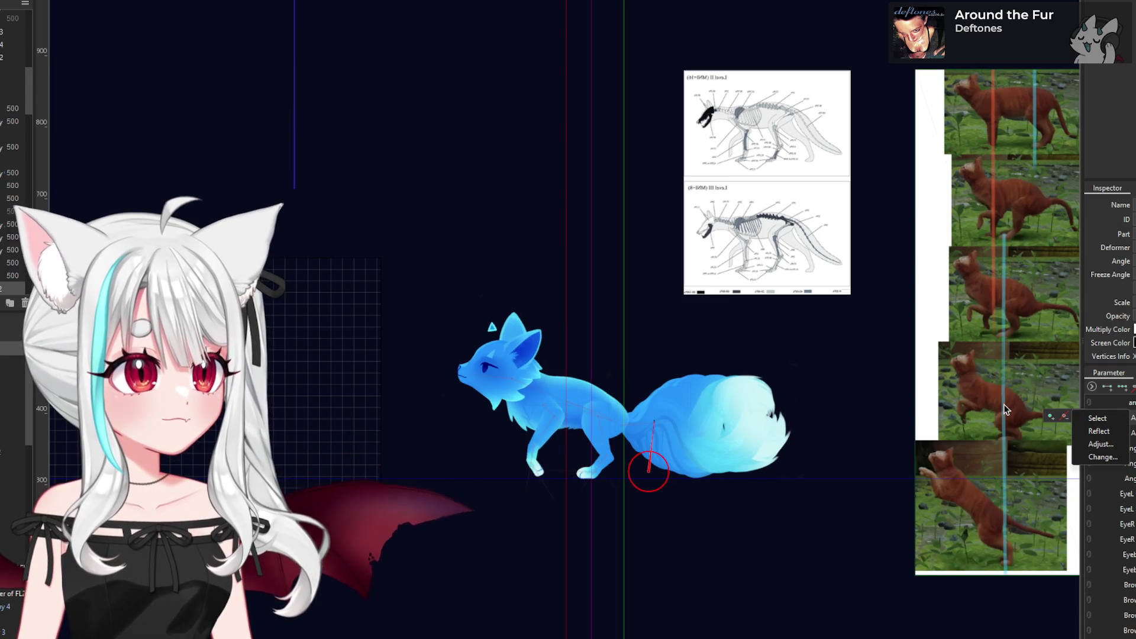
{"action": "left_click", "coordinate": [1097, 418]}
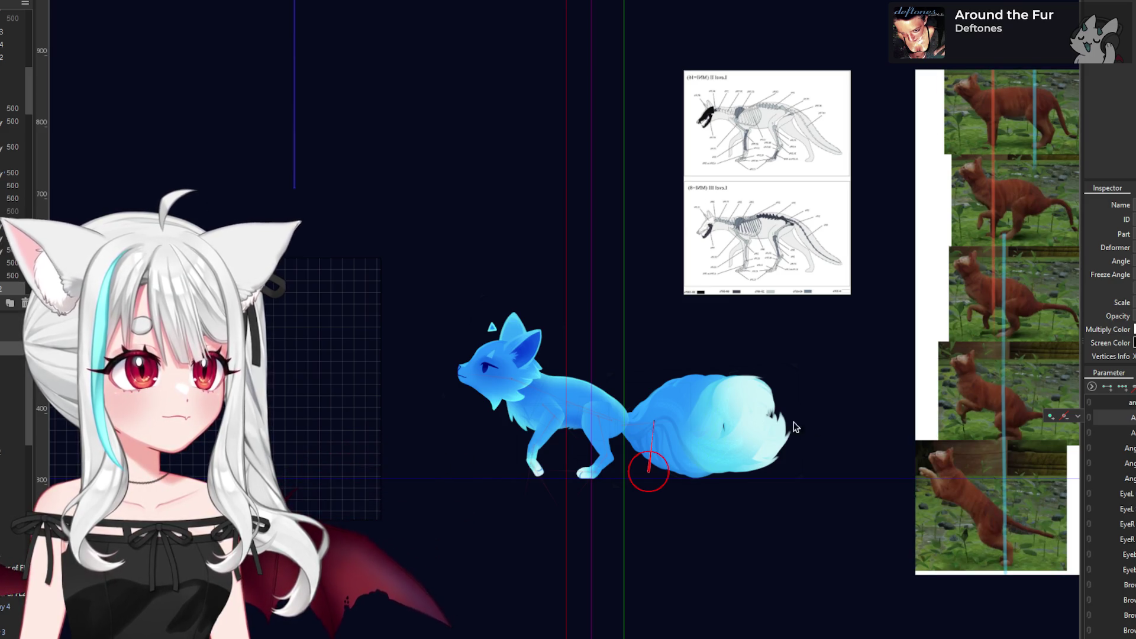
{"action": "scroll", "coordinate": [555, 417], "scroll_direction": "up", "scroll_amount": 3}
{"action": "left_click", "coordinate": [553, 410]}
- Swing the front leg up and forward with the FL1 Rotation4 deformer, undoing the overshoot
{"action": "left_click_drag", "start_coordinate": [502, 502], "coordinate": [491, 480]}
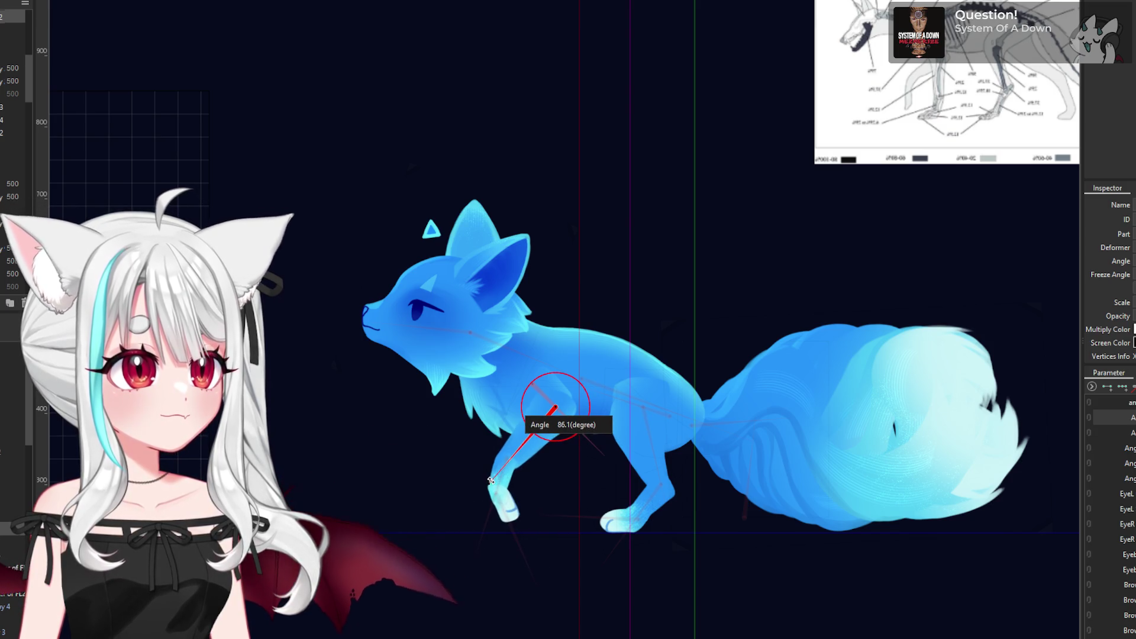
{"action": "scroll", "coordinate": [557, 453], "scroll_direction": "down", "scroll_amount": 3}
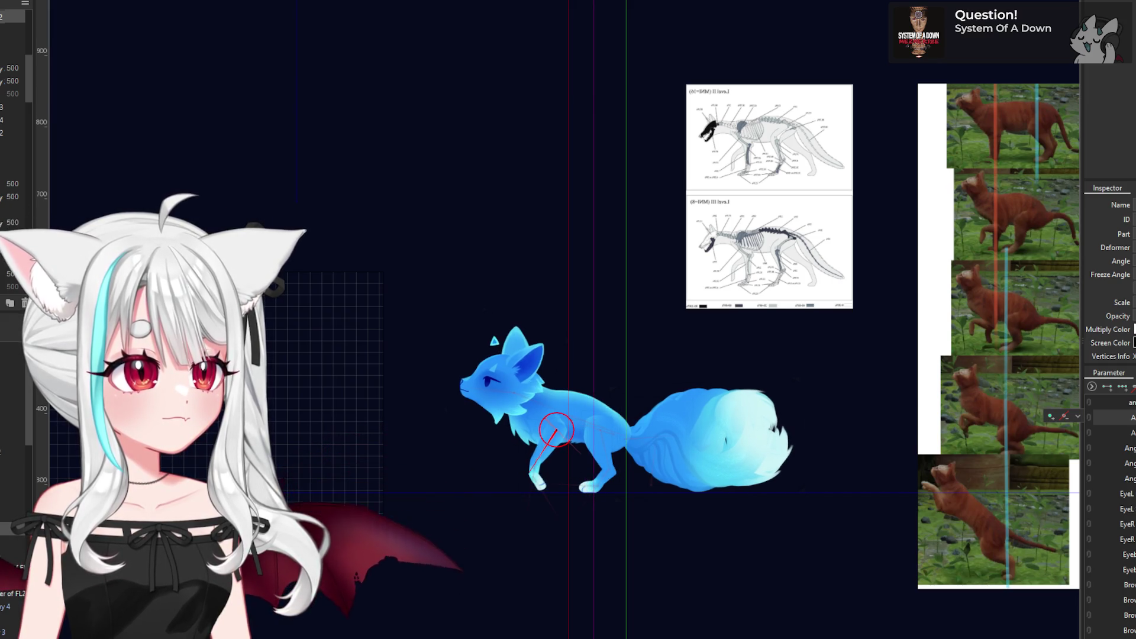
{"action": "left_click_drag", "start_coordinate": [532, 475], "coordinate": [507, 455]}
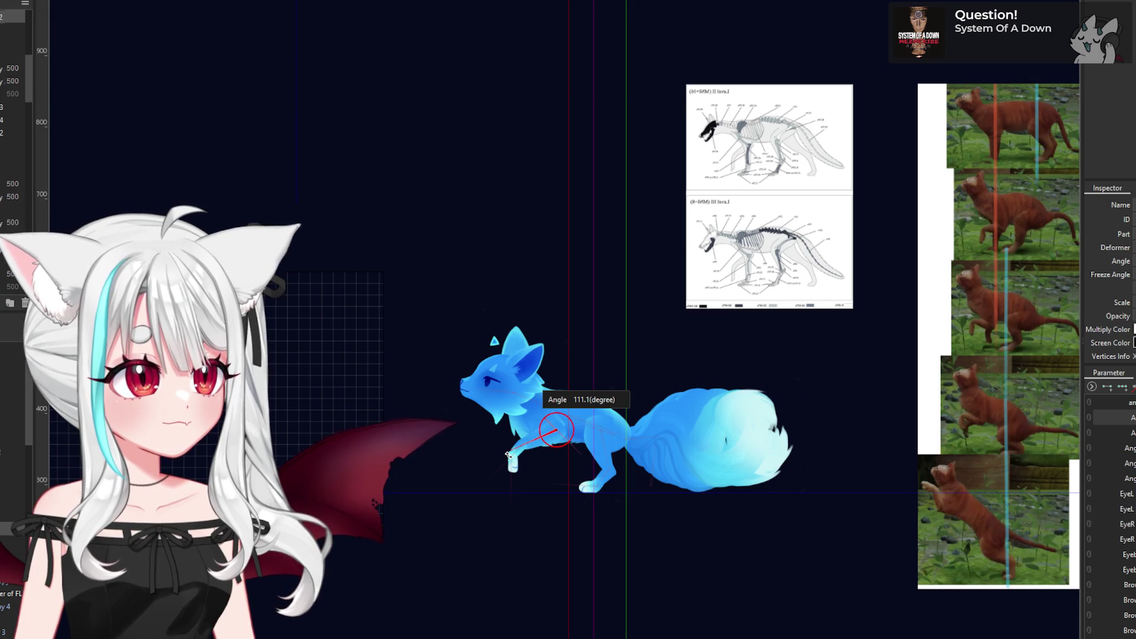
{"action": "left_click_drag", "start_coordinate": [507, 454], "coordinate": [483, 460]}
{"action": "left_click", "coordinate": [524, 514]}
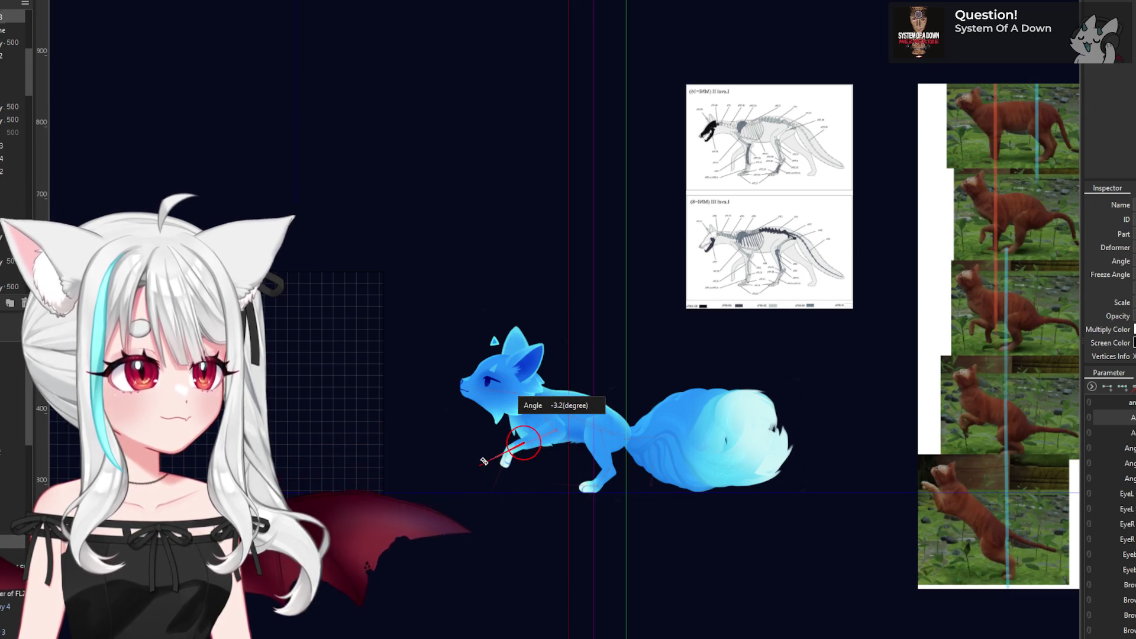
{"action": "key", "text": "ctrl+z"}
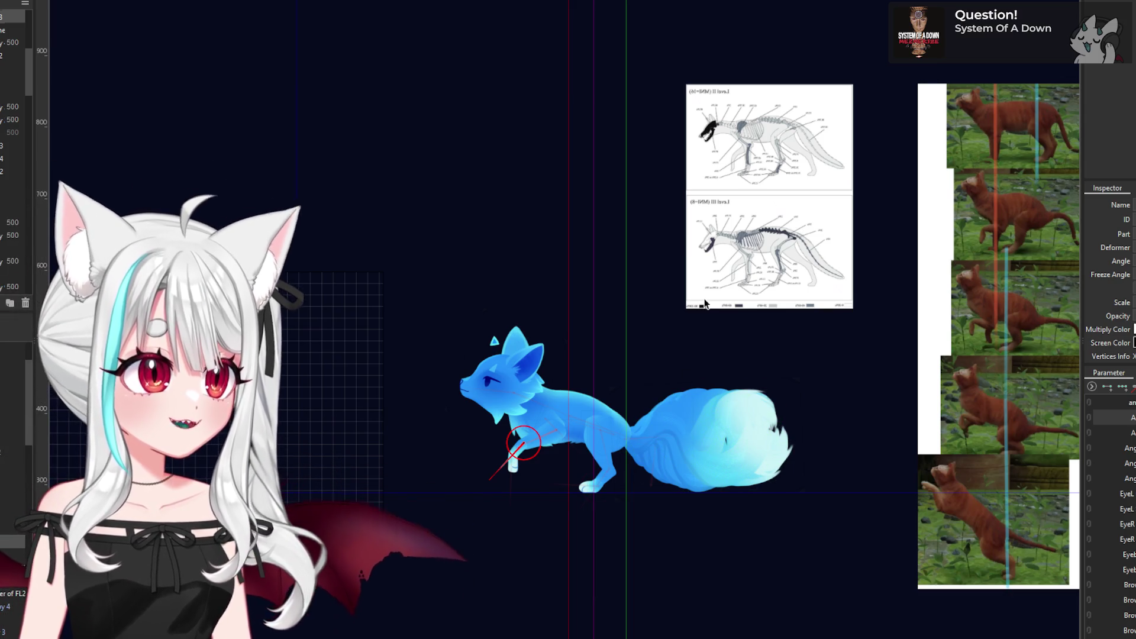
- Deselect the back foot mesh and select the chest and front leg mesh
{"action": "scroll", "coordinate": [583, 443], "scroll_direction": "up", "scroll_amount": 3}
{"action": "scroll", "coordinate": [577, 444], "scroll_direction": "down", "scroll_amount": 5}
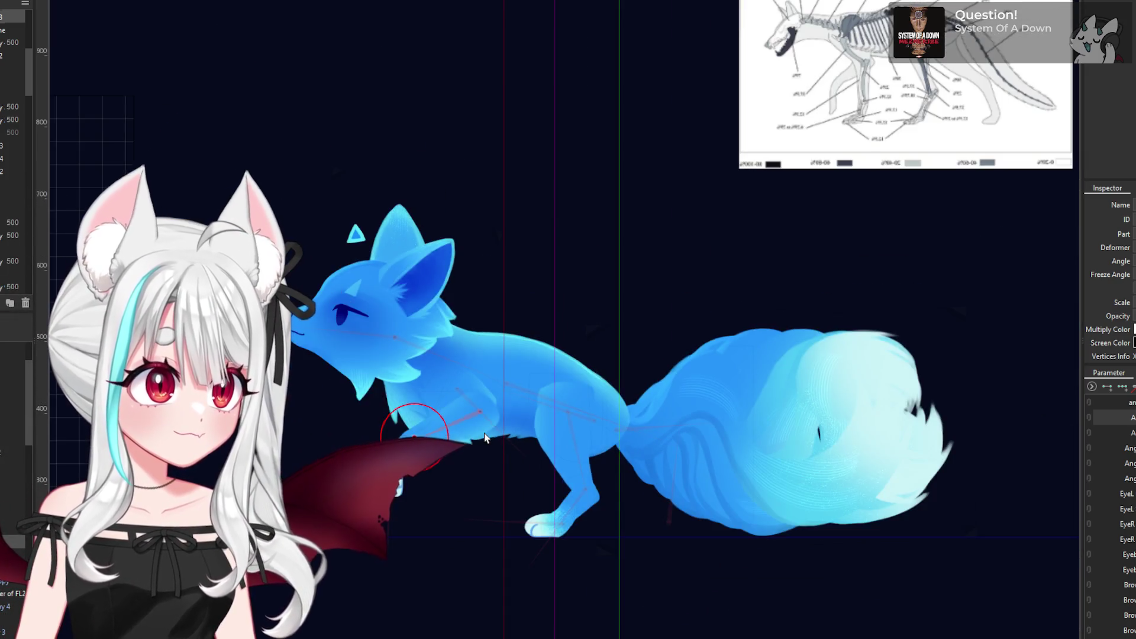
{"action": "scroll", "coordinate": [509, 438], "scroll_direction": "up", "scroll_amount": 2}
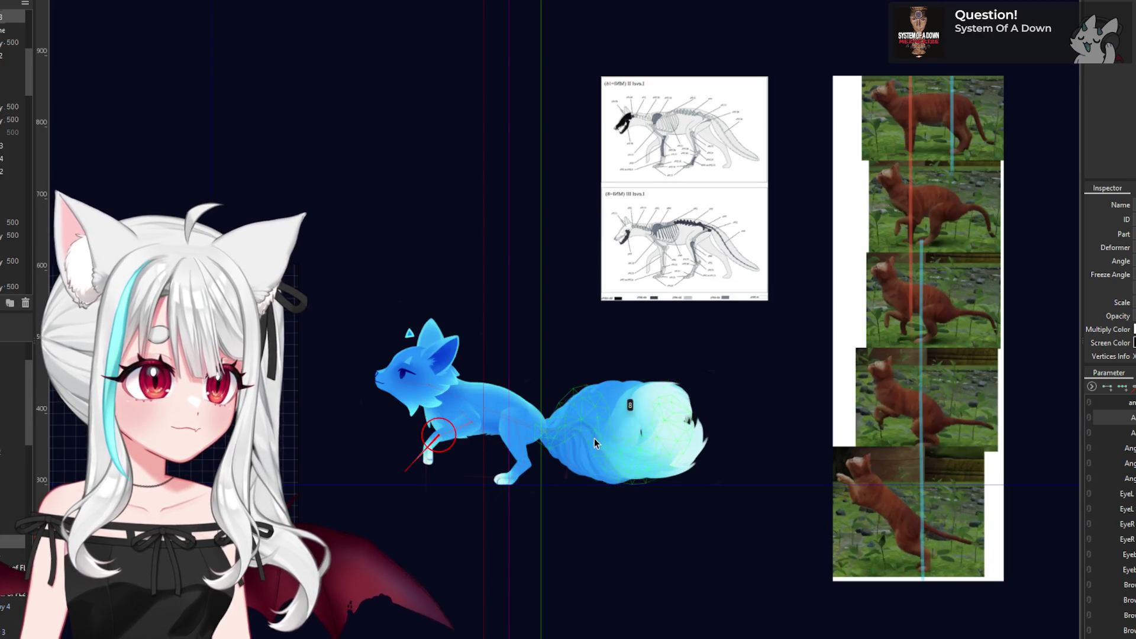
{"action": "scroll", "coordinate": [520, 432], "scroll_direction": "up", "scroll_amount": 2}
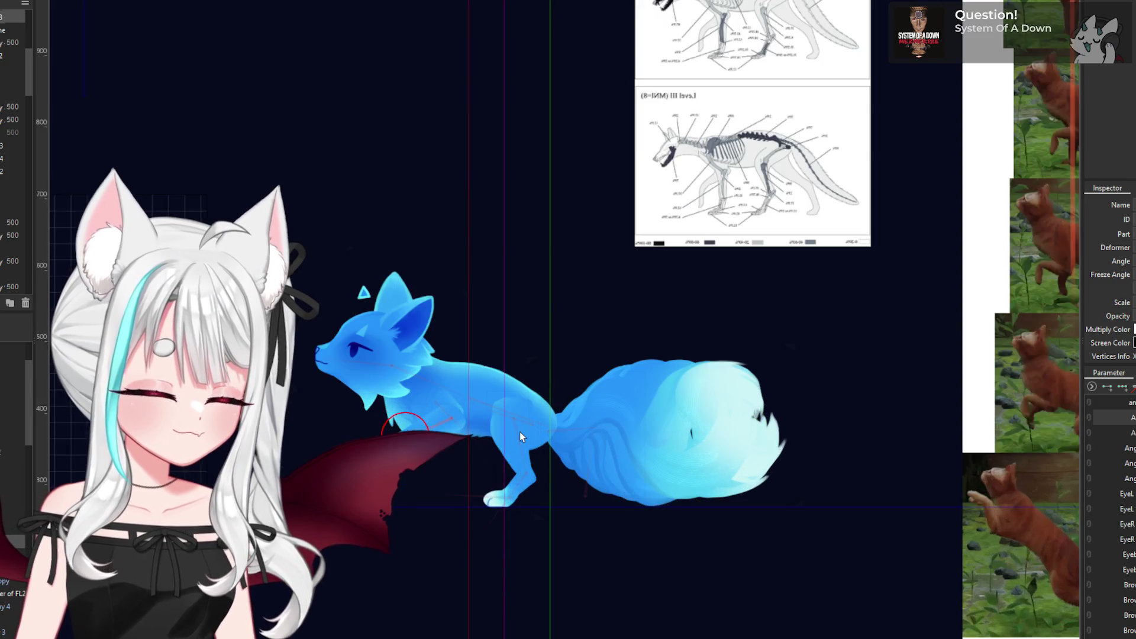
{"action": "scroll", "coordinate": [609, 482], "scroll_direction": "down", "scroll_amount": 2}
{"action": "scroll", "coordinate": [563, 449], "scroll_direction": "up", "scroll_amount": 2}
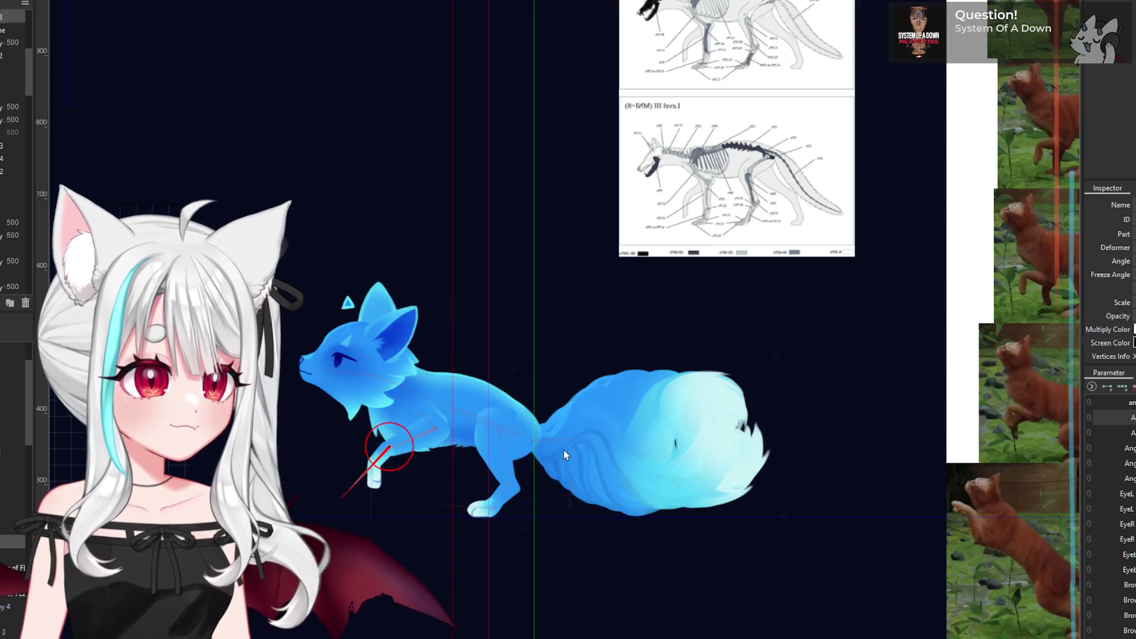
{"action": "scroll", "coordinate": [563, 450], "scroll_direction": "down", "scroll_amount": 2}
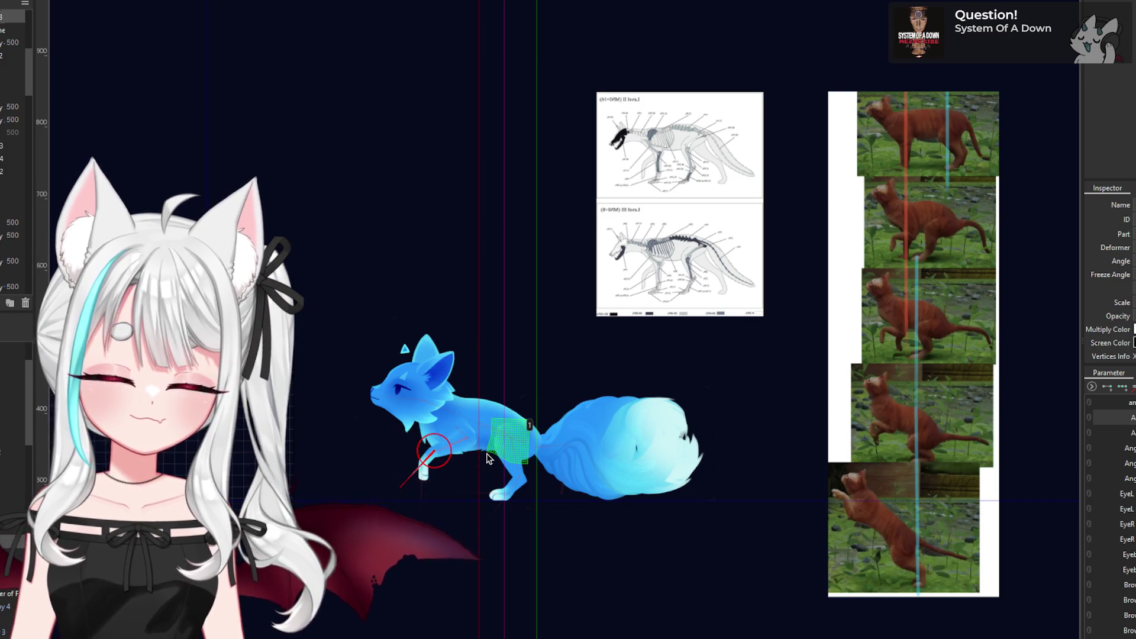
{"action": "scroll", "coordinate": [487, 456], "scroll_direction": "up", "scroll_amount": 2}
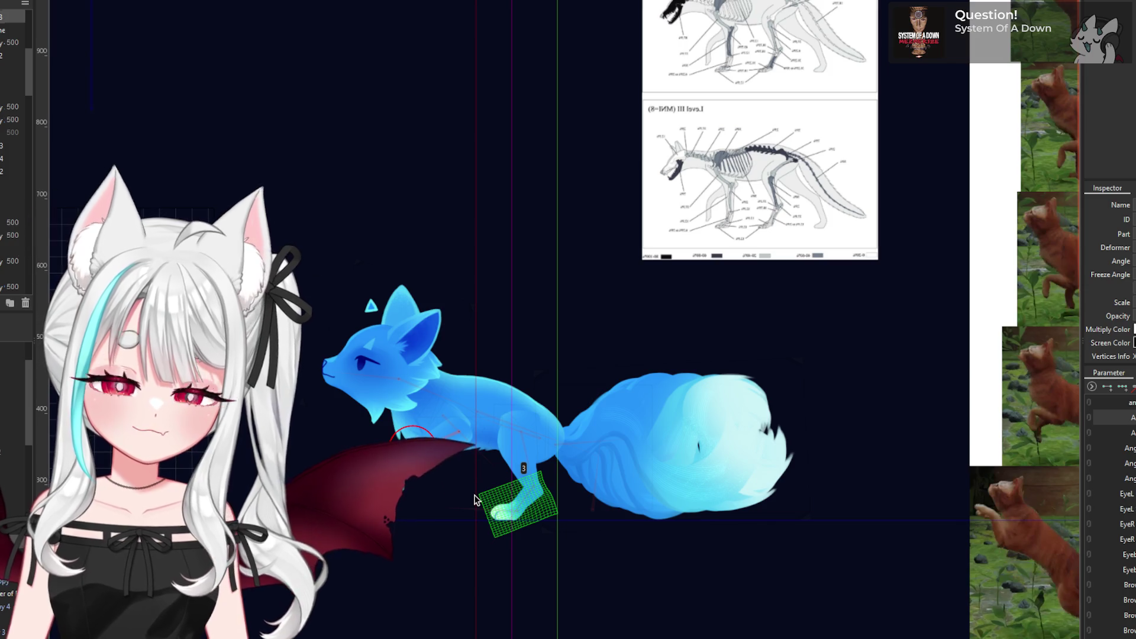
{"action": "left_click", "coordinate": [480, 537]}
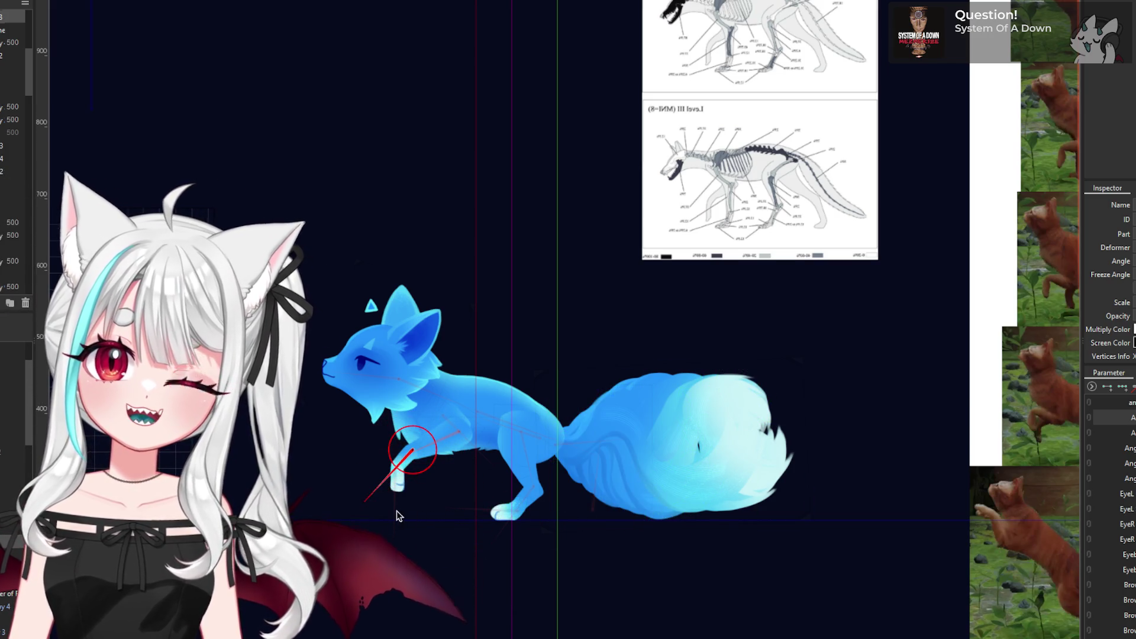
{"action": "scroll", "coordinate": [397, 509], "scroll_direction": "down", "scroll_amount": 2}
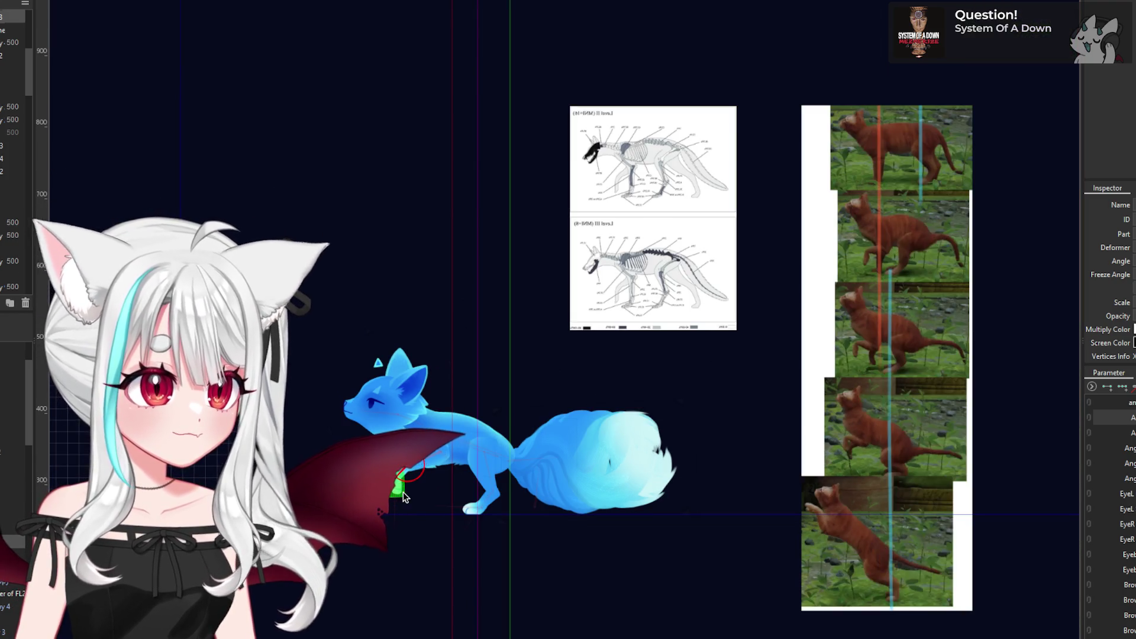
{"action": "left_click", "coordinate": [416, 459]}
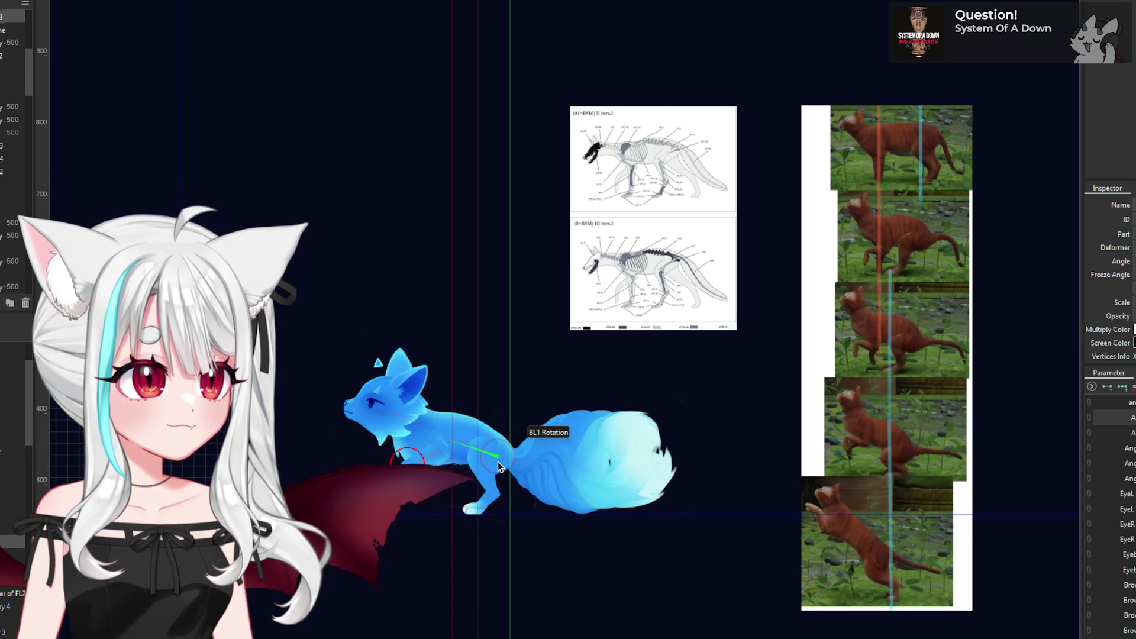
- Rotate the body at the hip using the tail-base rotation deformer
{"action": "scroll", "coordinate": [512, 460], "scroll_direction": "up", "scroll_amount": 2}
{"action": "scroll", "coordinate": [513, 460], "scroll_direction": "up", "scroll_amount": 2}
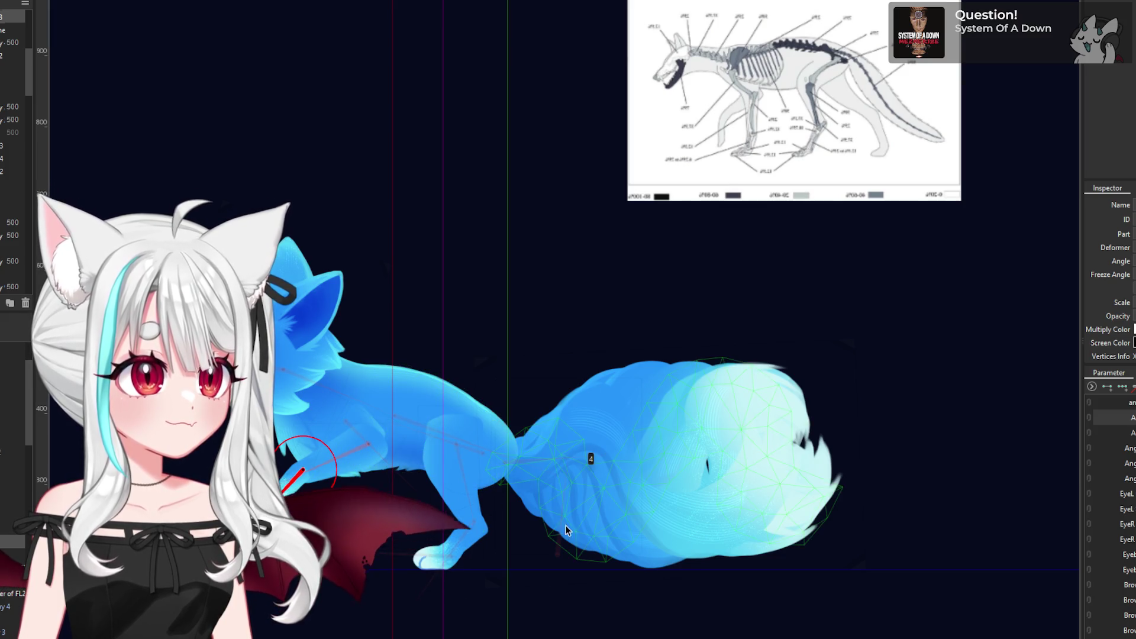
{"action": "left_click", "coordinate": [557, 551]}
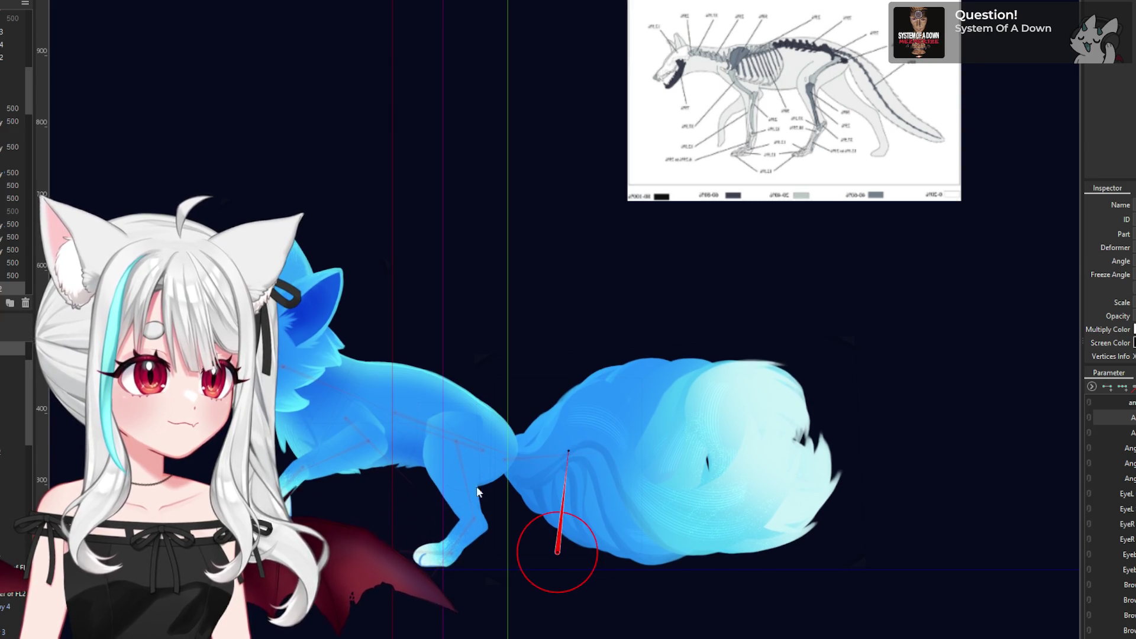
{"action": "scroll", "coordinate": [445, 463], "scroll_direction": "down", "scroll_amount": 4}
{"action": "scroll", "coordinate": [445, 464], "scroll_direction": "down", "scroll_amount": 2}
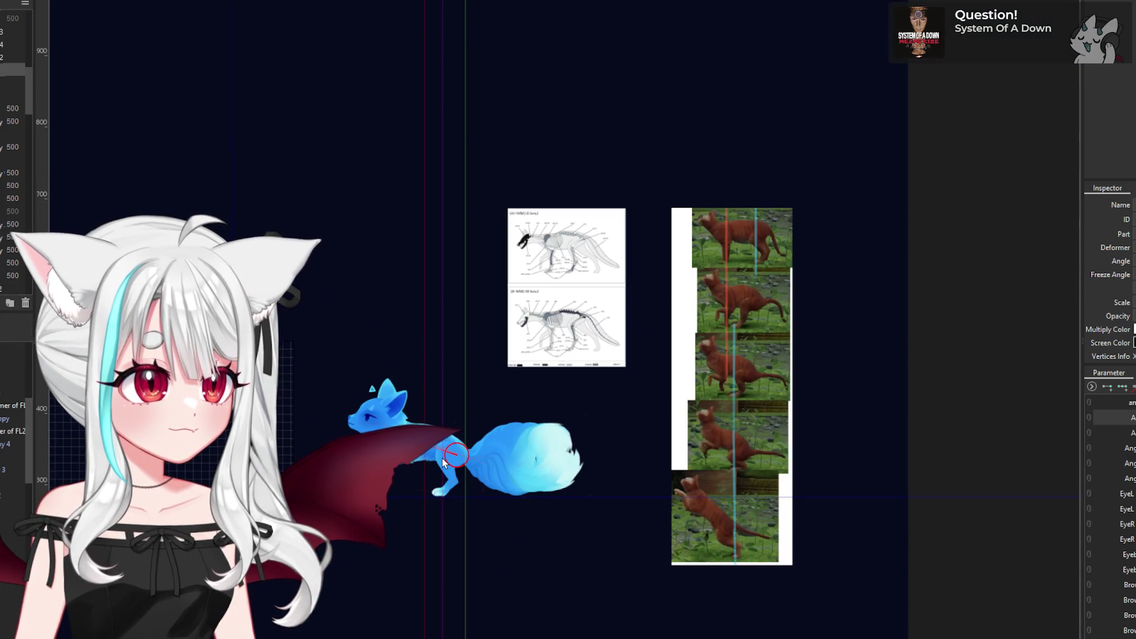
{"action": "scroll", "coordinate": [392, 455], "scroll_direction": "up", "scroll_amount": 5}
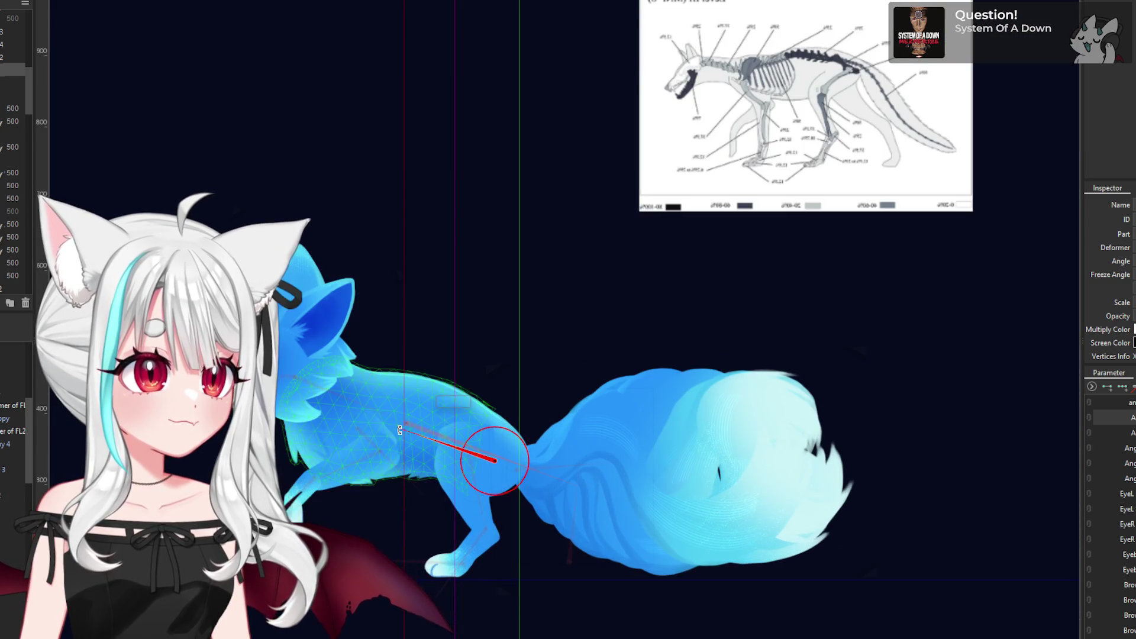
{"action": "mouse_move", "coordinate": [394, 473]}
{"action": "left_mouse_down"}
{"action": "mouse_move", "coordinate": [414, 521]}
{"action": "mouse_move", "coordinate": [489, 459]}
{"action": "mouse_move", "coordinate": [524, 494]}
{"action": "left_mouse_up"}
- Rotate the back paw downward and bend the upper back leg
{"action": "scroll", "coordinate": [494, 459], "scroll_direction": "down", "scroll_amount": 3}
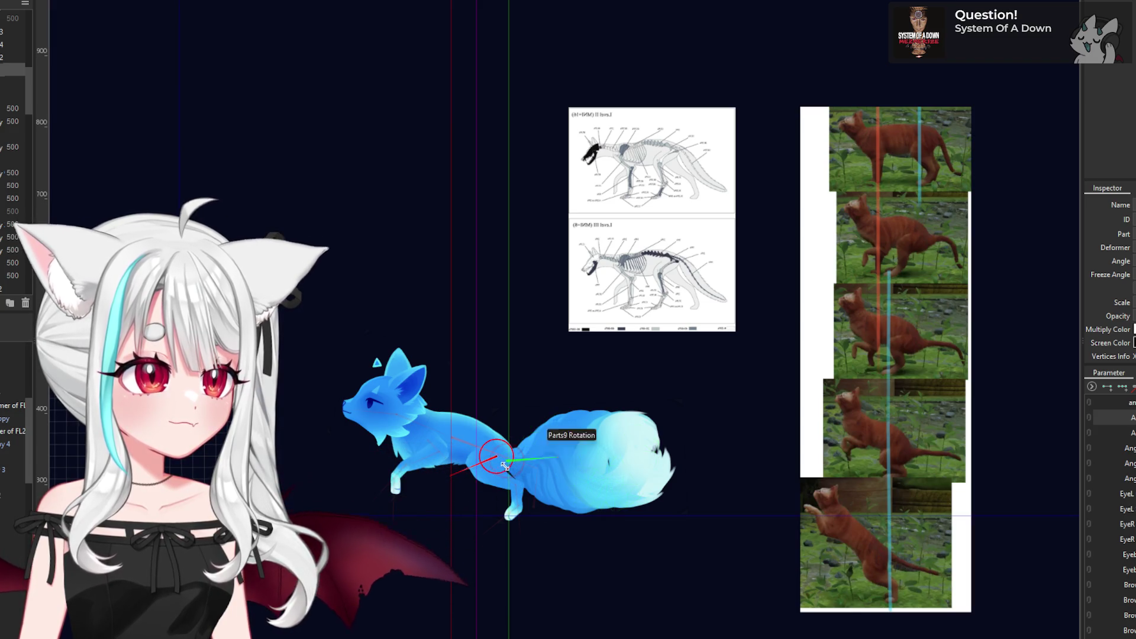
{"action": "scroll", "coordinate": [527, 497], "scroll_direction": "up", "scroll_amount": 6}
{"action": "left_click", "coordinate": [526, 500]}
{"action": "scroll", "coordinate": [520, 502], "scroll_direction": "down", "scroll_amount": 4}
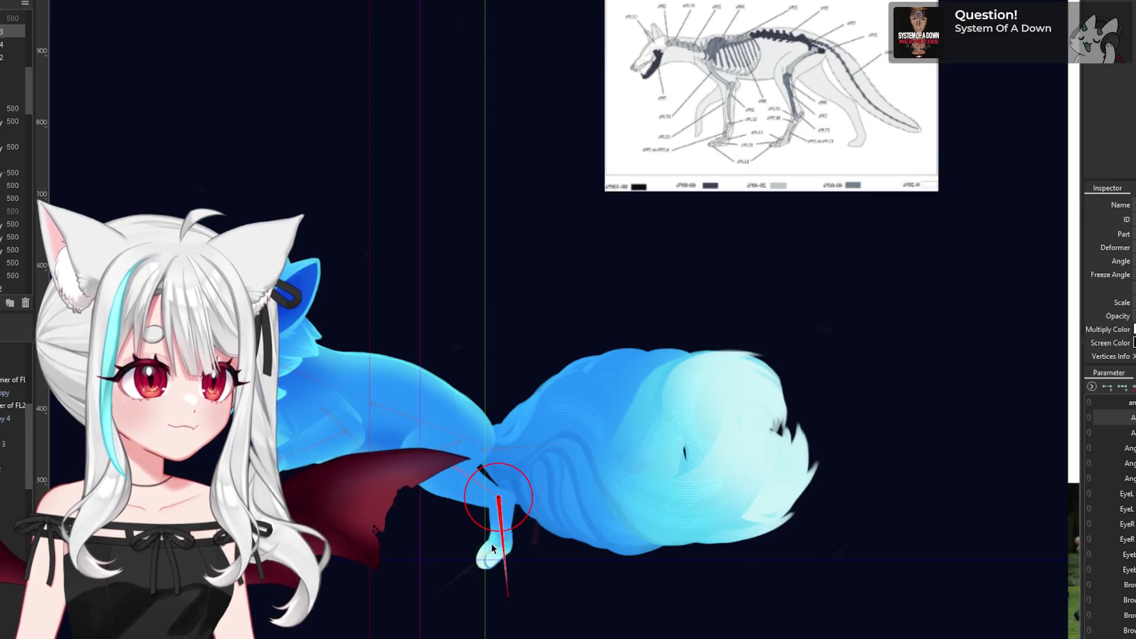
{"action": "left_click_drag", "start_coordinate": [494, 569], "coordinate": [456, 571]}
{"action": "scroll", "coordinate": [455, 571], "scroll_direction": "down", "scroll_amount": 5}
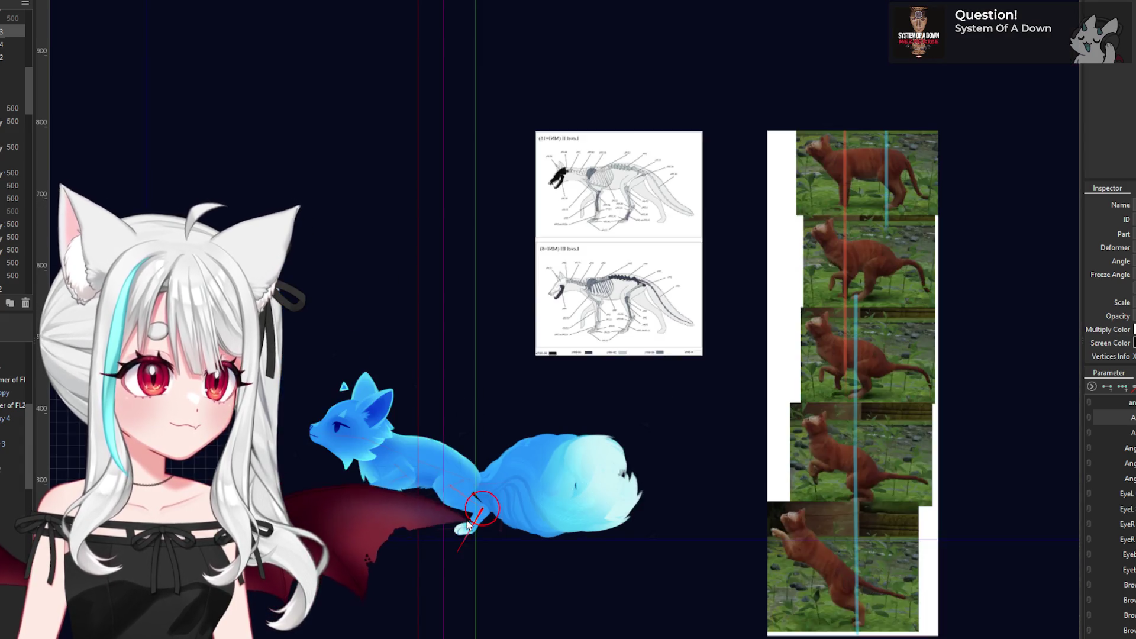
{"action": "scroll", "coordinate": [477, 537], "scroll_direction": "up", "scroll_amount": 6}
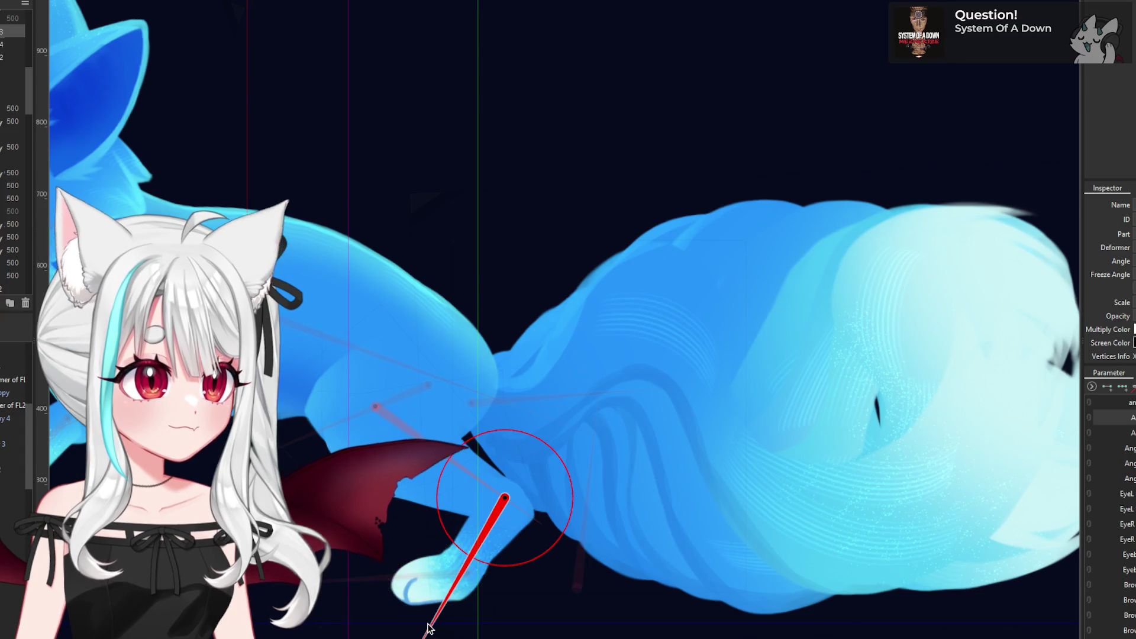
{"action": "left_click", "coordinate": [532, 533]}
{"action": "mouse_move", "coordinate": [532, 532]}
{"action": "left_mouse_down"}
{"action": "mouse_move", "coordinate": [503, 516]}
{"action": "mouse_move", "coordinate": [456, 595]}
{"action": "mouse_move", "coordinate": [370, 618]}
{"action": "mouse_move", "coordinate": [414, 591]}
{"action": "mouse_move", "coordinate": [321, 554]}
{"action": "mouse_move", "coordinate": [378, 565]}
{"action": "mouse_move", "coordinate": [391, 583]}
{"action": "left_mouse_up"}
- Rotate the back paw's deformer to about 95.7 degrees
{"action": "left_click", "coordinate": [494, 514]}
{"action": "scroll", "coordinate": [405, 610], "scroll_direction": "down", "scroll_amount": 2}
{"action": "left_click", "coordinate": [437, 580]}
{"action": "scroll", "coordinate": [428, 536], "scroll_direction": "down", "scroll_amount": 2}
{"action": "scroll", "coordinate": [427, 537], "scroll_direction": "down", "scroll_amount": 3}
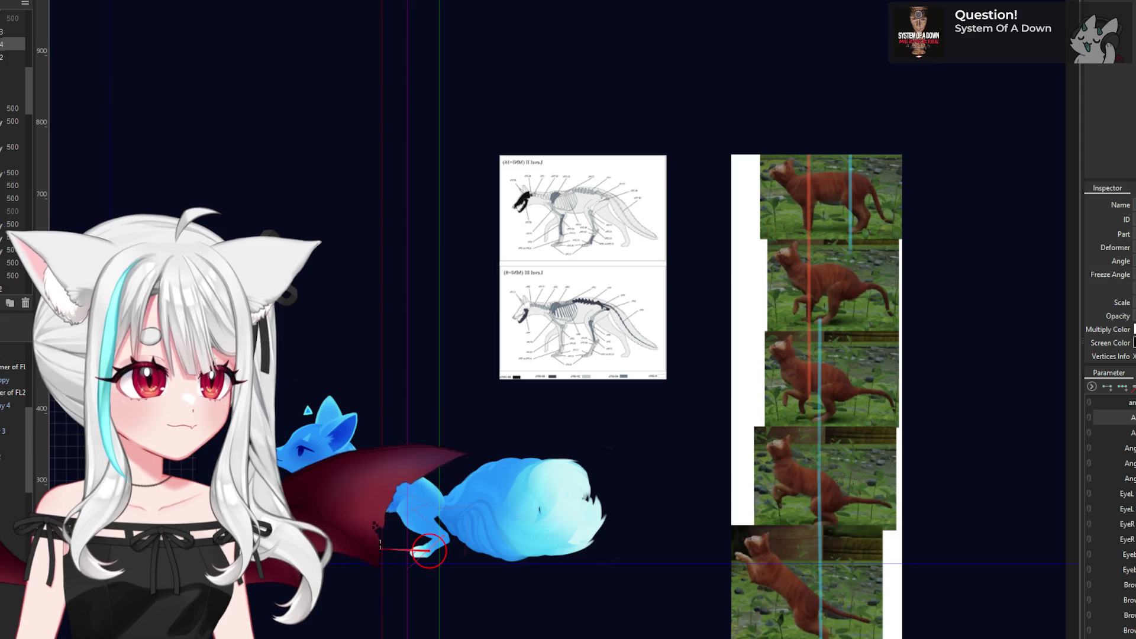
{"action": "scroll", "coordinate": [398, 516], "scroll_direction": "up", "scroll_amount": 4}
{"action": "mouse_move", "coordinate": [482, 527]}
{"action": "left_mouse_down"}
{"action": "mouse_move", "coordinate": [486, 563]}
{"action": "mouse_move", "coordinate": [446, 576]}
{"action": "left_mouse_up"}
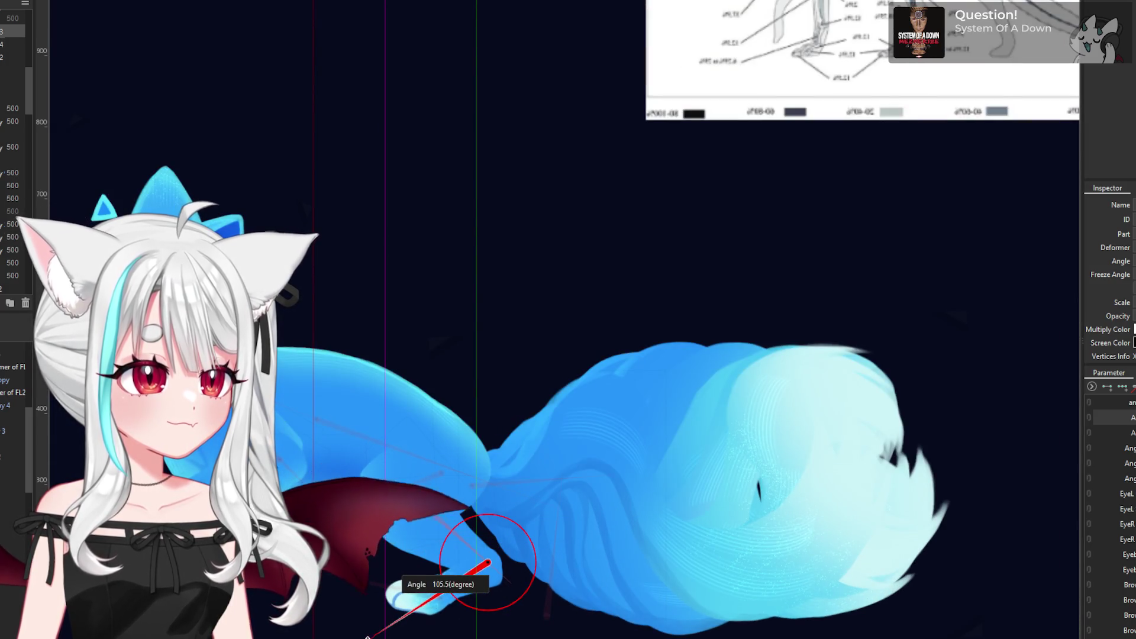
- Lay the toe horizontal and set the hind paw's final angle to about 105.5 degrees
{"action": "left_click", "coordinate": [443, 599]}
{"action": "left_click_drag", "start_coordinate": [324, 572], "coordinate": [324, 598]}
{"action": "left_click", "coordinate": [486, 562]}
{"action": "mouse_move", "coordinate": [450, 585]}
{"action": "left_mouse_down"}
{"action": "mouse_move", "coordinate": [371, 634]}
{"action": "mouse_move", "coordinate": [382, 603]}
{"action": "left_mouse_up"}
{"action": "left_click", "coordinate": [431, 597]}
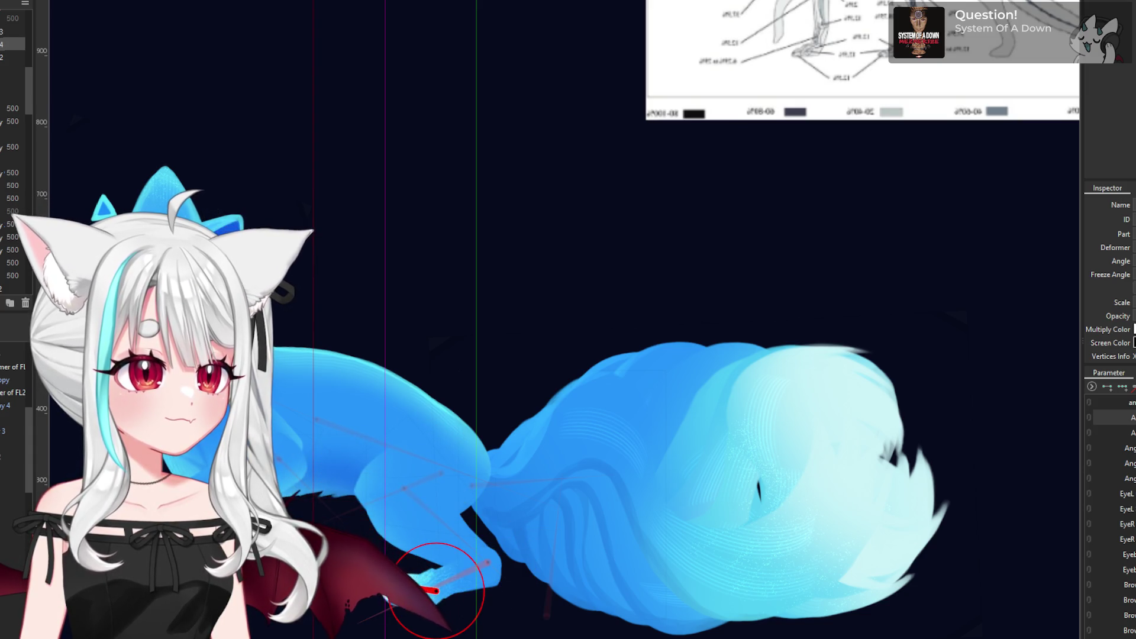
{"action": "scroll", "coordinate": [422, 572], "scroll_direction": "down", "scroll_amount": 3}
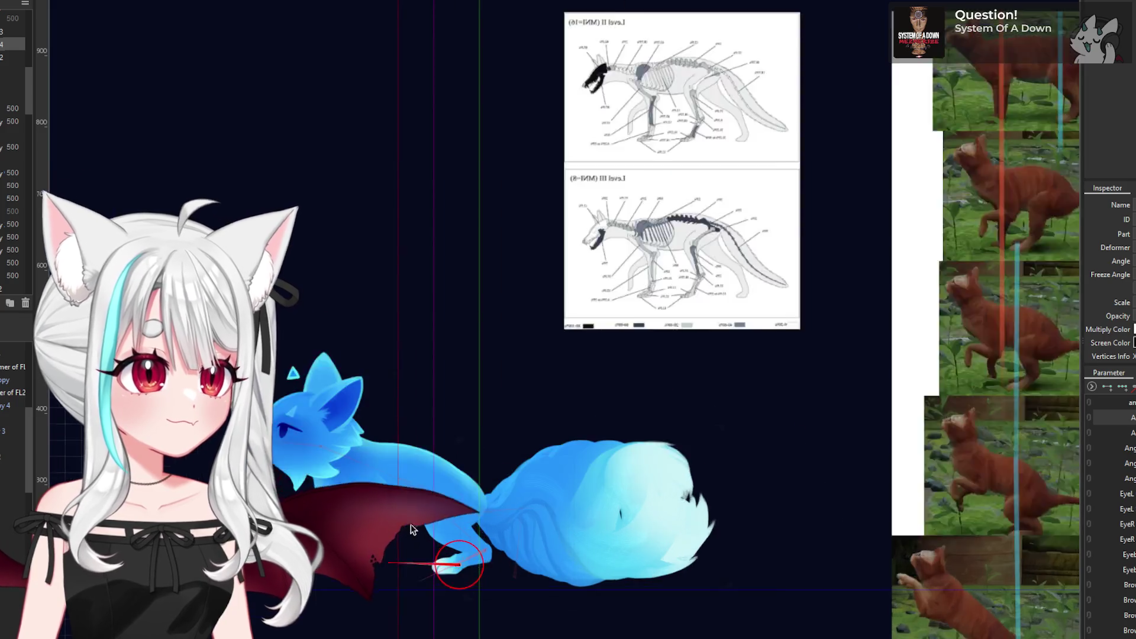
- Rotate the hind leg, paw and hind leg joint into the leaping stride
{"action": "scroll", "coordinate": [474, 515], "scroll_direction": "up", "scroll_amount": 2}
{"action": "scroll", "coordinate": [513, 528], "scroll_direction": "down", "scroll_amount": 3}
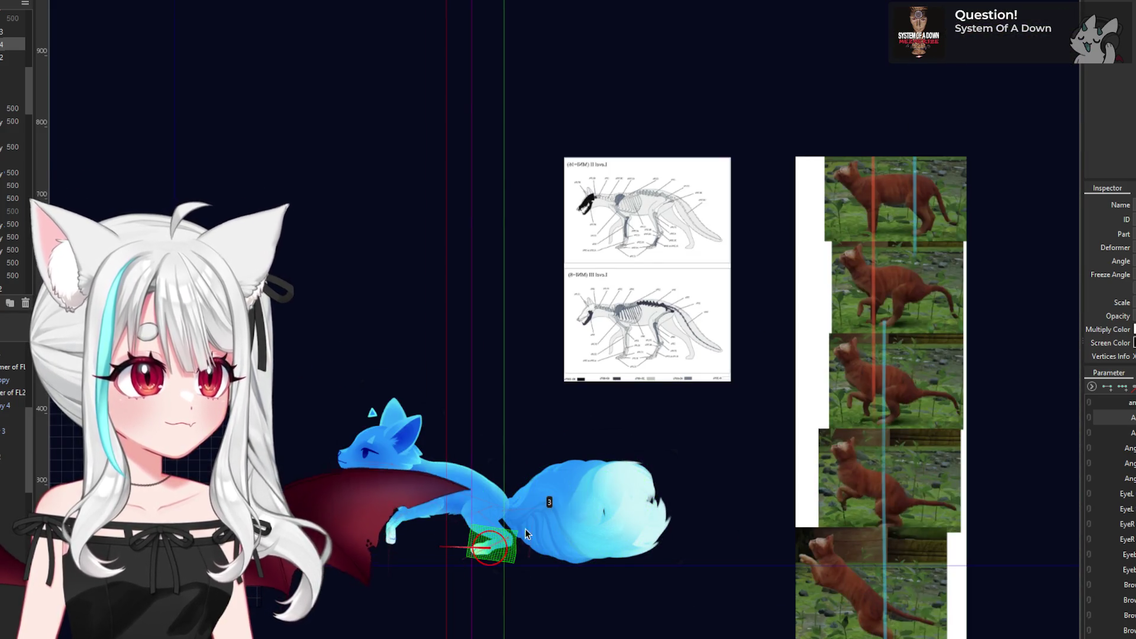
{"action": "scroll", "coordinate": [503, 525], "scroll_direction": "up", "scroll_amount": 3}
{"action": "left_click", "coordinate": [441, 552]}
{"action": "mouse_move", "coordinate": [398, 539]}
{"action": "left_mouse_down"}
{"action": "mouse_move", "coordinate": [421, 467]}
{"action": "mouse_move", "coordinate": [532, 539]}
{"action": "mouse_move", "coordinate": [420, 508]}
{"action": "mouse_move", "coordinate": [519, 532]}
{"action": "mouse_move", "coordinate": [564, 566]}
{"action": "mouse_move", "coordinate": [513, 569]}
{"action": "left_mouse_up"}
{"action": "scroll", "coordinate": [531, 539], "scroll_direction": "up", "scroll_amount": 2}
{"action": "scroll", "coordinate": [512, 569], "scroll_direction": "down", "scroll_amount": 4}
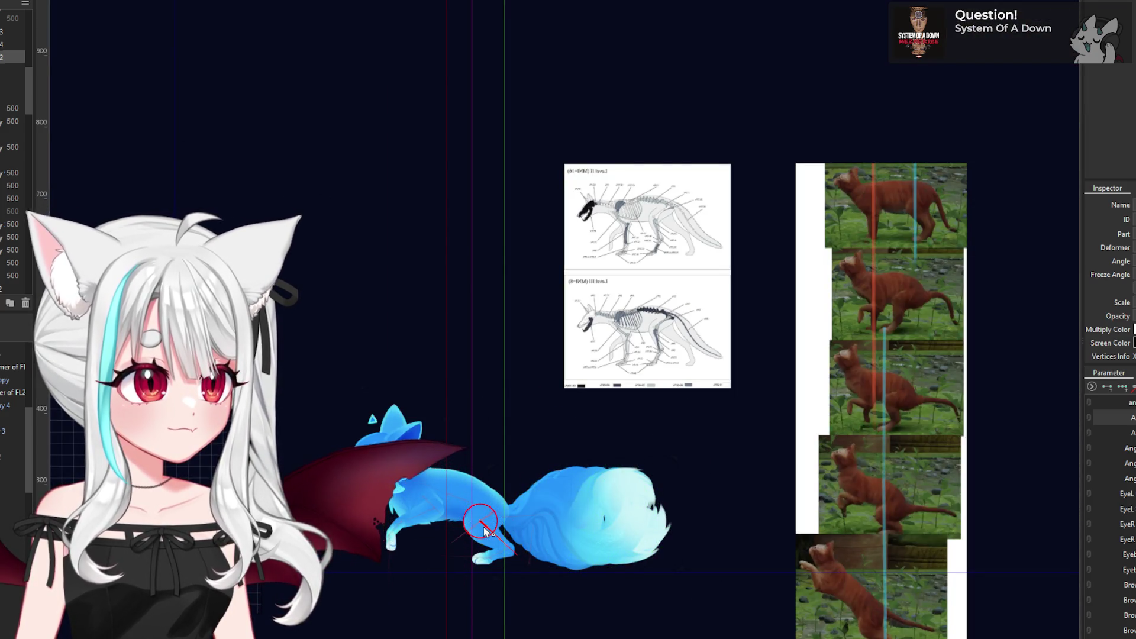
{"action": "scroll", "coordinate": [512, 534], "scroll_direction": "up", "scroll_amount": 4}
{"action": "scroll", "coordinate": [512, 534], "scroll_direction": "up", "scroll_amount": 2}
{"action": "mouse_move", "coordinate": [473, 526]}
{"action": "left_mouse_down"}
{"action": "mouse_move", "coordinate": [469, 541]}
{"action": "mouse_move", "coordinate": [451, 465]}
{"action": "left_mouse_up"}
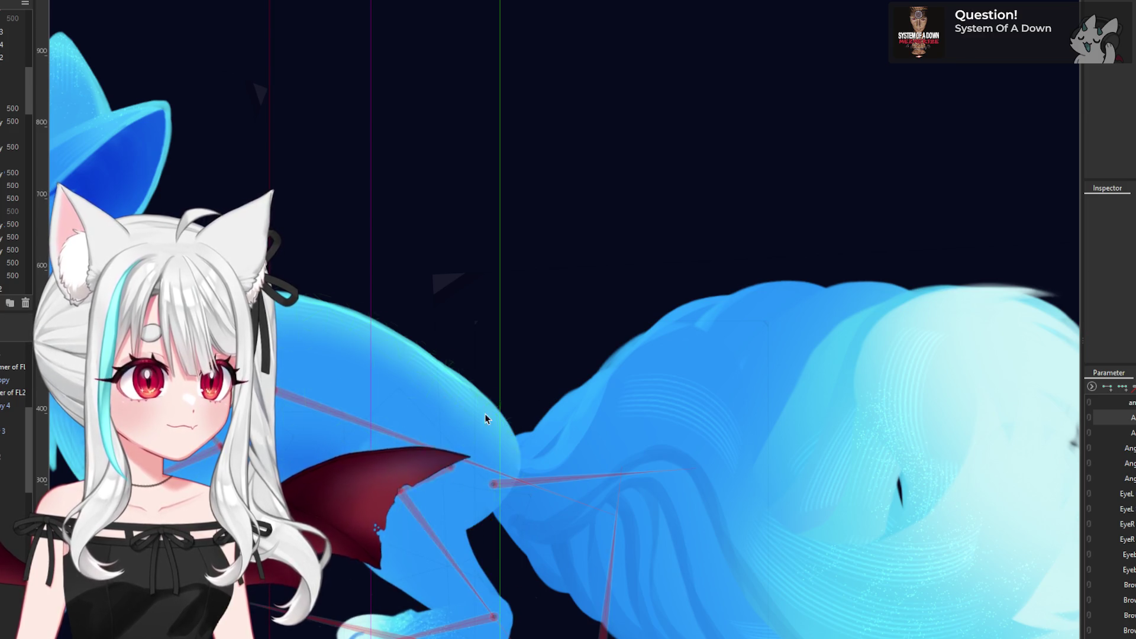
- Rotate the front leg with its rotation deformer
{"action": "left_click", "coordinate": [459, 467]}
{"action": "scroll", "coordinate": [414, 533], "scroll_direction": "down", "scroll_amount": 3}
{"action": "scroll", "coordinate": [412, 536], "scroll_direction": "up", "scroll_amount": 2}
{"action": "mouse_move", "coordinate": [470, 522]}
{"action": "left_mouse_down"}
{"action": "mouse_move", "coordinate": [447, 452]}
{"action": "mouse_move", "coordinate": [463, 526]}
{"action": "mouse_move", "coordinate": [251, 501]}
{"action": "left_mouse_up"}
- Swing the upper leg down and back and turn the paw to about 113 degrees
{"action": "left_click", "coordinate": [414, 515]}
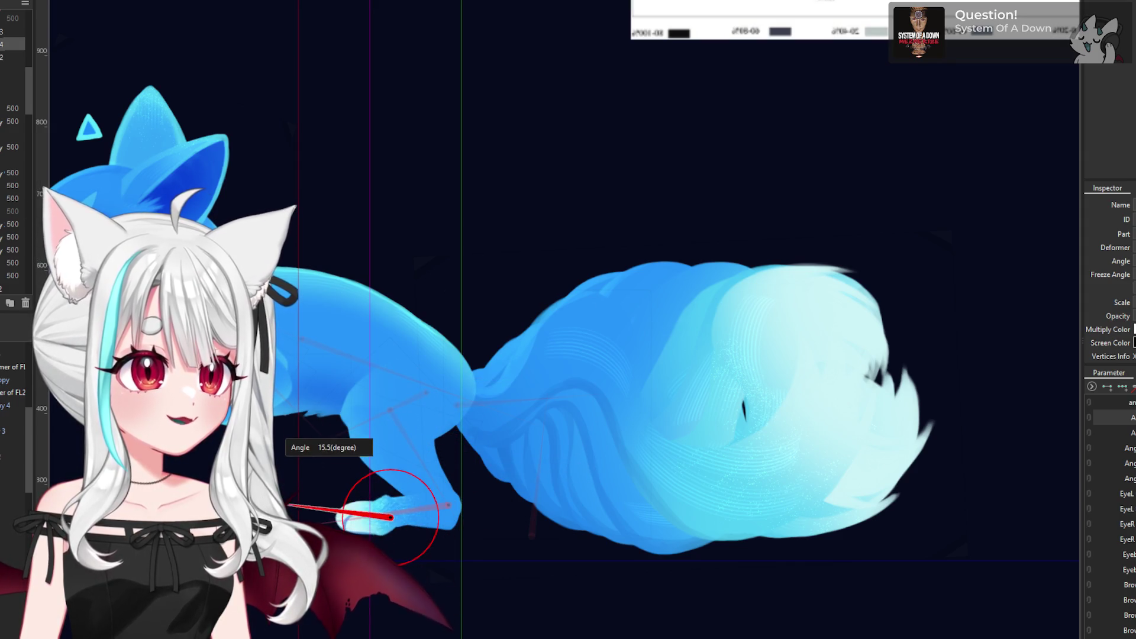
{"action": "scroll", "coordinate": [501, 487], "scroll_direction": "down", "scroll_amount": 5}
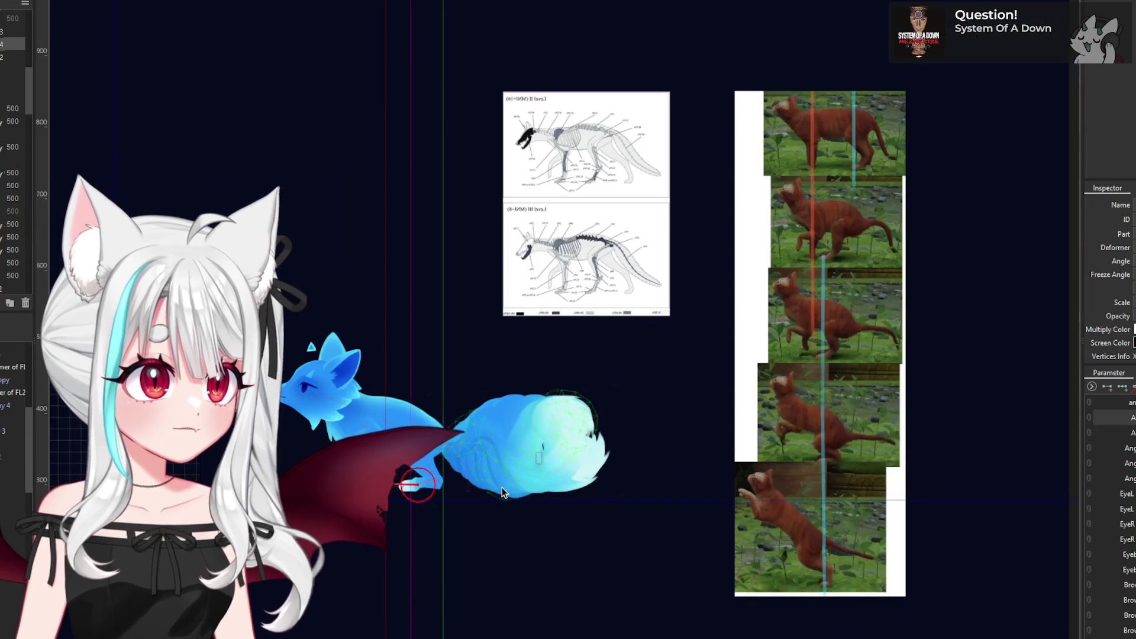
{"action": "scroll", "coordinate": [427, 468], "scroll_direction": "up", "scroll_amount": 5}
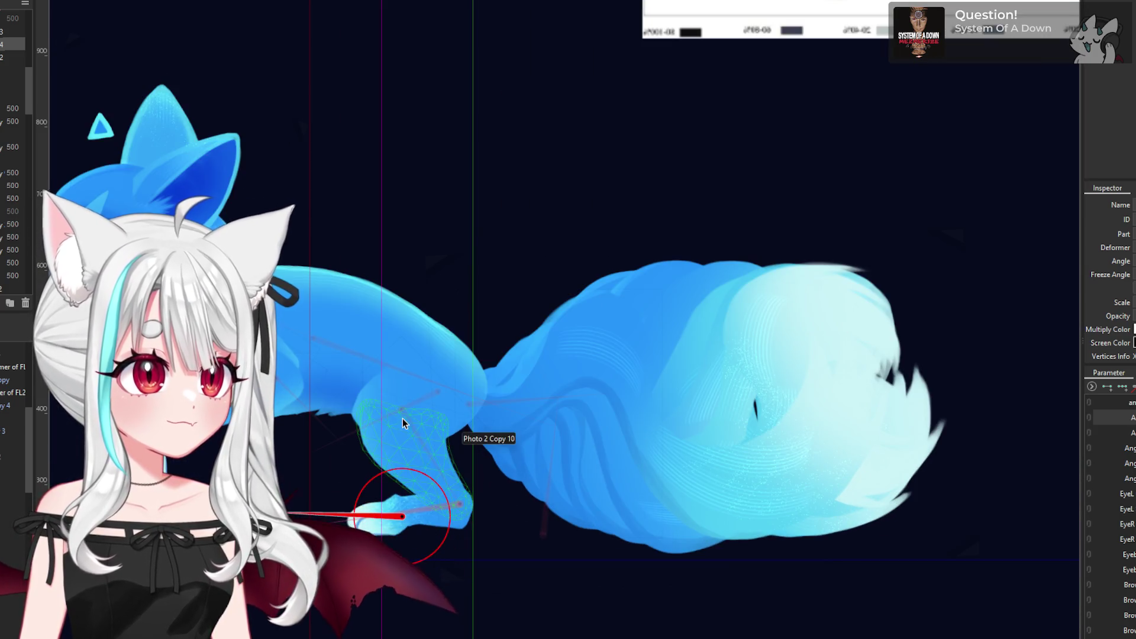
{"action": "left_click", "coordinate": [402, 422]}
{"action": "left_click_drag", "start_coordinate": [443, 456], "coordinate": [493, 507]}
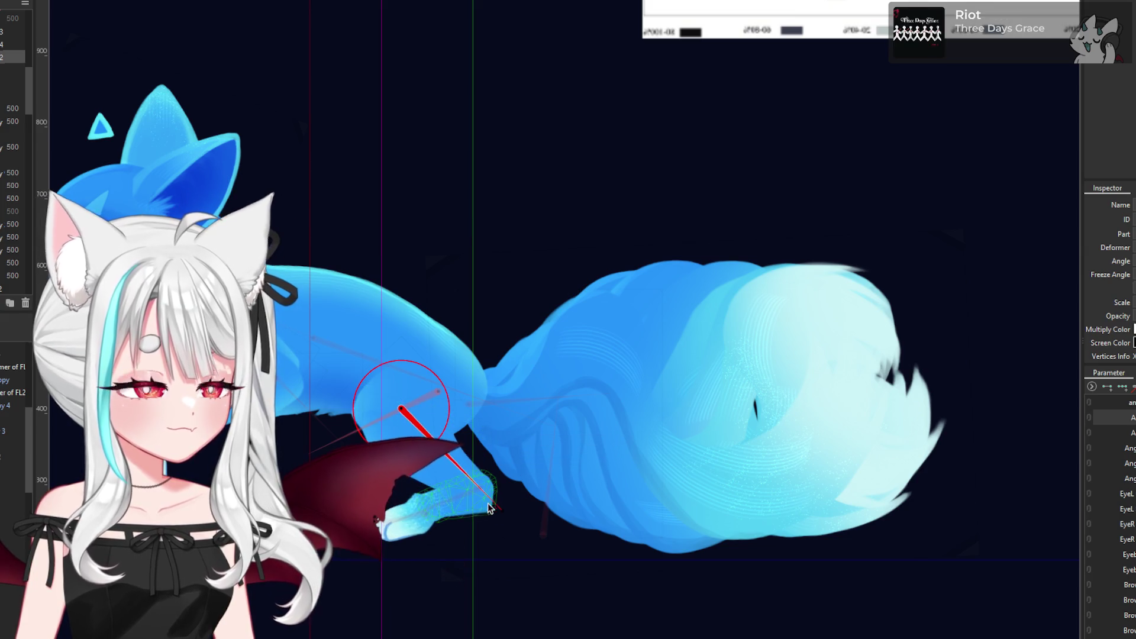
{"action": "left_click", "coordinate": [482, 491]}
{"action": "mouse_move", "coordinate": [415, 517]}
{"action": "left_mouse_down"}
{"action": "mouse_move", "coordinate": [385, 530]}
{"action": "mouse_move", "coordinate": [414, 516]}
{"action": "mouse_move", "coordinate": [349, 518]}
{"action": "mouse_move", "coordinate": [367, 515]}
{"action": "left_mouse_up"}
- Tilt the fox's body up about 13.4 degrees into the leap
{"action": "scroll", "coordinate": [414, 503], "scroll_direction": "down", "scroll_amount": 4}
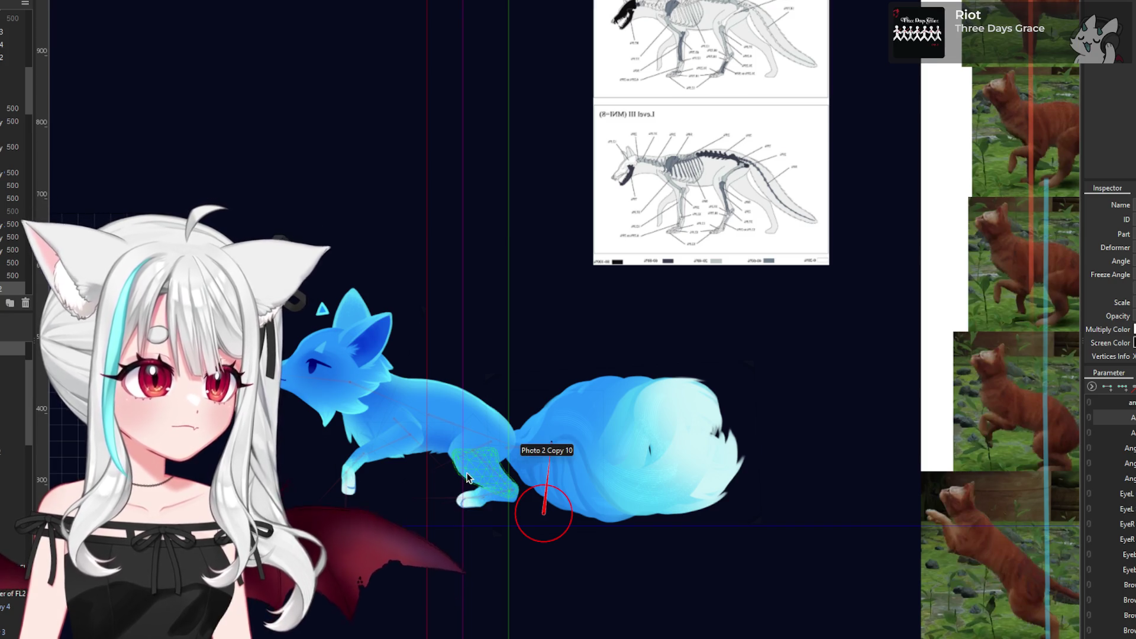
{"action": "scroll", "coordinate": [484, 478], "scroll_direction": "down", "scroll_amount": 2}
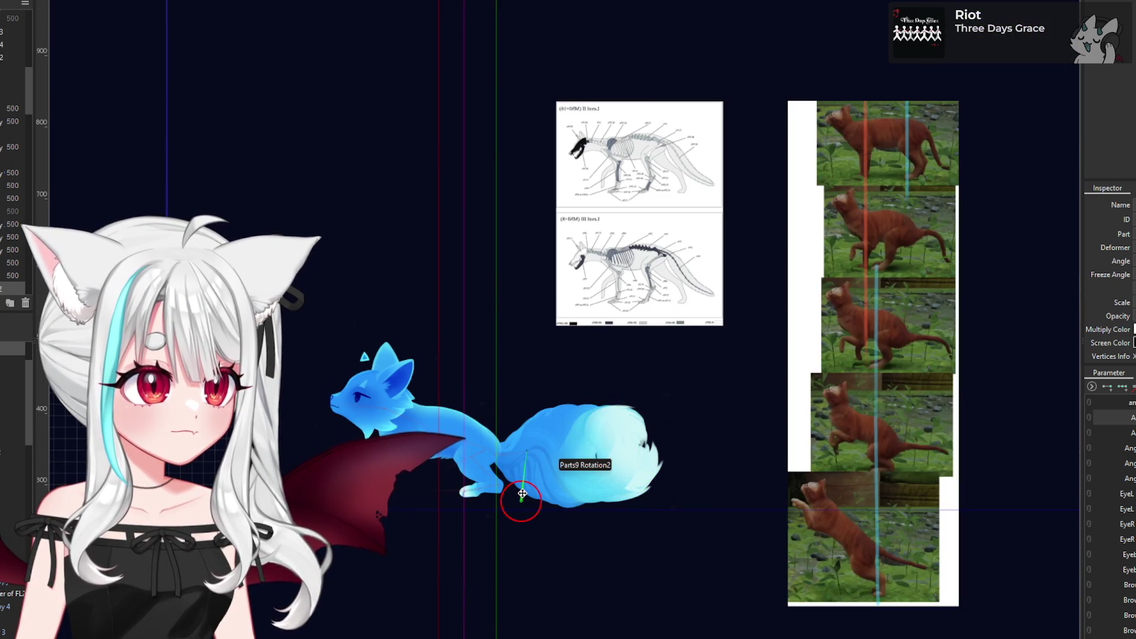
{"action": "mouse_move", "coordinate": [521, 495]}
{"action": "left_mouse_down"}
{"action": "mouse_move", "coordinate": [510, 519]}
{"action": "mouse_move", "coordinate": [536, 491]}
{"action": "mouse_move", "coordinate": [515, 510]}
{"action": "mouse_move", "coordinate": [510, 500]}
{"action": "mouse_move", "coordinate": [543, 495]}
{"action": "mouse_move", "coordinate": [515, 500]}
{"action": "mouse_move", "coordinate": [514, 512]}
{"action": "mouse_move", "coordinate": [524, 501]}
{"action": "mouse_move", "coordinate": [514, 513]}
{"action": "left_mouse_up"}
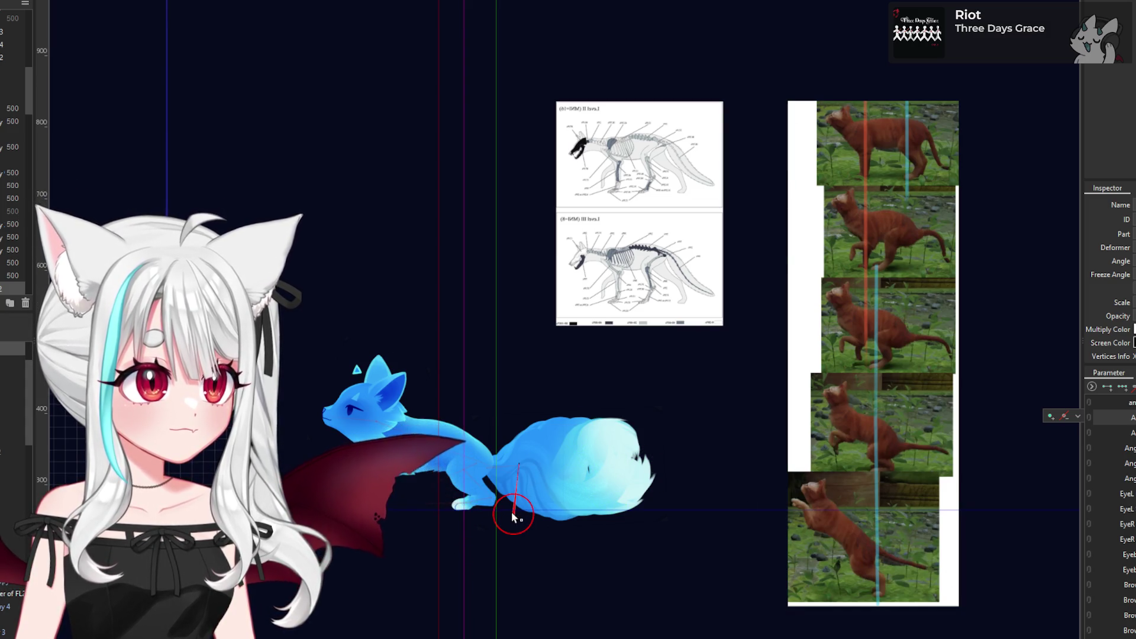
{"action": "left_click_drag", "start_coordinate": [518, 465], "coordinate": [526, 466]}
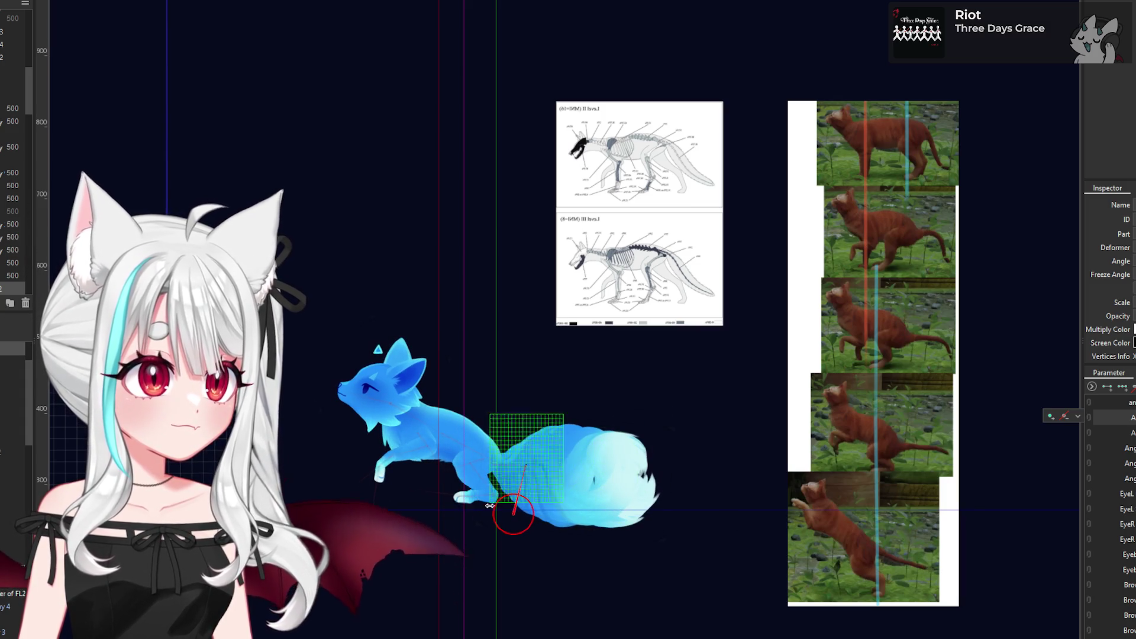
- Adjust the lower and upper hind leg deformers until the paw joint sits near 107.6 degrees
{"action": "scroll", "coordinate": [468, 497], "scroll_direction": "up", "scroll_amount": 3}
{"action": "left_click", "coordinate": [467, 424]}
{"action": "left_click_drag", "start_coordinate": [505, 499], "coordinate": [392, 507]}
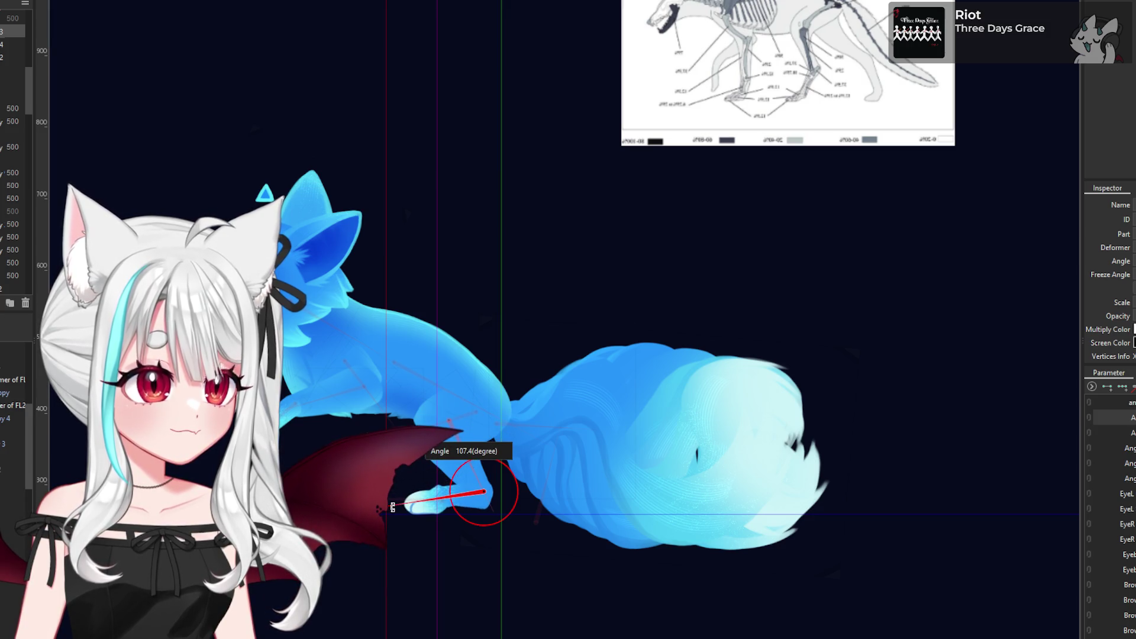
{"action": "left_click", "coordinate": [454, 438]}
{"action": "left_click_drag", "start_coordinate": [494, 509], "coordinate": [497, 499]}
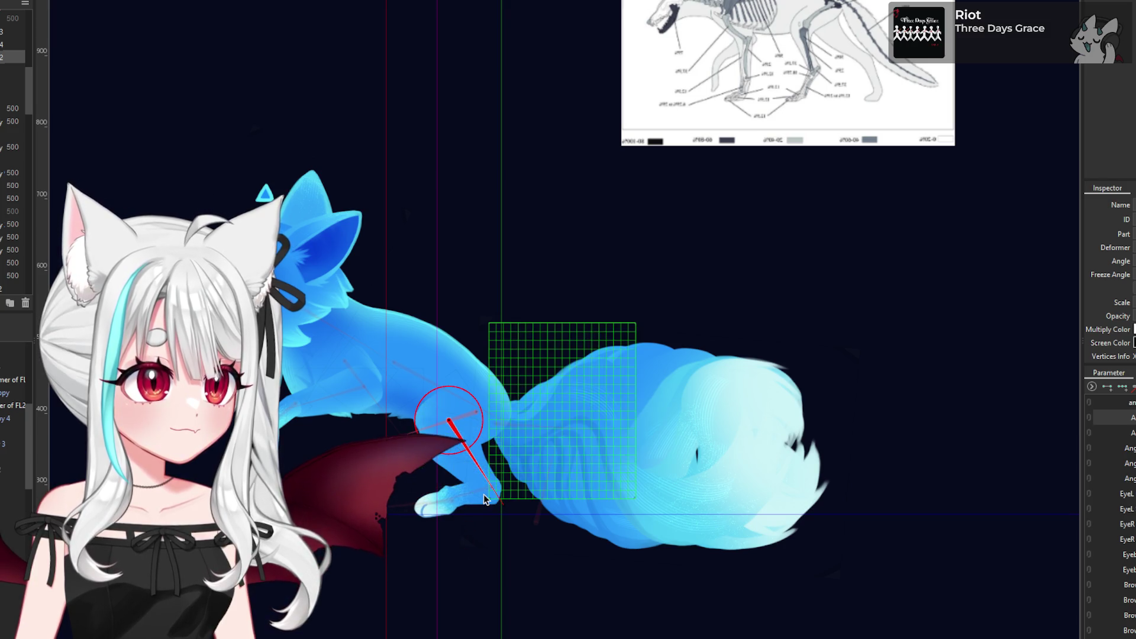
{"action": "left_click_drag", "start_coordinate": [392, 518], "coordinate": [398, 500]}
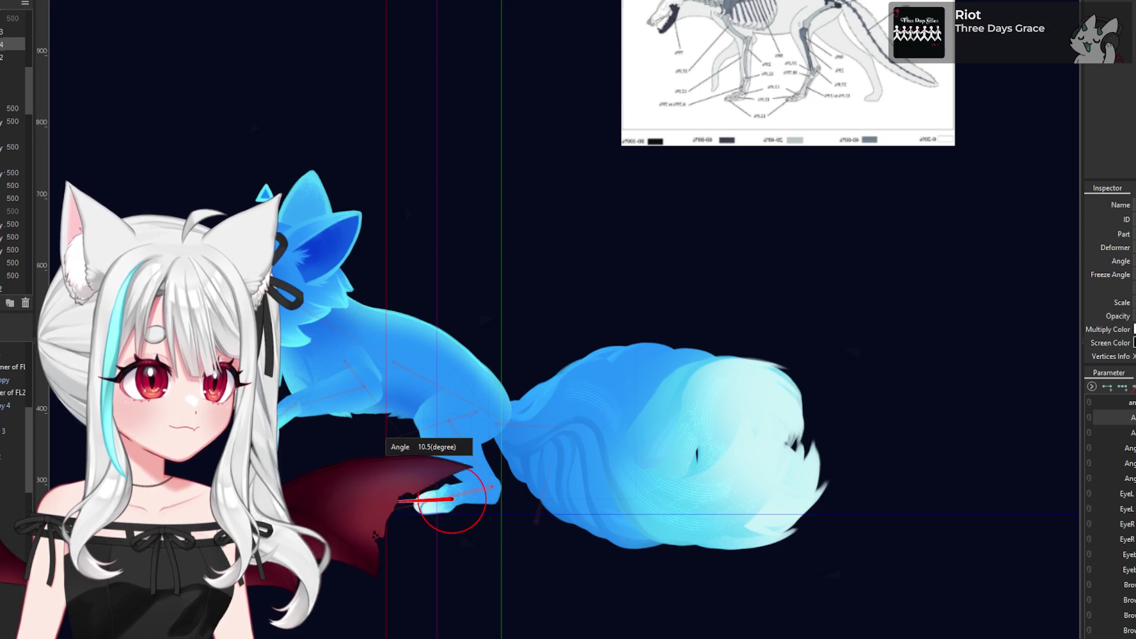
{"action": "left_click", "coordinate": [475, 491]}
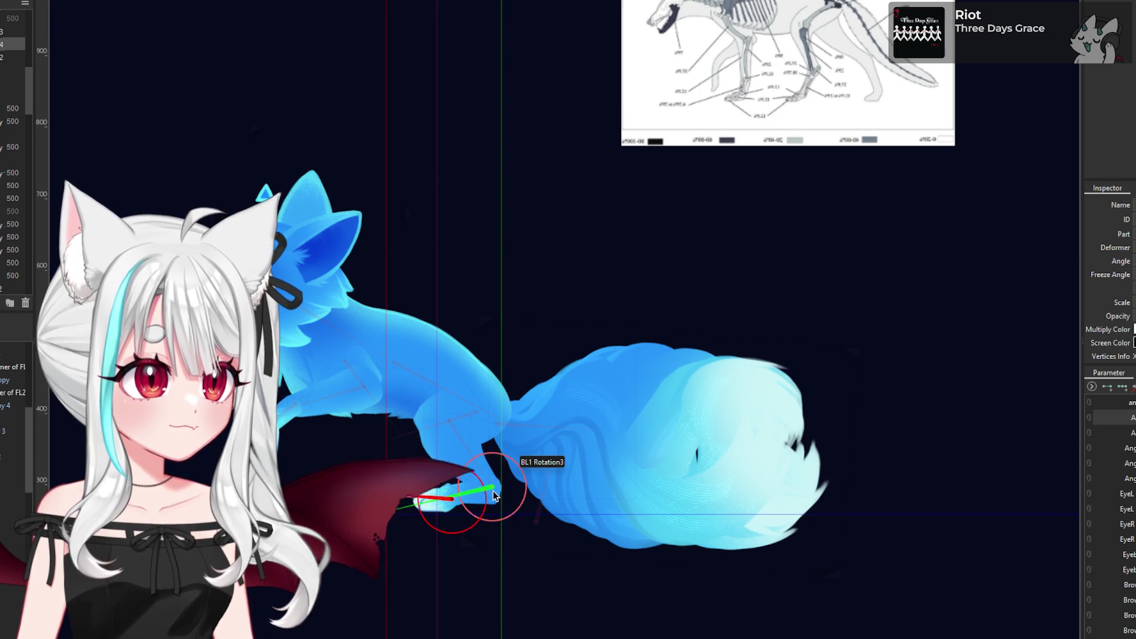
{"action": "left_click_drag", "start_coordinate": [393, 512], "coordinate": [399, 503]}
{"action": "scroll", "coordinate": [591, 450], "scroll_direction": "down", "scroll_amount": 4}
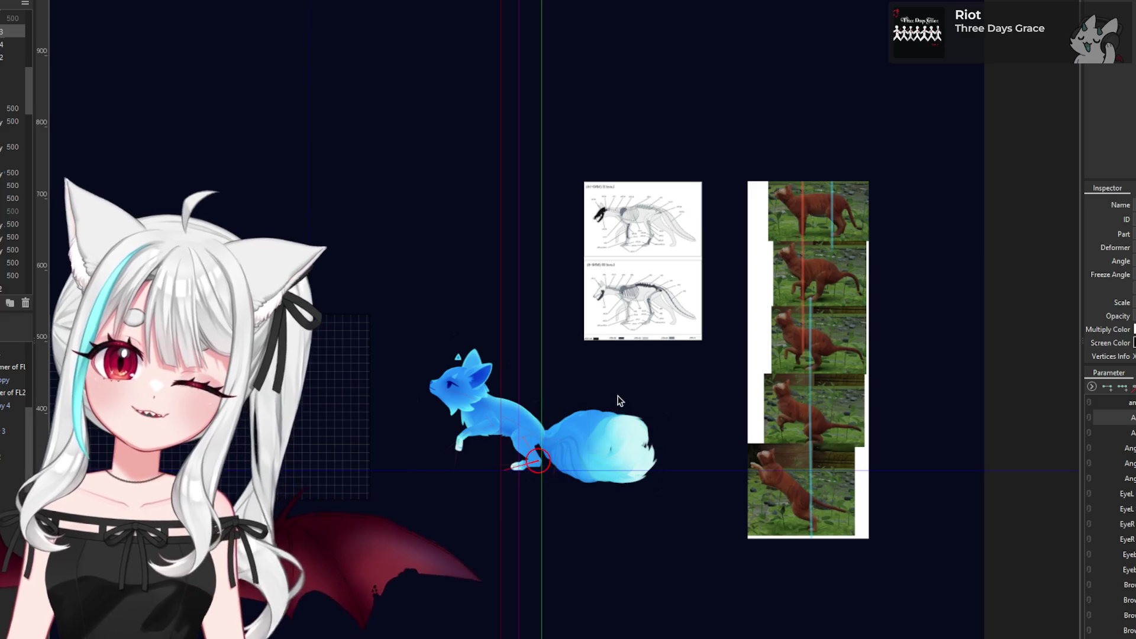
{"action": "scroll", "coordinate": [568, 426], "scroll_direction": "up", "scroll_amount": 5}
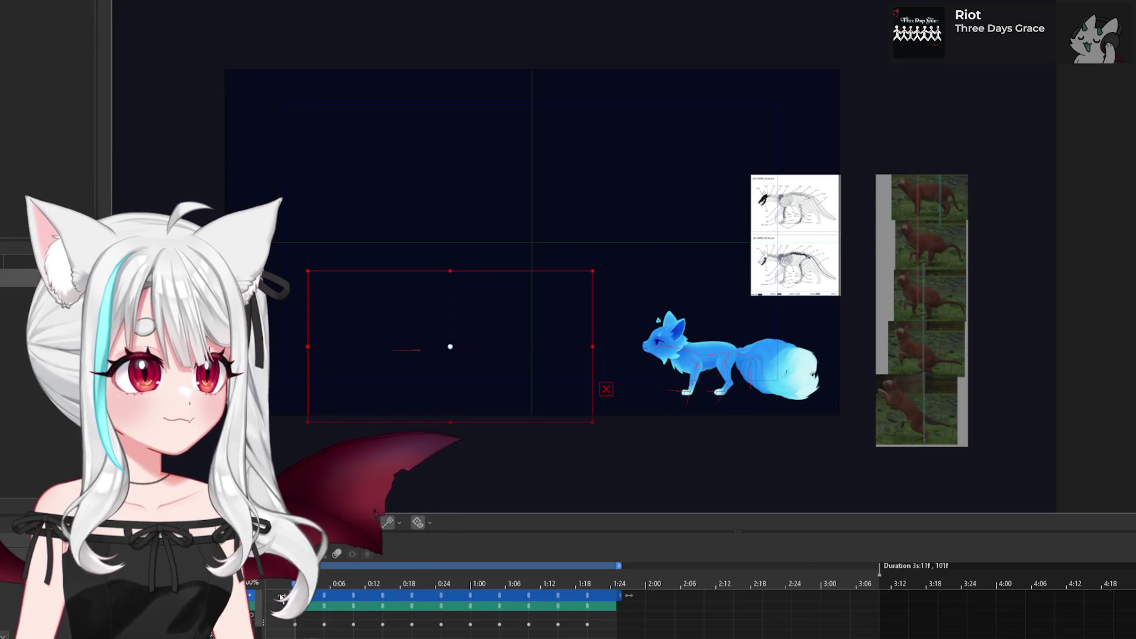
- Scrub the timeline between the 0:12 keyframe and 0:08, step one frame, then play and stop the preview
{"action": "left_click", "coordinate": [385, 622]}
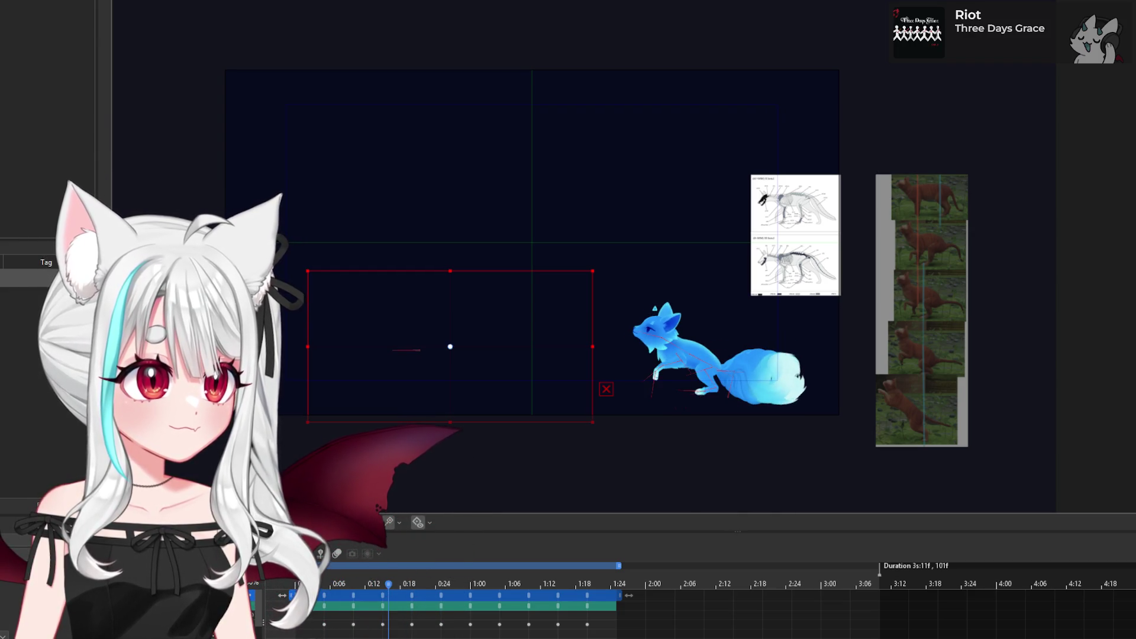
{"action": "left_click", "coordinate": [360, 621]}
{"action": "key", "text": "Right"}
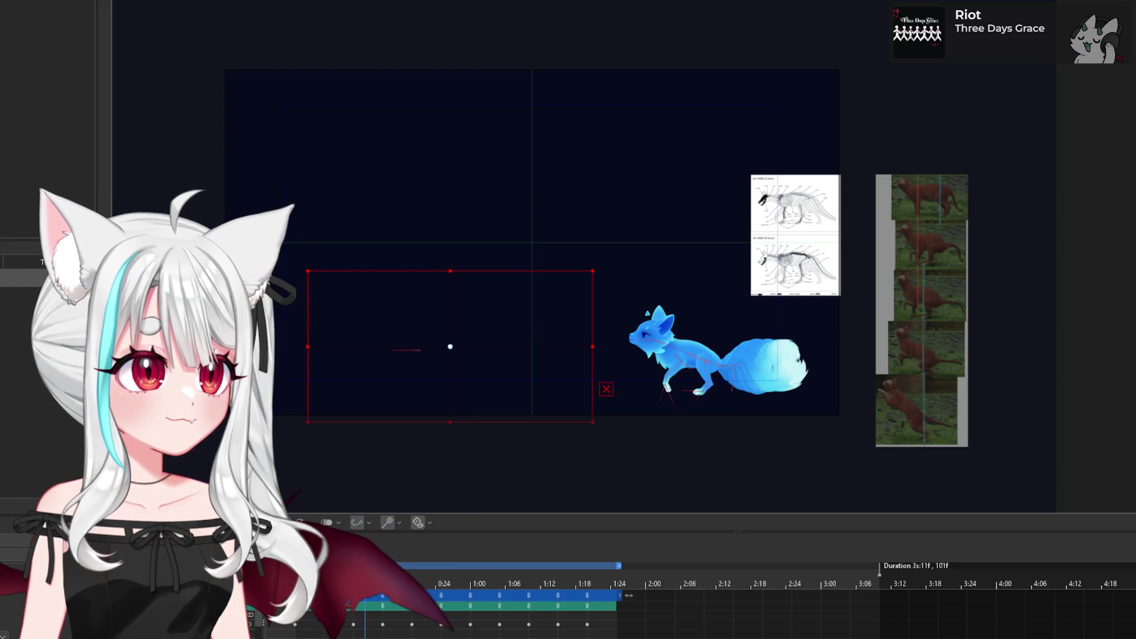
{"action": "key", "text": "space"}
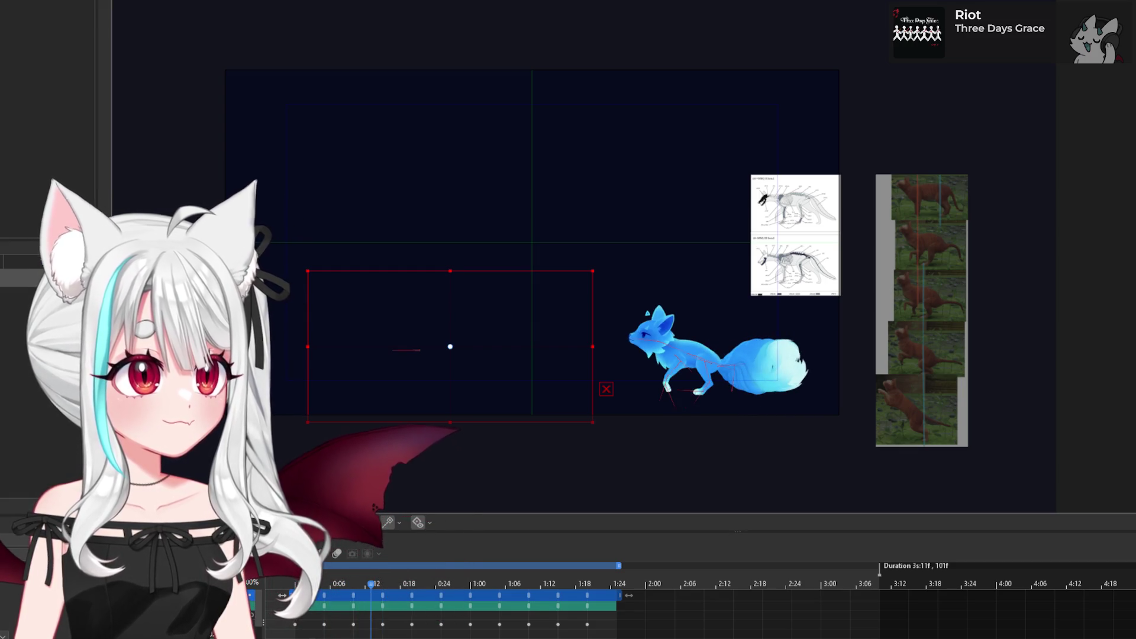
{"action": "key", "text": "space"}
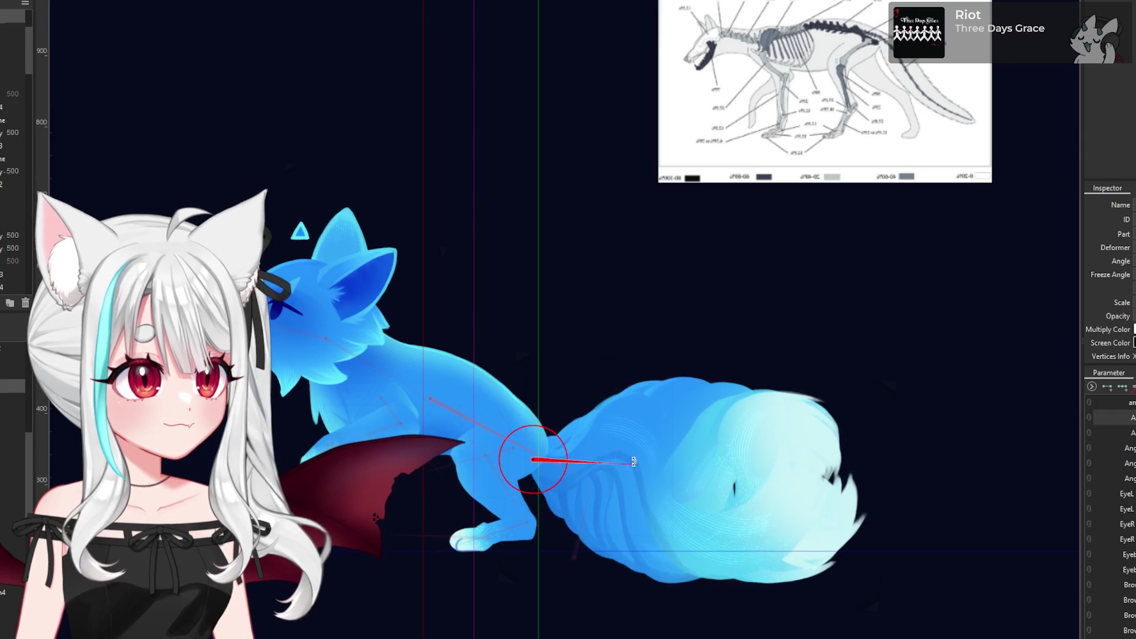
- Drag the tail rotation deformer upward to an angle of about -38.3 degrees
{"action": "left_click_drag", "start_coordinate": [636, 464], "coordinate": [636, 444]}
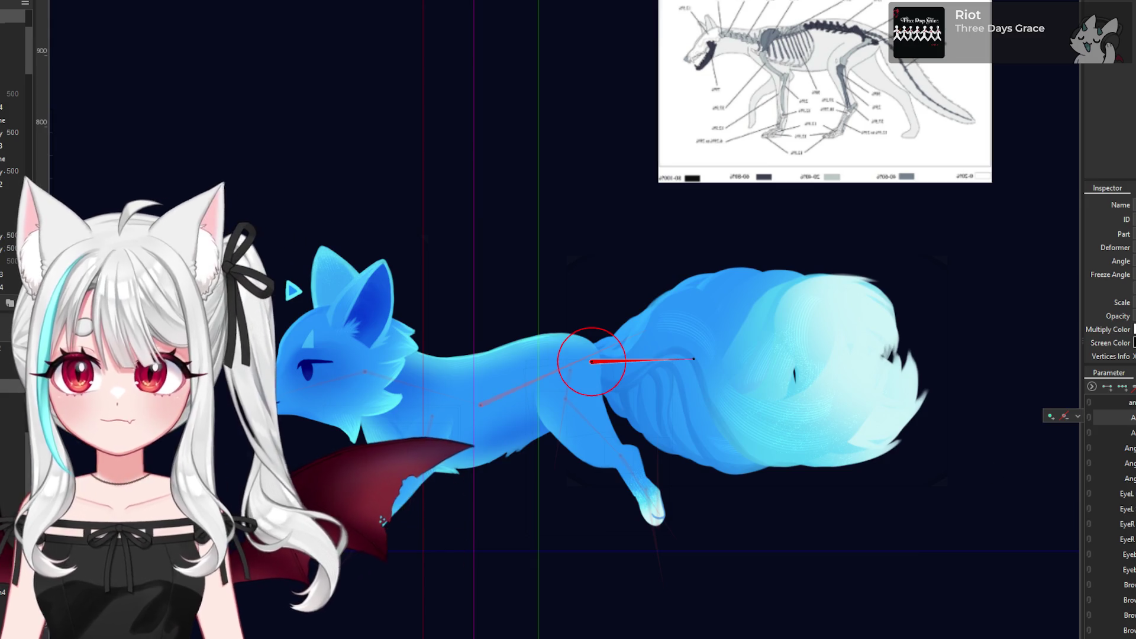
{"action": "scroll", "coordinate": [331, 495], "scroll_direction": "down", "scroll_amount": 2}
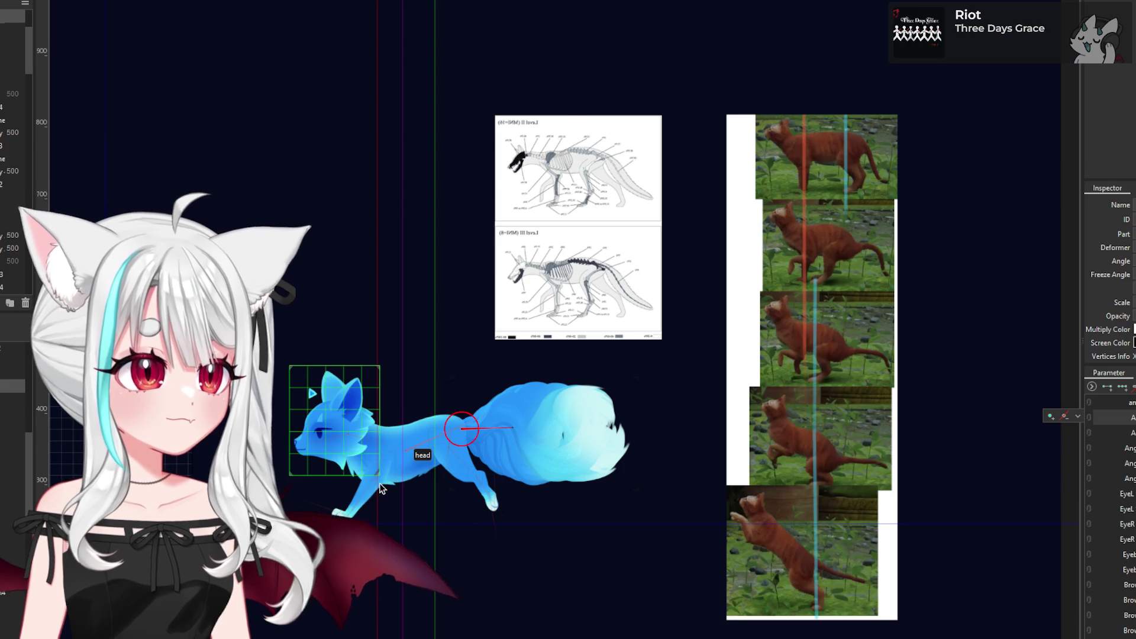
{"action": "scroll", "coordinate": [361, 496], "scroll_direction": "up", "scroll_amount": 2}
{"action": "scroll", "coordinate": [360, 495], "scroll_direction": "down", "scroll_amount": 2}
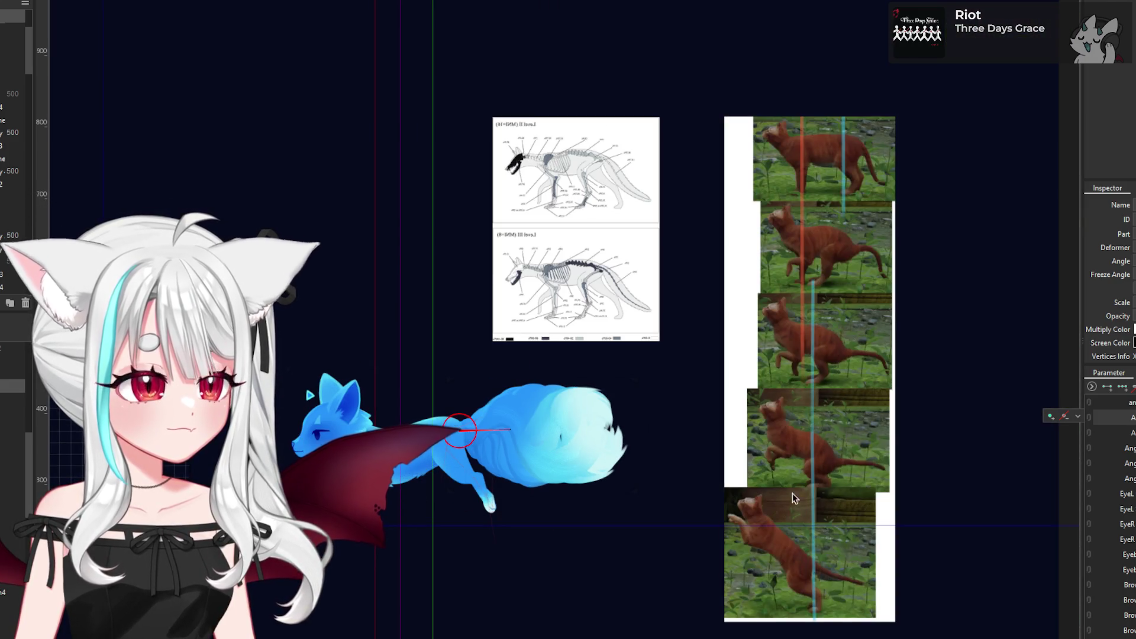